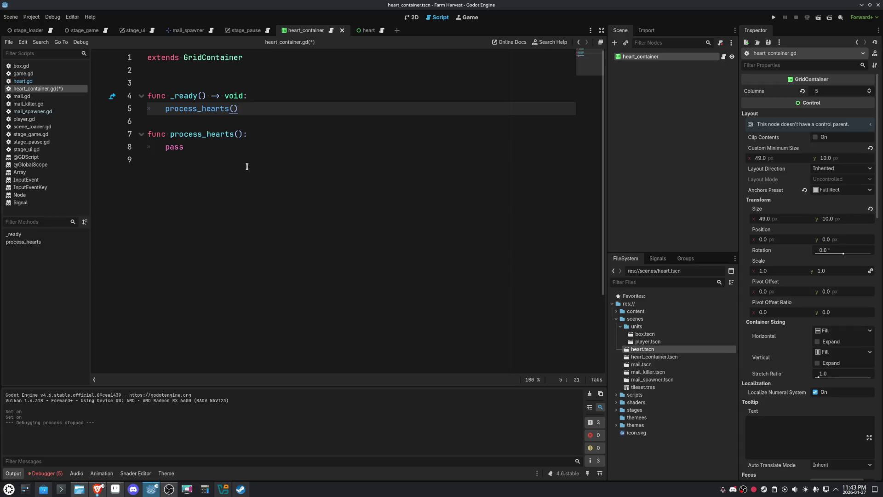
# - Delete the extra blank line above _ready in heart_container.gd
pyautogui.click(224, 95)
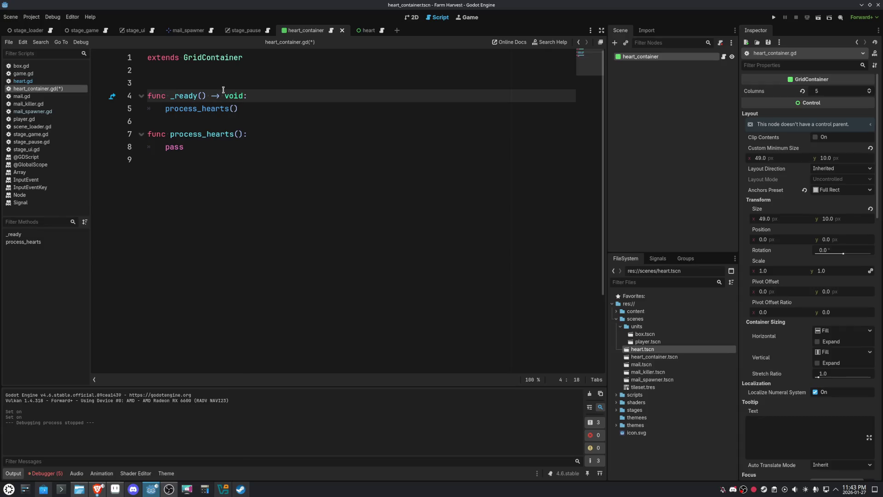
pyautogui.click(223, 89)
pyautogui.press('BackSpace')
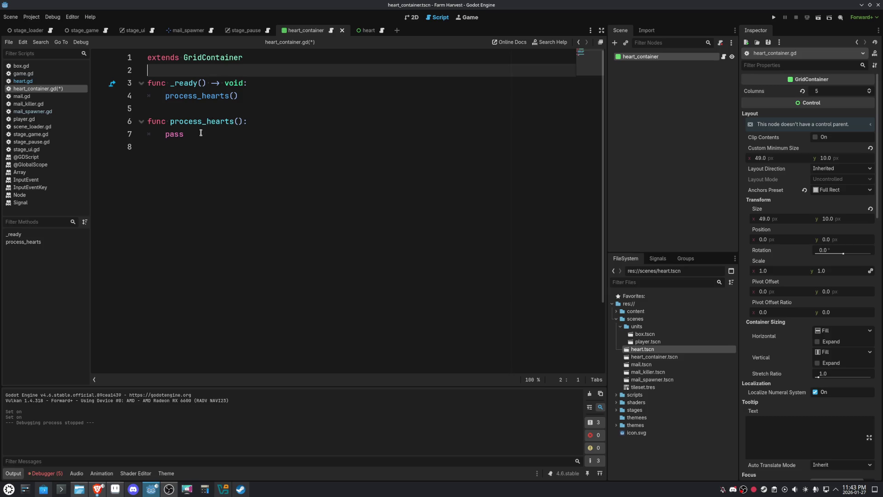
pyautogui.click(201, 131)
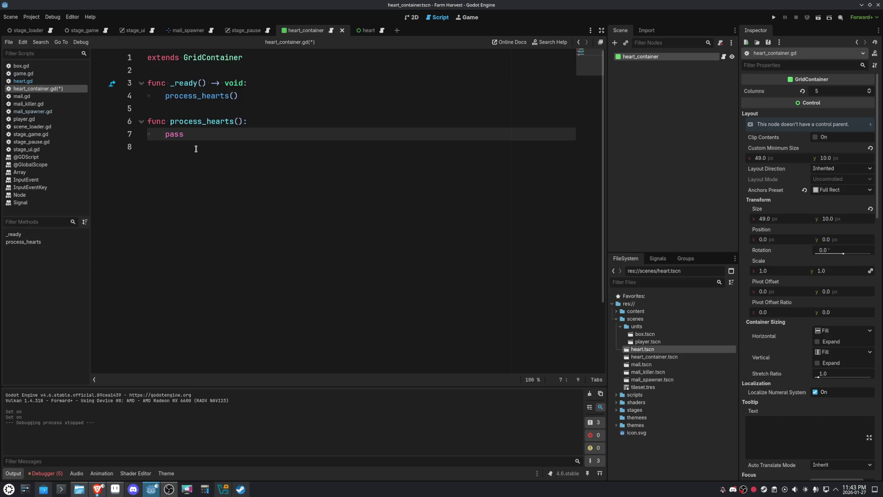
# - Declare 'signal update_health' below map_ready in game.gd
pyautogui.click(29, 73)
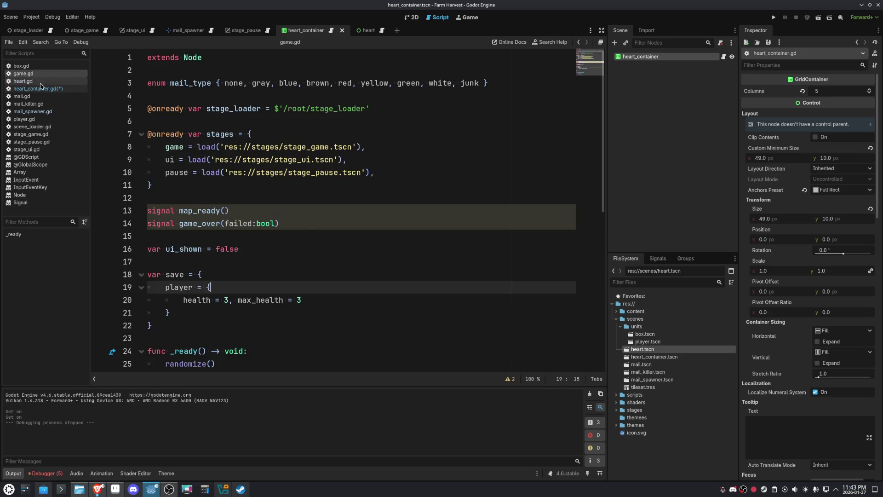
pyautogui.click(289, 217)
pyautogui.press('Up')
pyautogui.press('Return')
pyautogui.write('signal updatE')
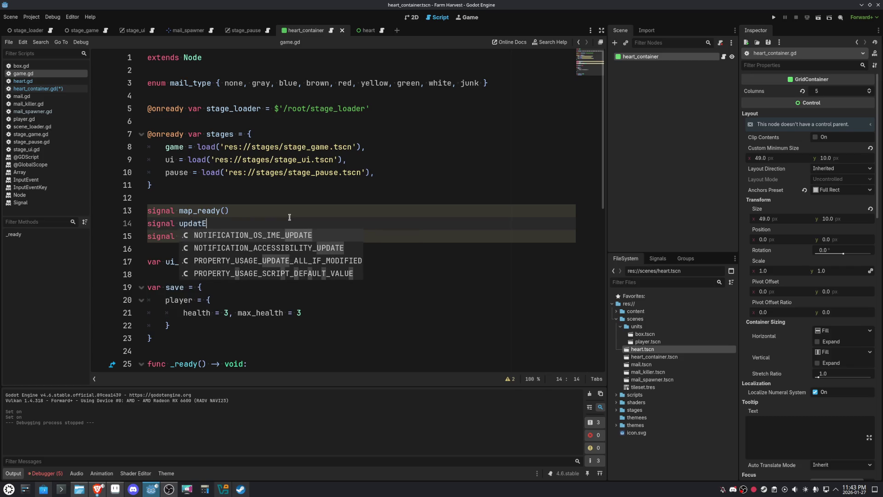
pyautogui.press('Escape')
pyautogui.write('_health')
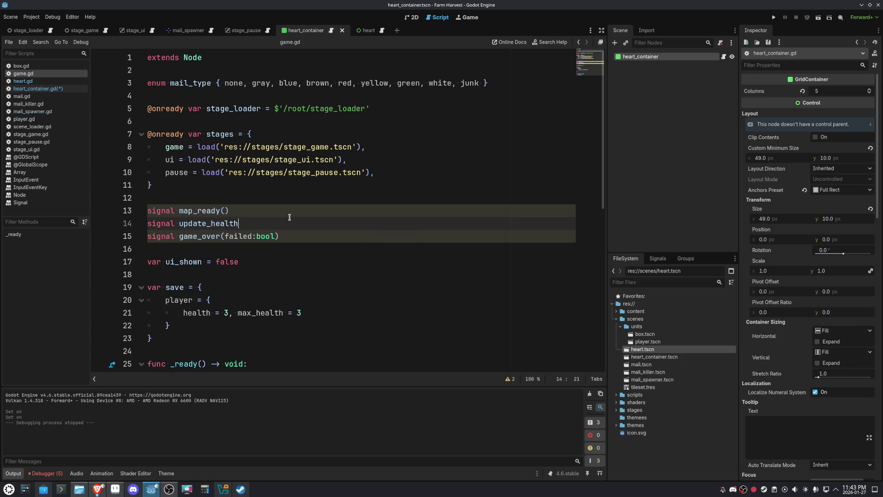
pyautogui.doubleClick(217, 222)
pyautogui.hotkey('ctrl', 'c')
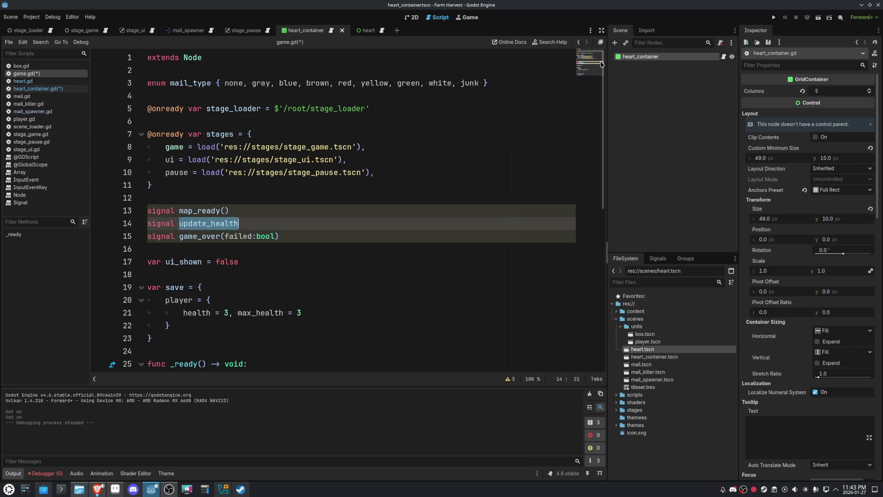
pyautogui.click(579, 42)
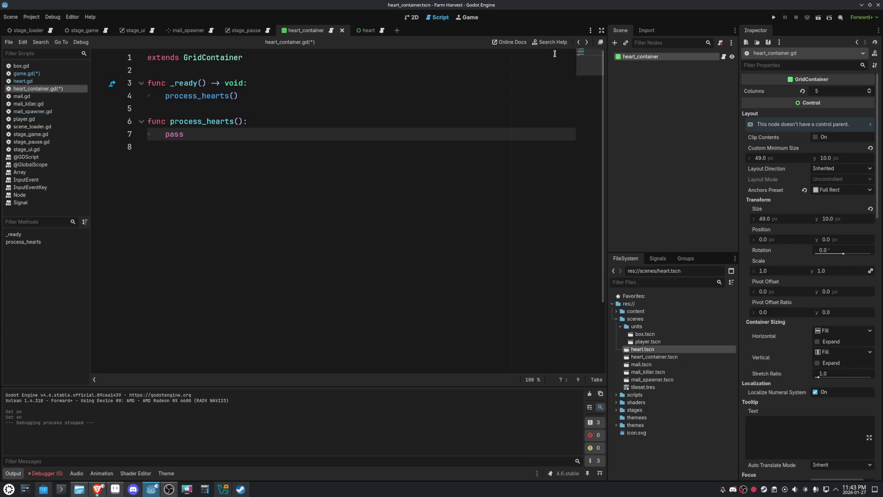
# - Add game.update_health.connect(_on_update_health) as a new line in _ready
pyautogui.click(275, 81)
pyautogui.press('Return')
pyautogui.write('game.')
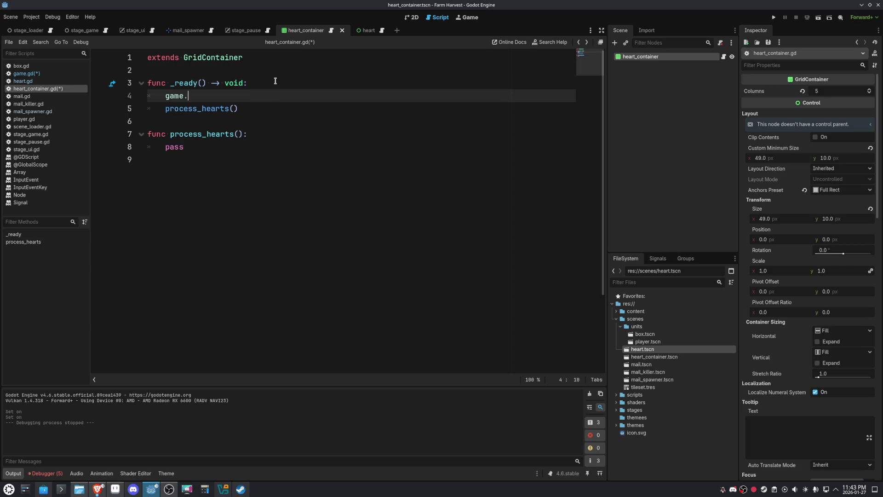
pyautogui.hotkey('ctrl', 'v')
pyautogui.write('.con')
pyautogui.write('nect(_')
pyautogui.write('on_up')
pyautogui.write('date_he')
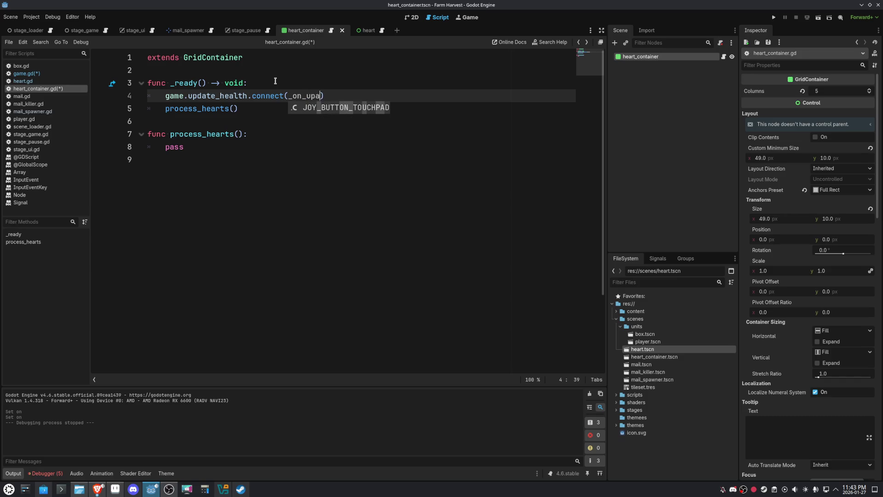
pyautogui.write('alth')
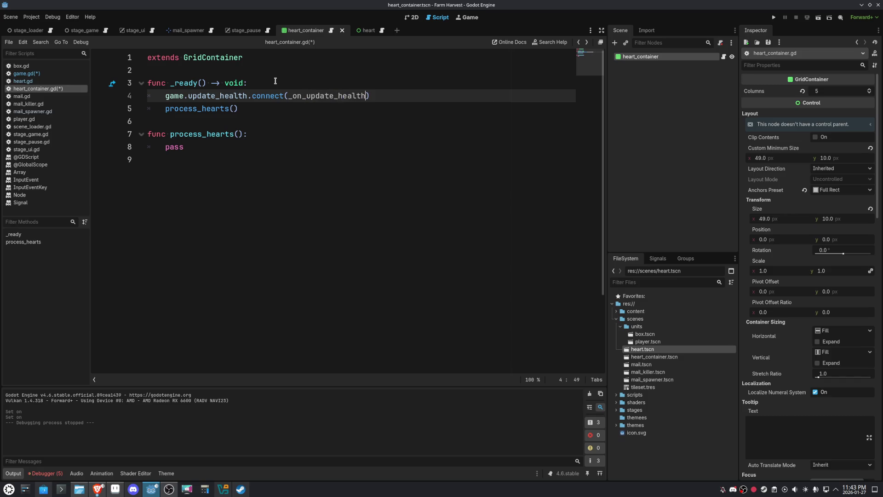
pyautogui.press('Return')
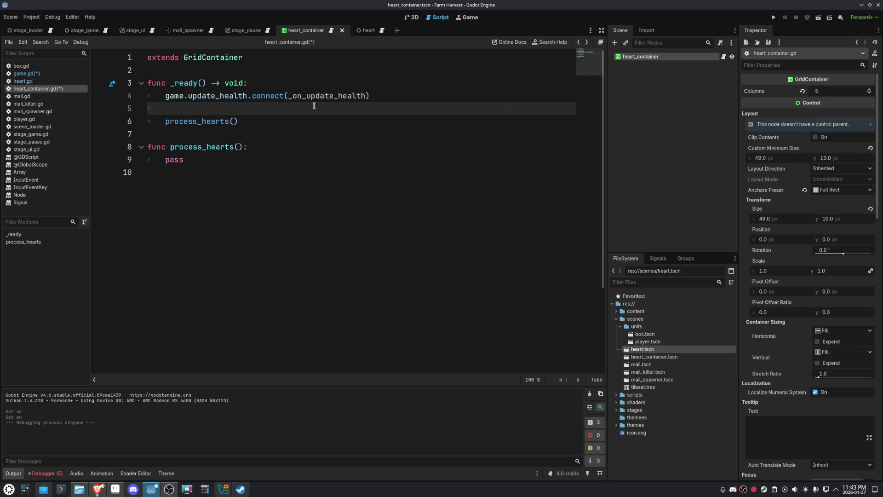
pyautogui.click(319, 96)
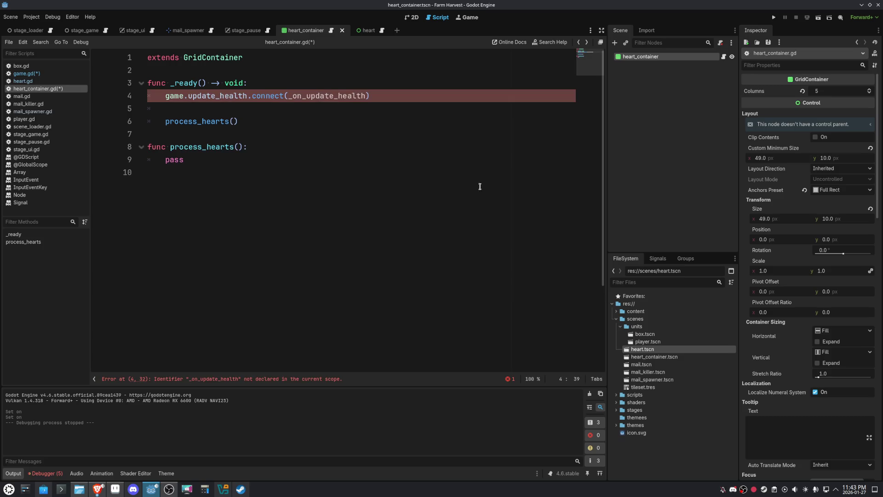
pyautogui.doubleClick(317, 96)
# - Append func _on_update_health(): pass at the script's end and save
pyautogui.hotkey('ctrl', 'c')
pyautogui.click(239, 183)
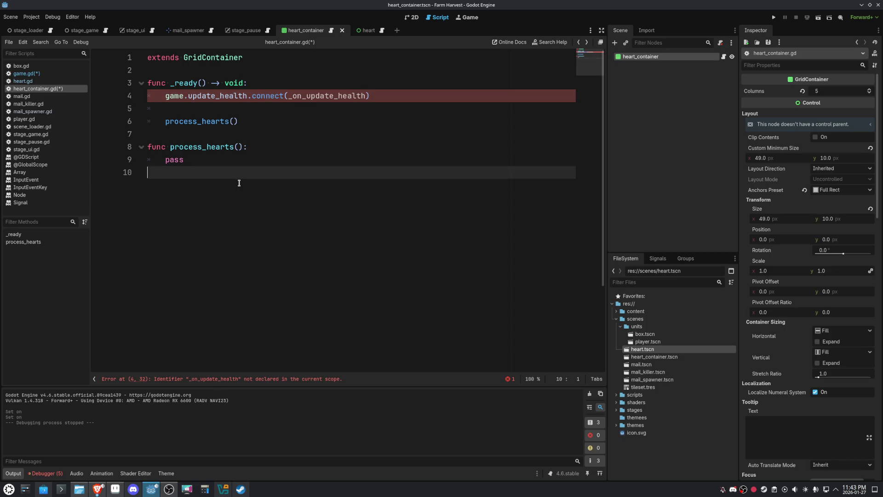
pyautogui.press('Return')
pyautogui.write('func _on_update_health(')
pyautogui.hotkey('ctrl', 'v')
pyautogui.write('(')
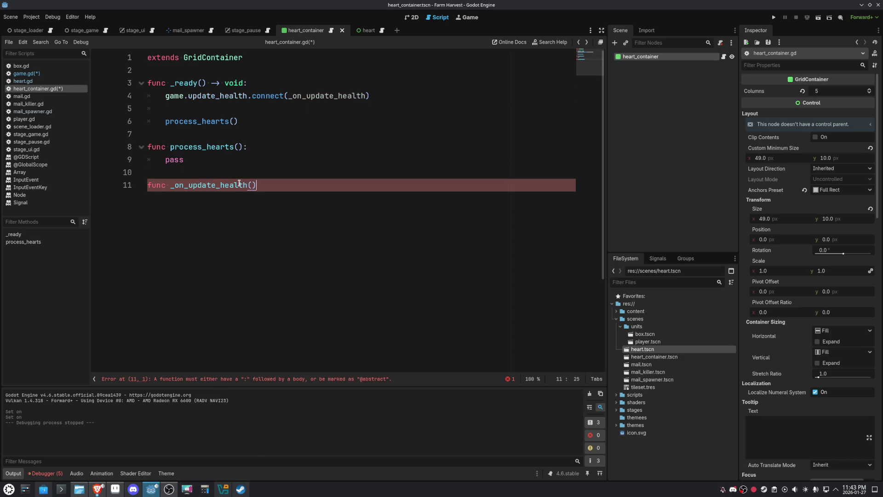
pyautogui.write('):')
pyautogui.press('Return')
pyautogui.write('pass')
pyautogui.hotkey('ctrl', 's')
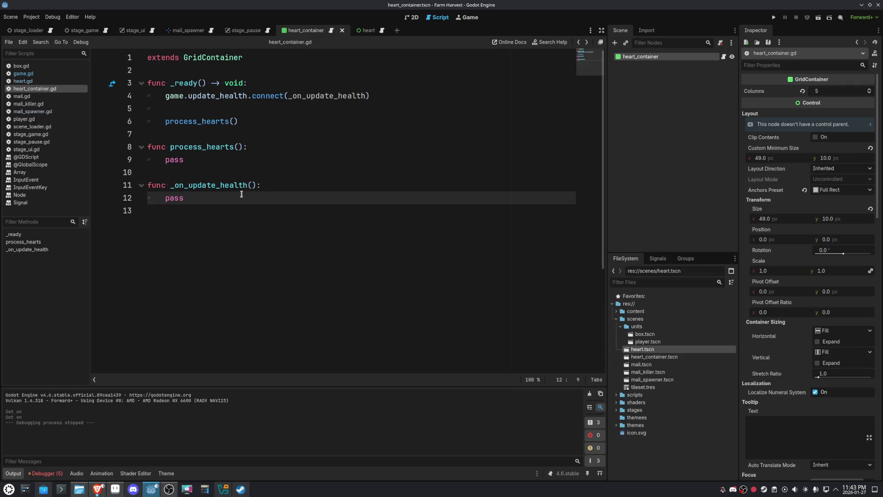
# - Replace _on_update_health in the connect call with process_hearts
pyautogui.moveTo(244, 147); pyautogui.dragTo(169, 147)
pyautogui.hotkey('ctrl', 'c')
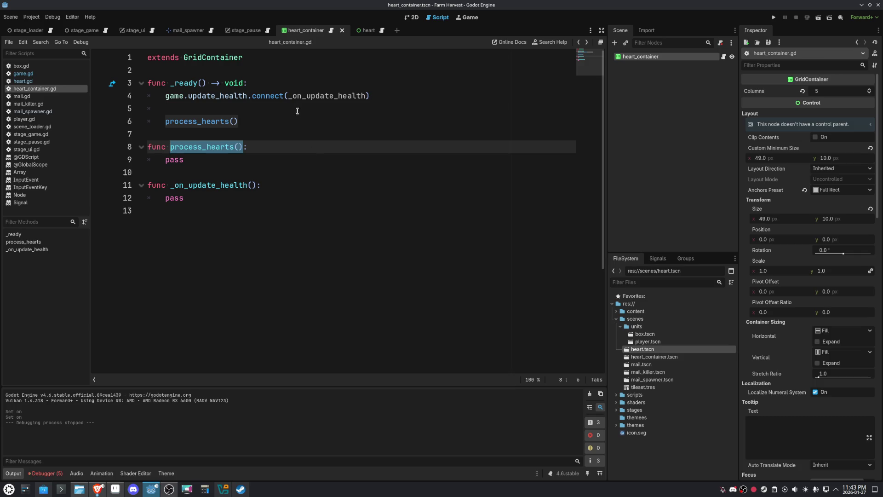
pyautogui.doubleClick(297, 95)
pyautogui.hotkey('ctrl', 'v')
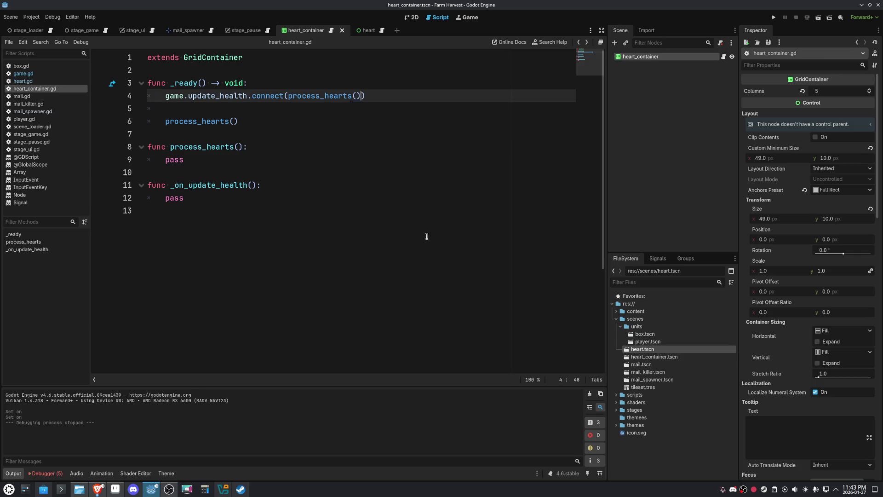
pyautogui.press('BackSpace')
pyautogui.press('BackSpace')
# - Close the connect call, delete the _on_update_health function and open space in process_hearts
pyautogui.write(')')
pyautogui.moveTo(216, 198); pyautogui.dragTo(86, 179)
pyautogui.press('BackSpace')
pyautogui.press('BackSpace')
pyautogui.press('Up')
pyautogui.press('Up')
pyautogui.press('End')
pyautogui.press('Return')
pyautogui.press('Return')
pyautogui.press('Up')
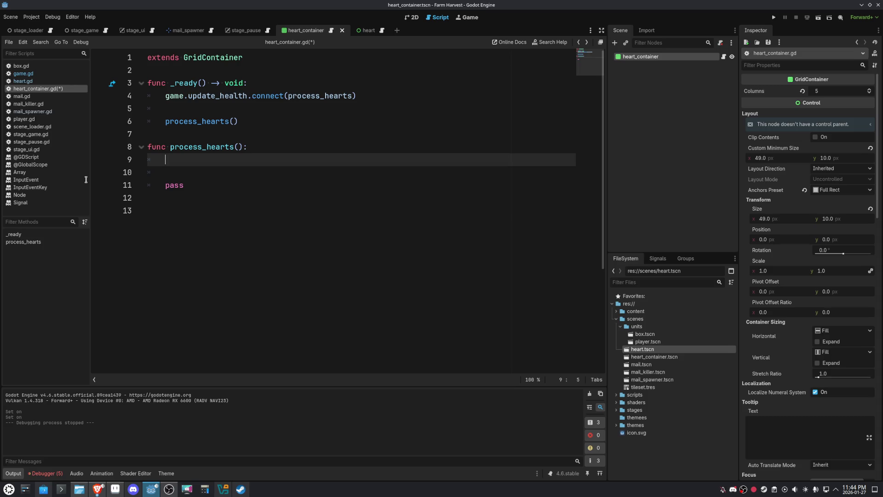
# - Add 'var value = game.save.player.max_health' in process_hearts
pyautogui.write('var value =')
pyautogui.write(' game.p')
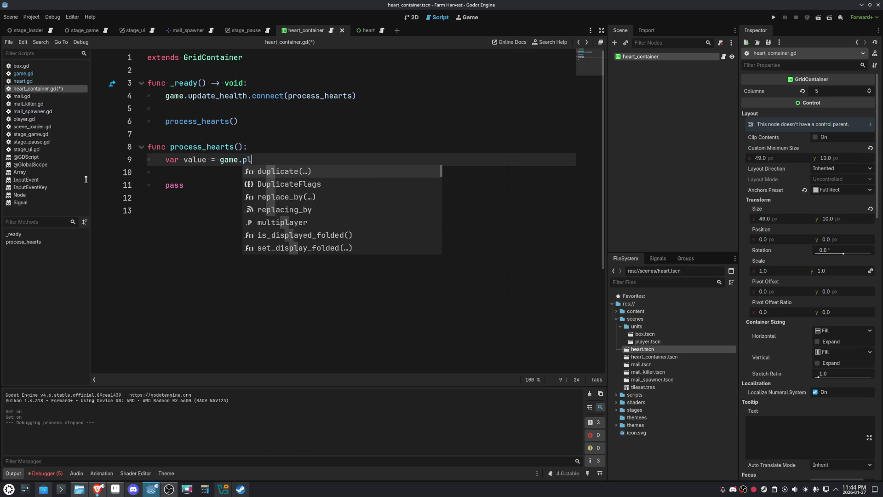
pyautogui.press('BackSpace')
pyautogui.write('save.pla')
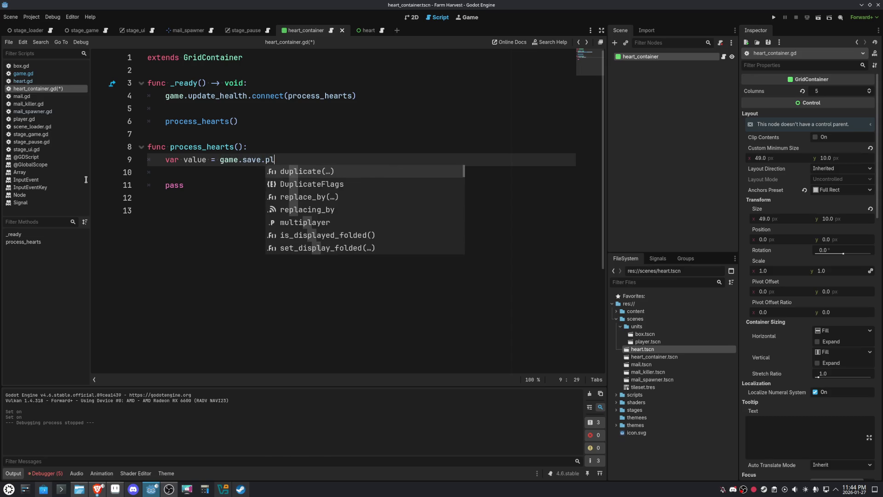
pyautogui.write('yer.')
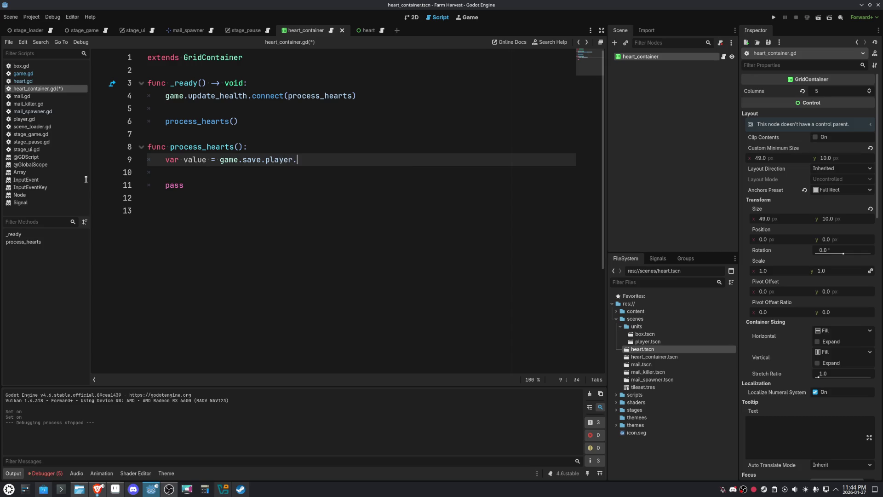
pyautogui.write('max_health')
pyautogui.press('Down')
# - Add a 'for index in range(value):' loop with pass in its body
pyautogui.press('Return')
pyautogui.write('for')
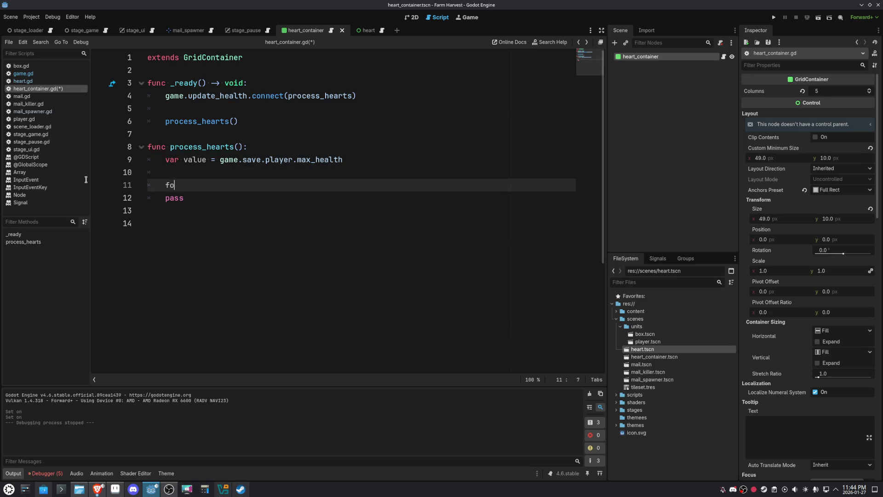
pyautogui.press('Up')
pyautogui.press('Up')
pyautogui.press('Down')
pyautogui.press('Down')
pyautogui.write('index in')
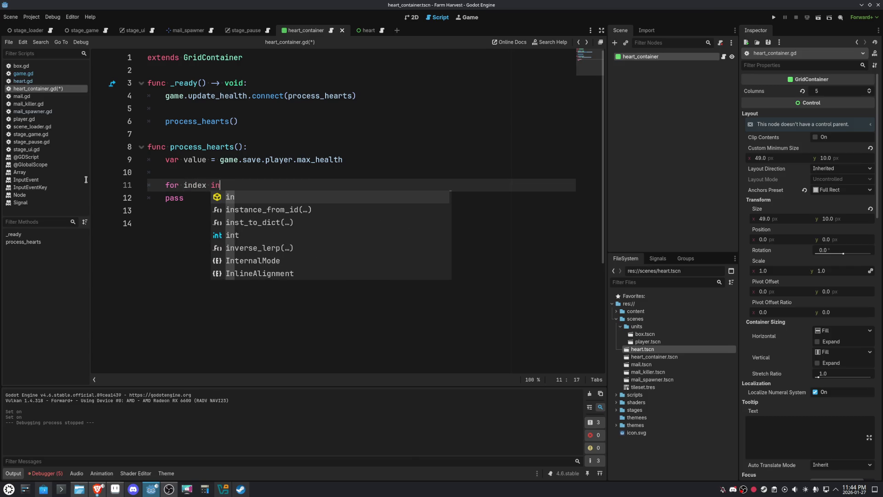
pyautogui.write(' range(value')
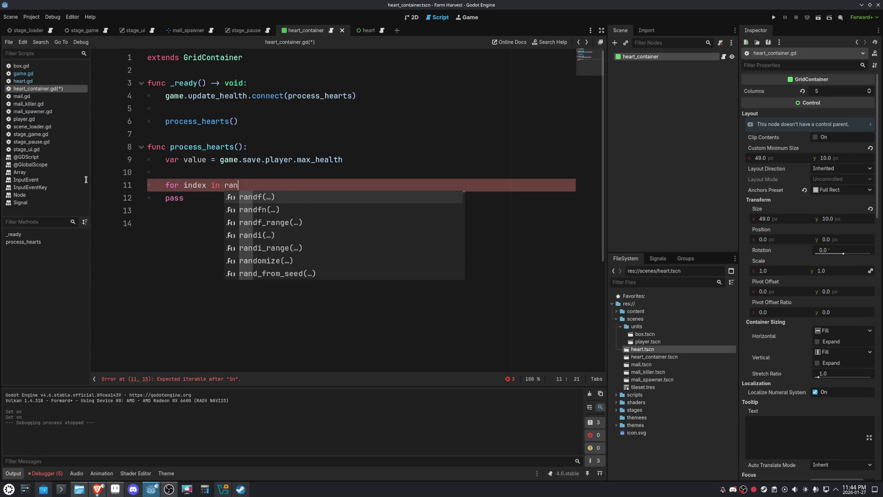
pyautogui.write(')')
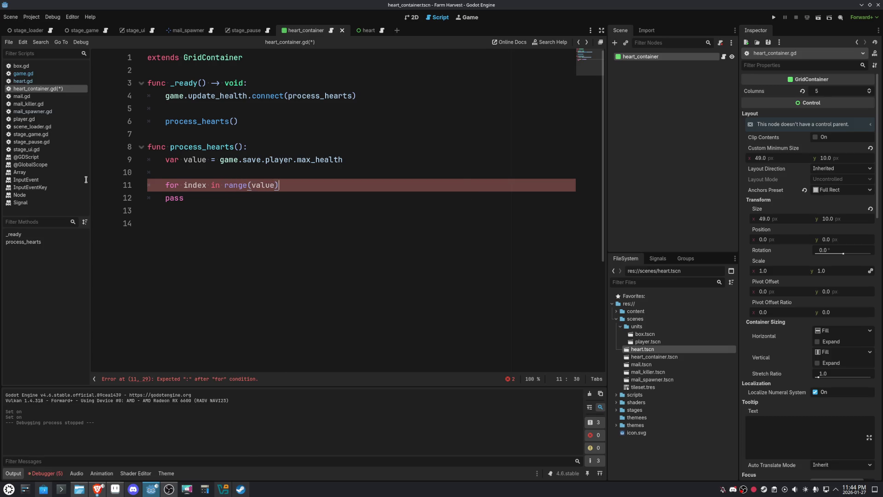
pyautogui.write(':')
pyautogui.press('Return')
pyautogui.press('Return')
pyautogui.press('Return')
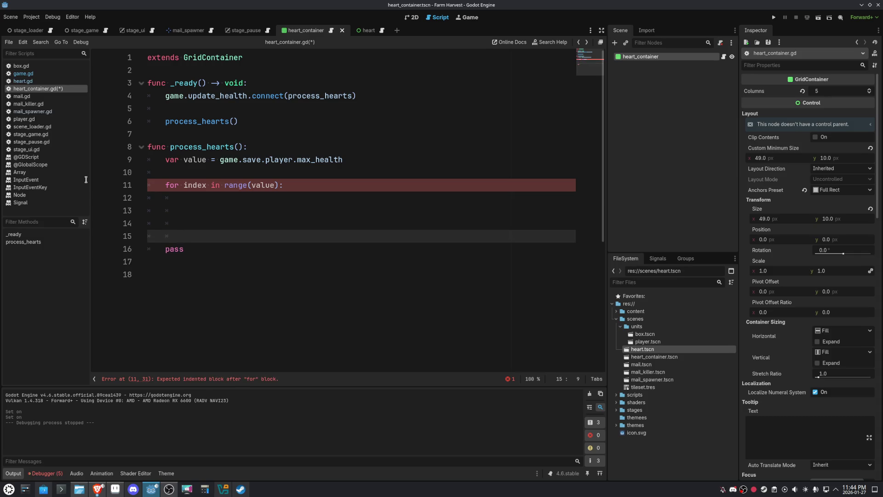
pyautogui.write('pass')
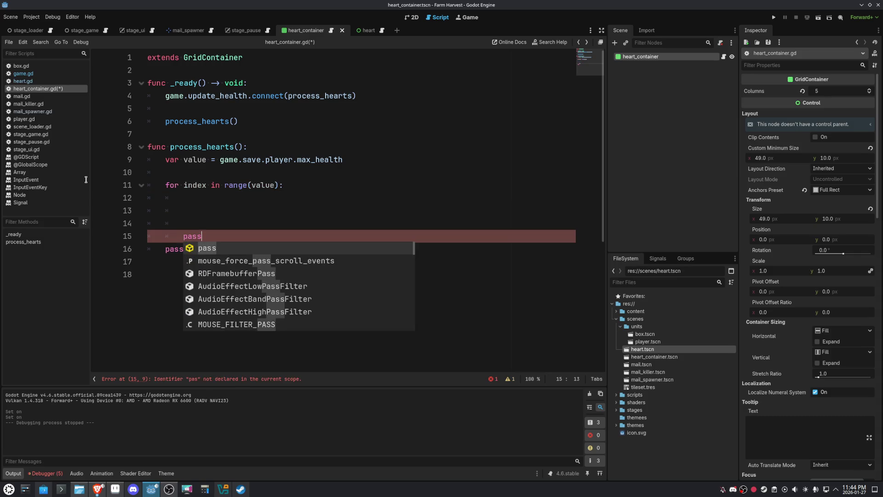
pyautogui.press('Escape')
pyautogui.press('Up')
pyautogui.press('Up')
pyautogui.press('Up')
pyautogui.press('Up')
pyautogui.press('Up')
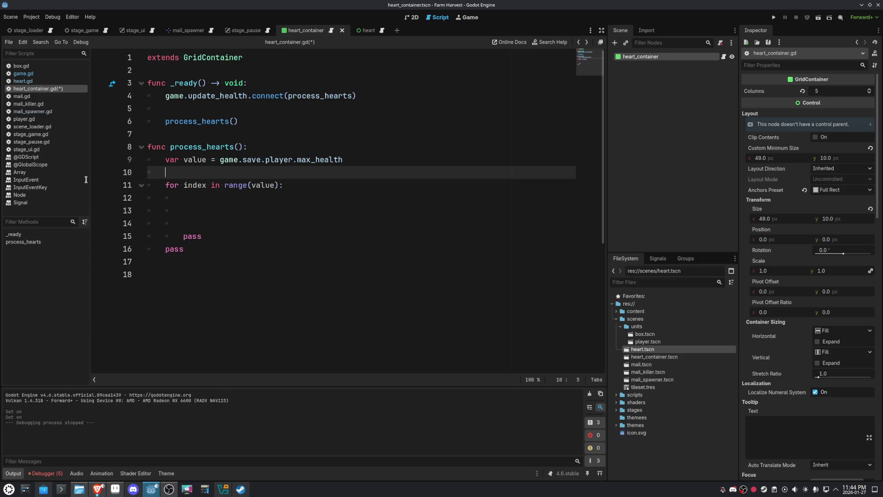
# - Insert two blank lines after the connect call in _ready
pyautogui.press('Up')
pyautogui.press('Up')
pyautogui.press('Up')
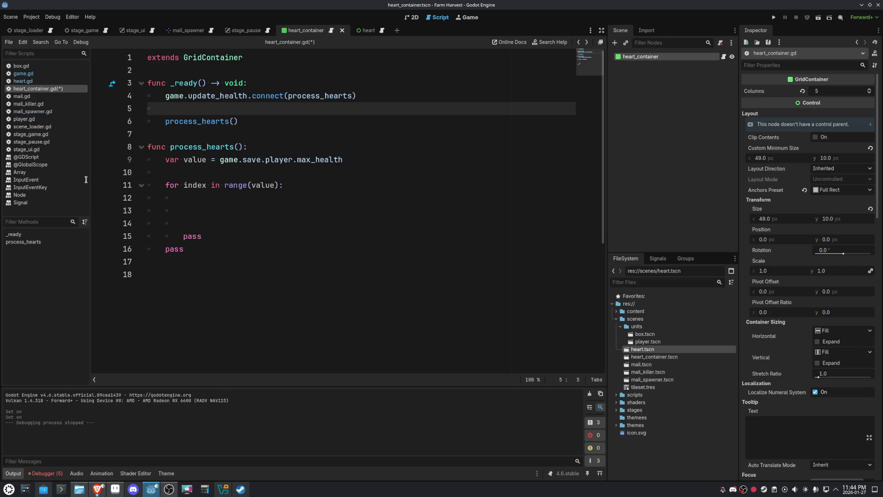
pyautogui.press('Return')
pyautogui.press('Return')
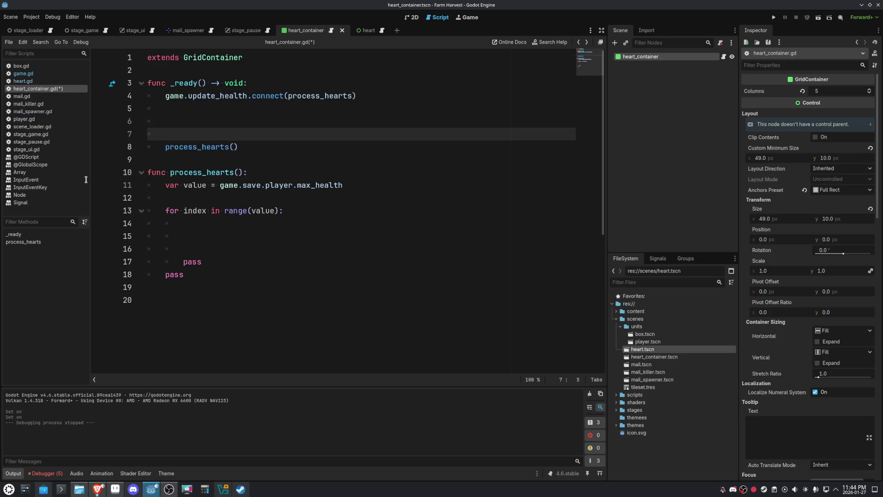
pyautogui.press('Up')
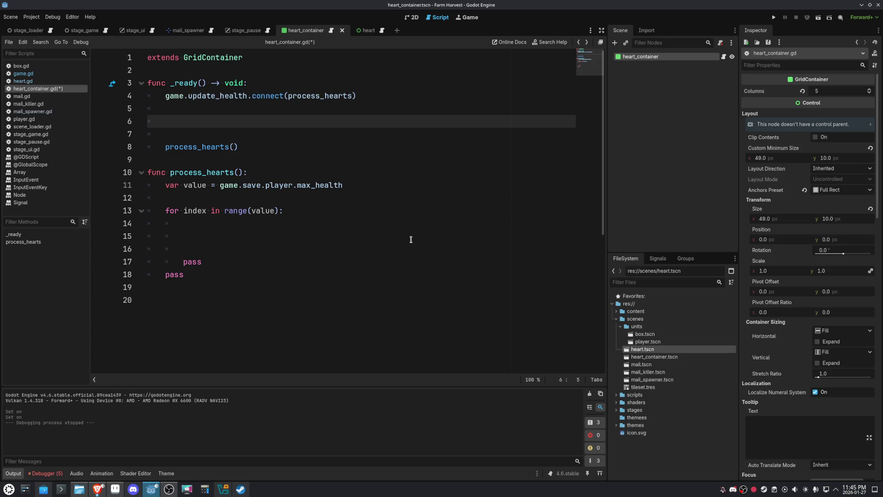
pyautogui.click(417, 16)
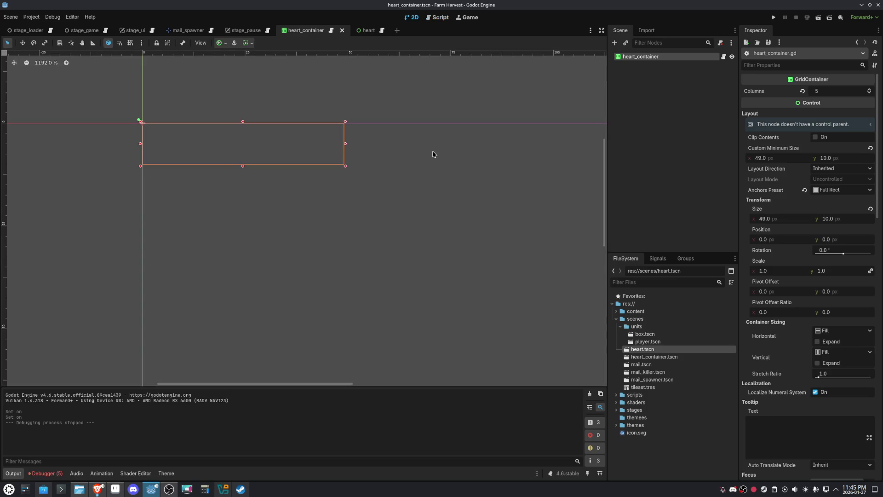
# - Instance heart.tscn under heart_container, hide its fg layer, then save and close it
pyautogui.click(626, 43)
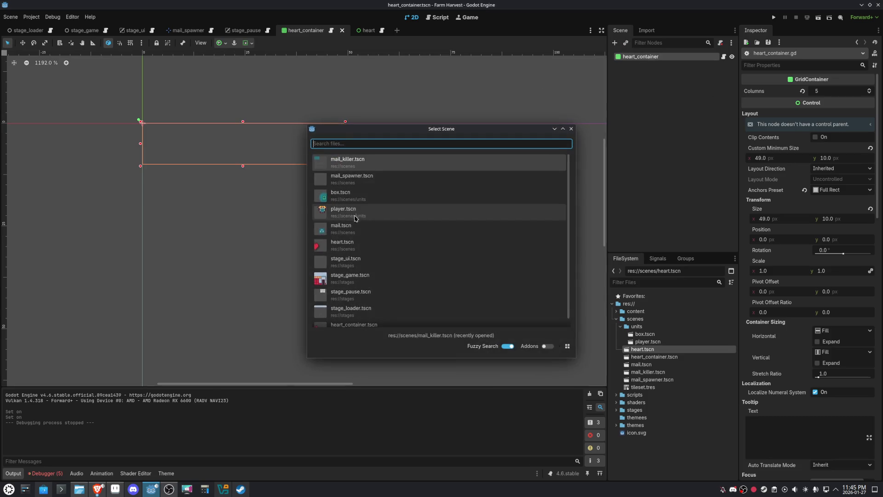
pyautogui.doubleClick(342, 245)
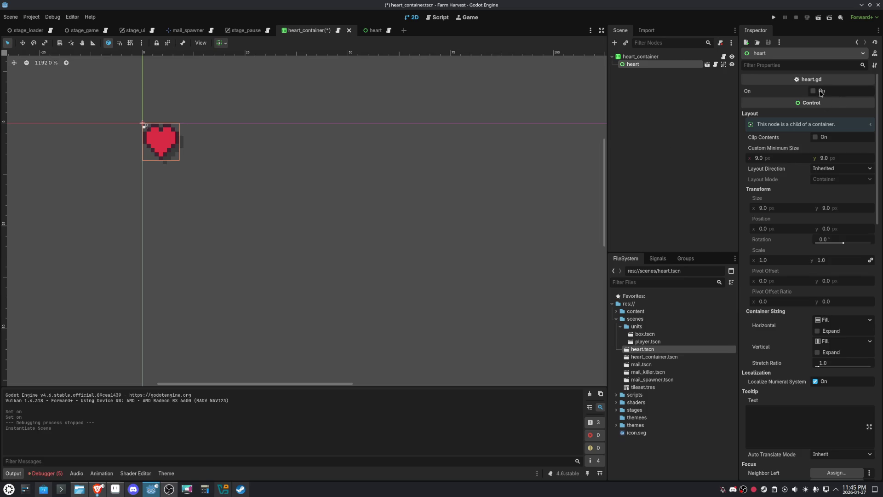
pyautogui.click(707, 65)
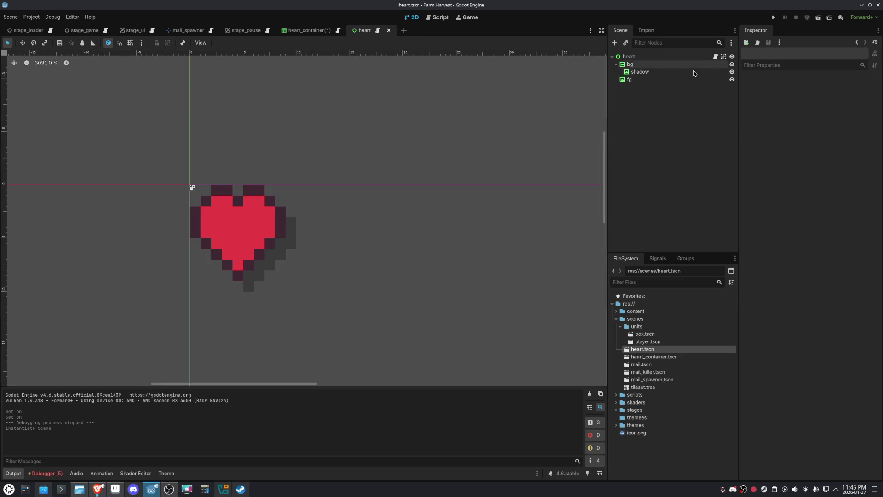
pyautogui.click(732, 80)
pyautogui.hotkey('ctrl', 'z')
pyautogui.hotkey('ctrl', 's')
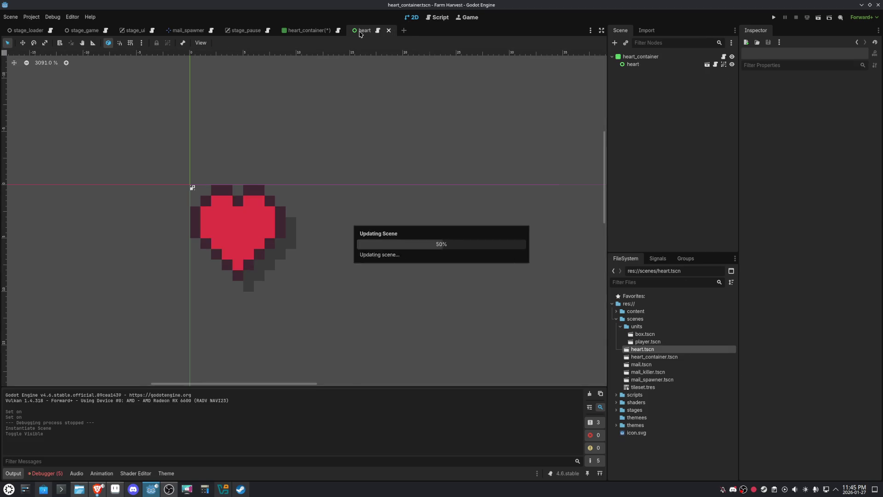
pyautogui.hotkey('ctrl', 'shift', 'w')
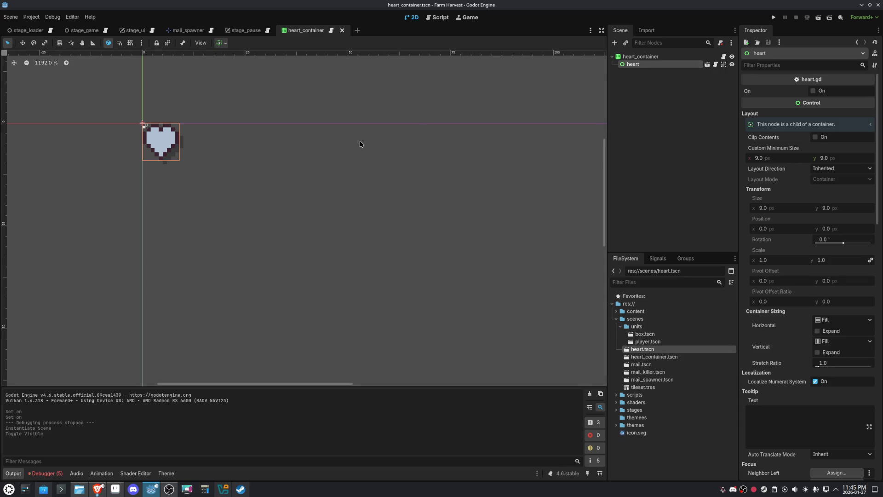
# - Duplicate the heart up to heart10, move the grid to 0, 0 and save
pyautogui.hotkey('ctrl', 'd')
pyautogui.hotkey('ctrl', 'd')
pyautogui.hotkey('ctrl', 'd')
pyautogui.hotkey('ctrl', 'd')
pyautogui.hotkey('ctrl', 'd')
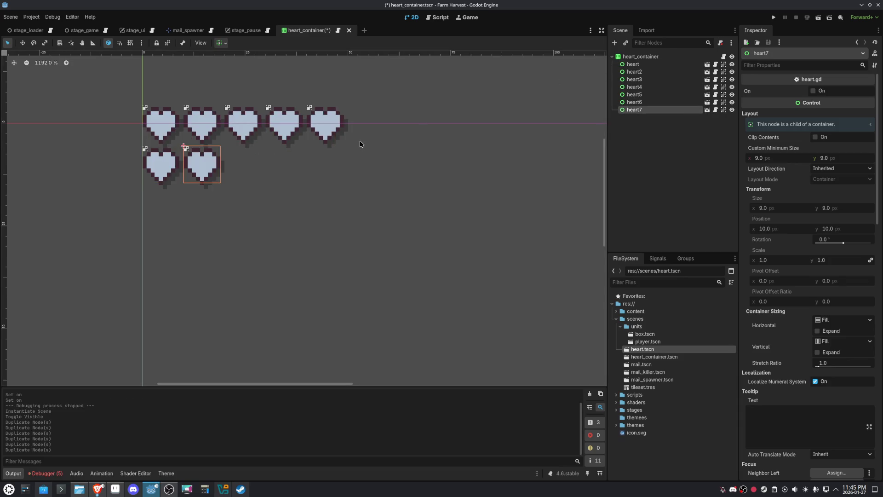
pyautogui.click(641, 56)
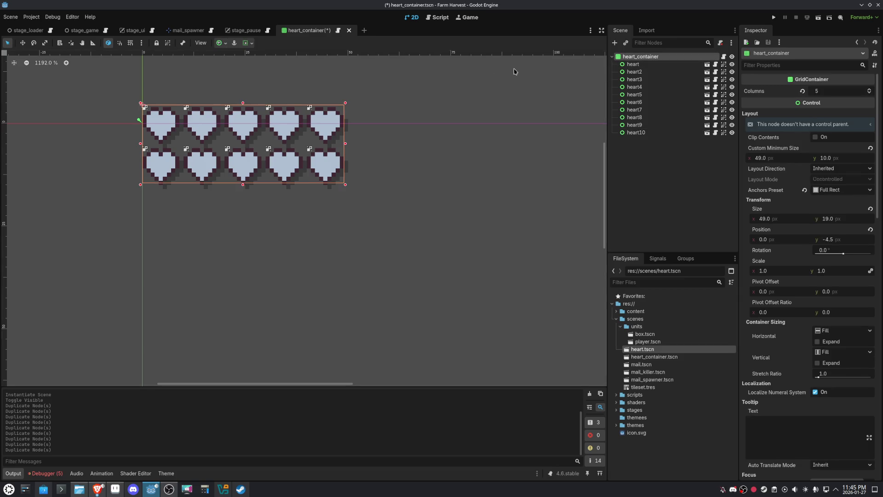
pyautogui.click(23, 43)
pyautogui.moveTo(197, 72); pyautogui.dragTo(200, 88)
pyautogui.hotkey('ctrl', 's')
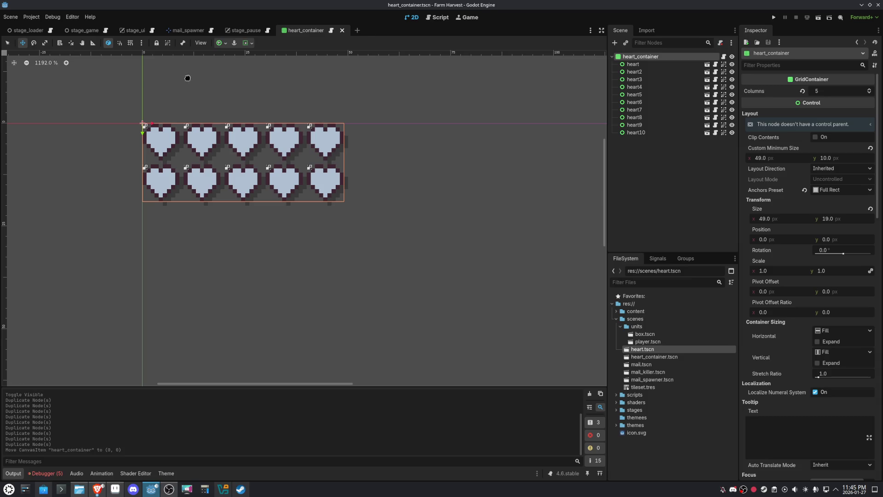
pyautogui.click(440, 17)
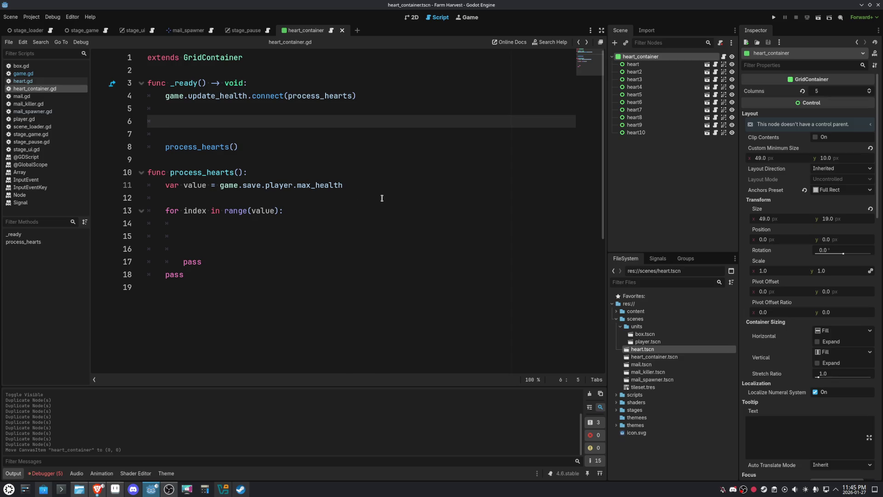
# - Remove the blank lines in _ready and change the loop to range(get_child_count())
pyautogui.hotkey('ctrl', 'shift', 'k')
pyautogui.hotkey('ctrl', 'shift', 'k')
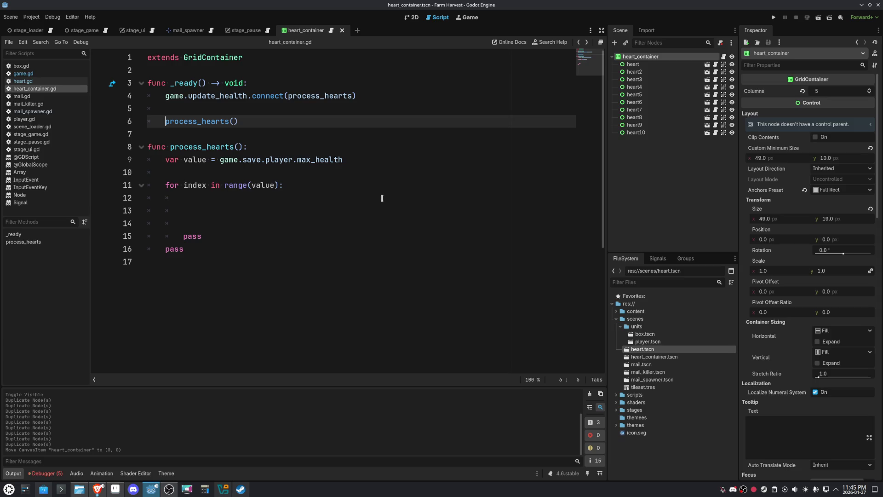
pyautogui.click(271, 203)
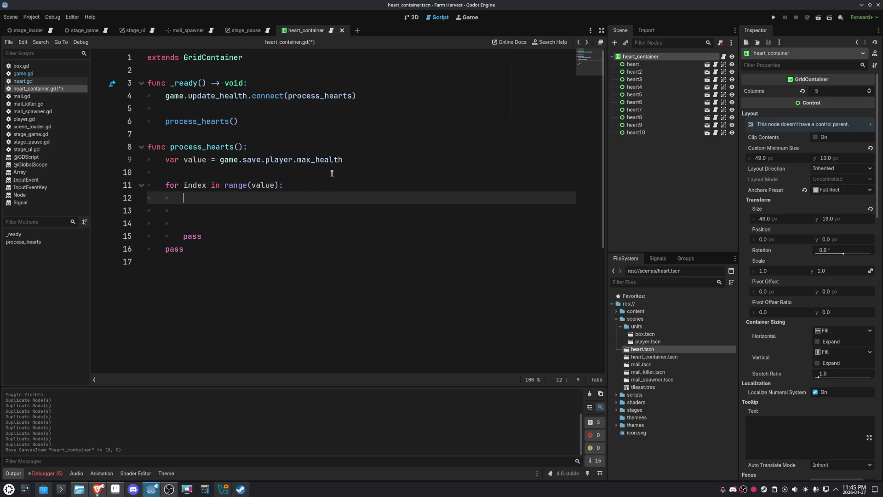
pyautogui.click(338, 159)
pyautogui.doubleClick(338, 159)
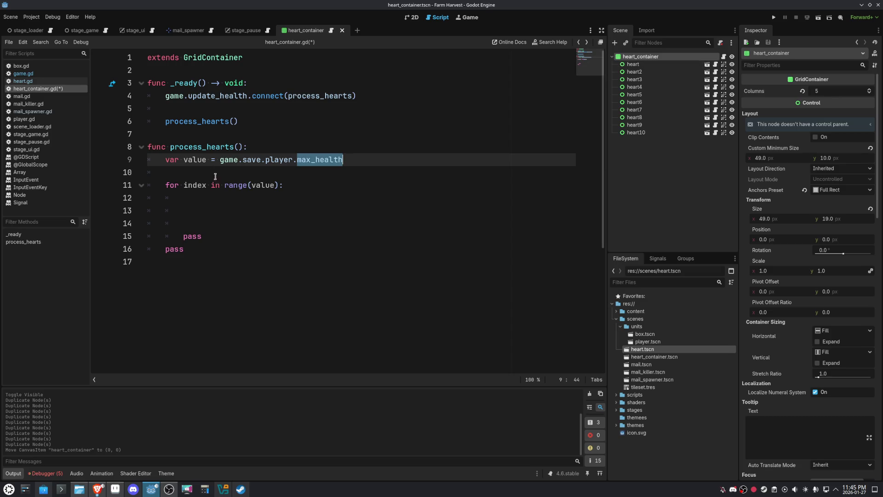
pyautogui.doubleClick(257, 186)
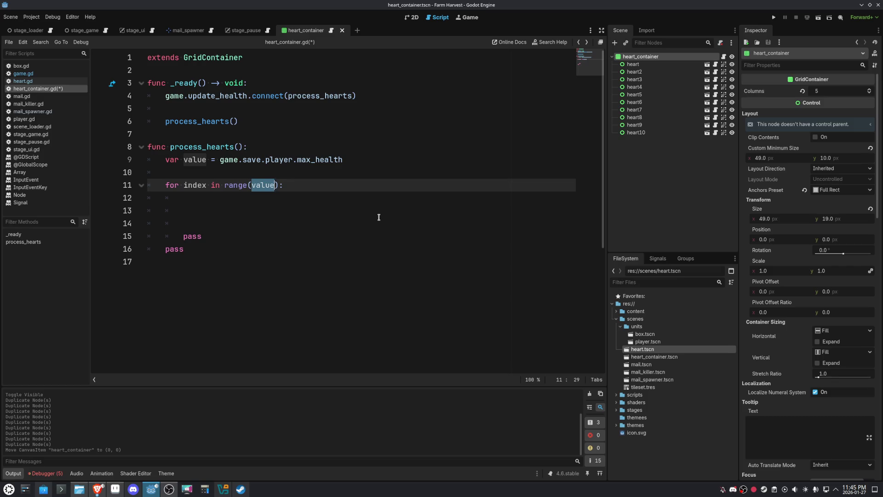
pyautogui.write('get_ch')
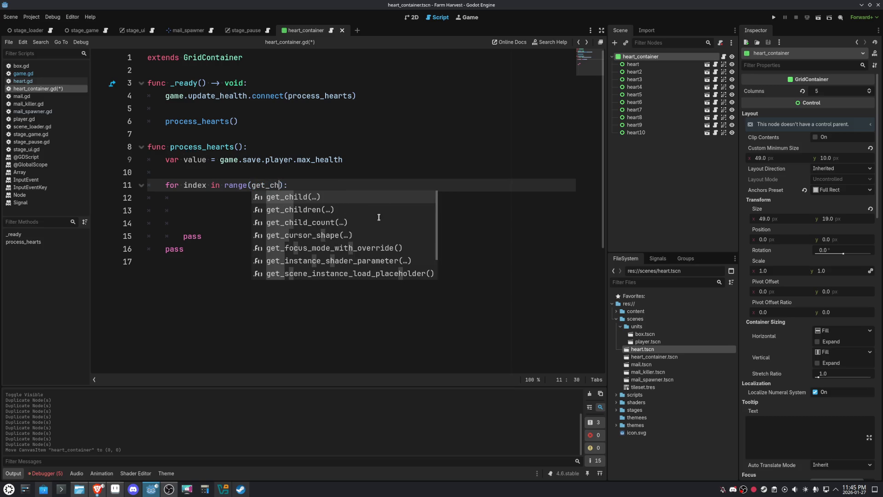
pyautogui.press('Down')
pyautogui.press('Return')
pyautogui.click(362, 249)
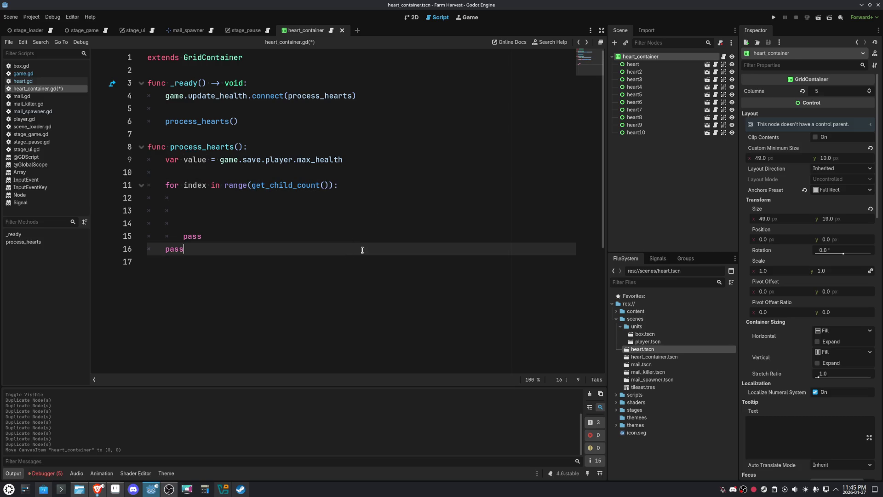
# - Start an 'if index > value' check inside the loop
pyautogui.click(323, 194)
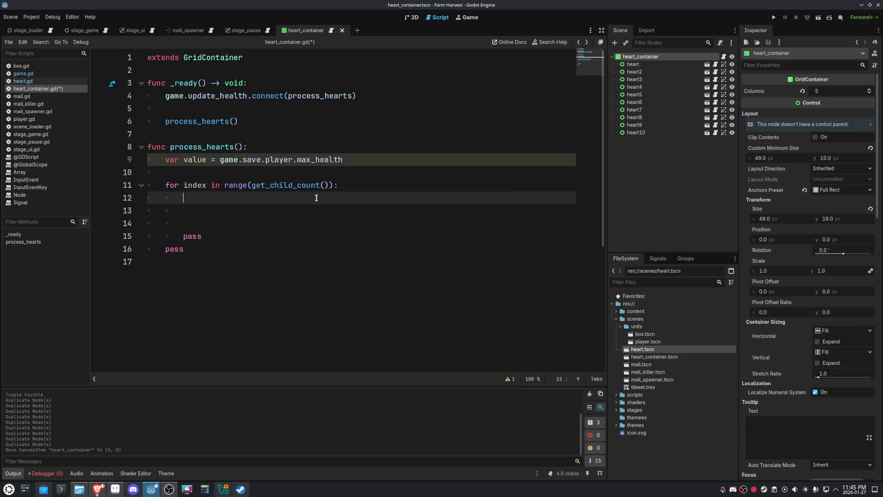
pyautogui.write('if index')
pyautogui.write(' > value')
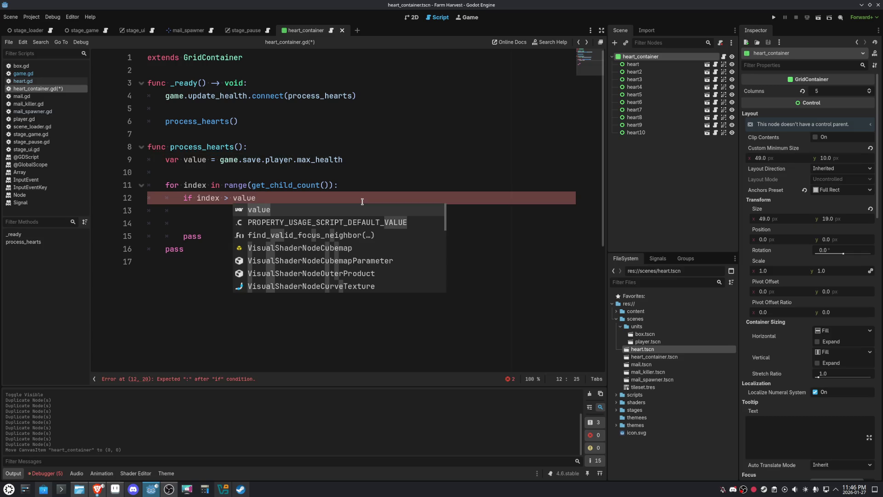
pyautogui.moveTo(330, 165); pyautogui.dragTo(221, 162)
# - Add 'var max_hearts = game.save.player.max_health' and change the check to 'if index > max_hearts:'
pyautogui.click(289, 145)
pyautogui.press('Return')
pyautogui.write('var ')
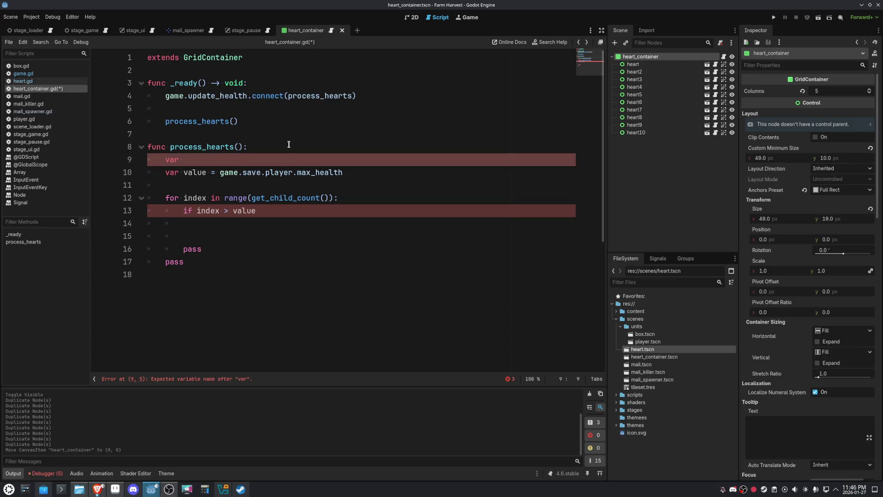
pyautogui.write('max_hearts =')
pyautogui.write('game.save.player.max_health')
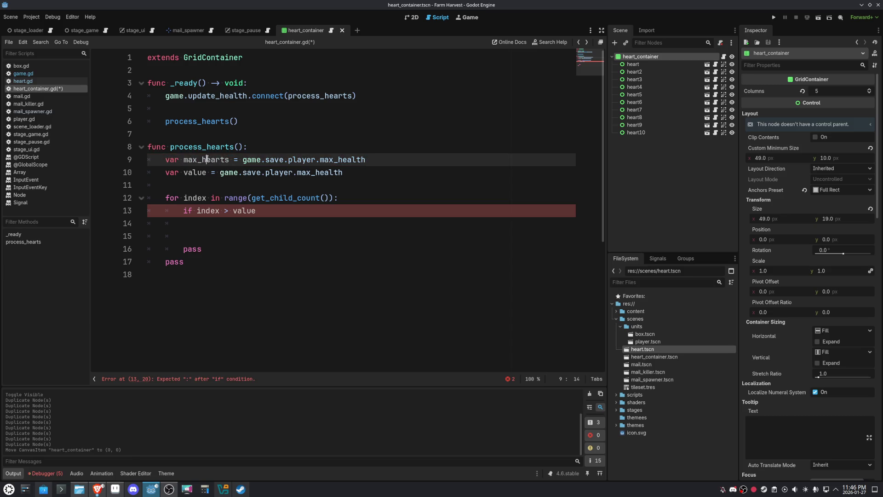
pyautogui.doubleClick(207, 159)
pyautogui.hotkey('ctrl', 'c')
pyautogui.doubleClick(258, 212)
pyautogui.hotkey('ctrl', 'v')
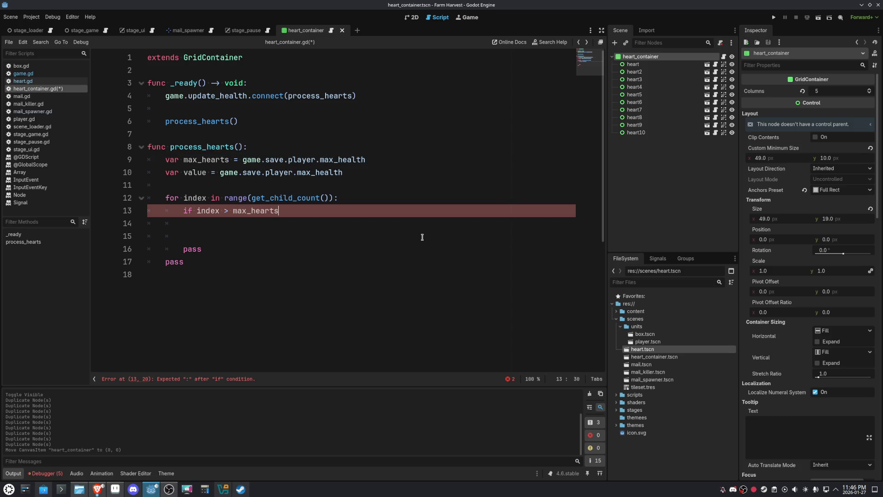
pyautogui.write(':')
pyautogui.press('Return')
pyautogui.press('Up')
pyautogui.press('Up')
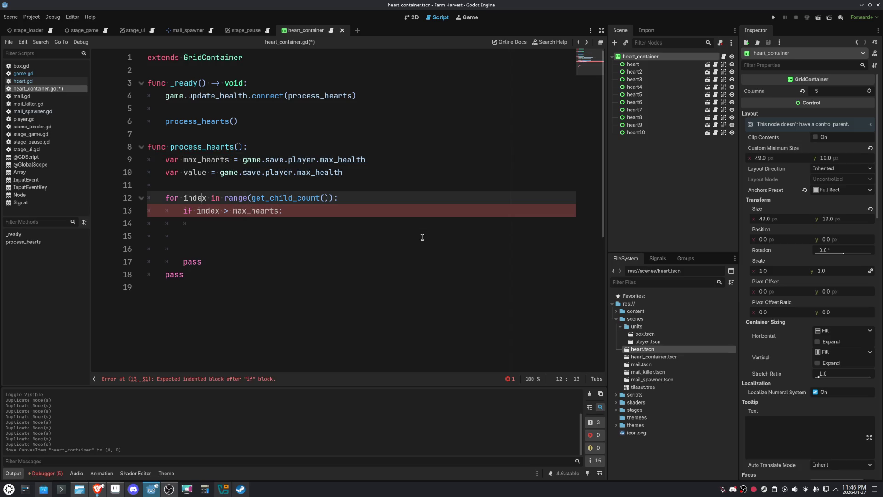
# - Add 'var child = get_child(index)' at the top of the loop
pyautogui.press('Return')
pyautogui.press('Return')
pyautogui.press('Up')
pyautogui.write('va')
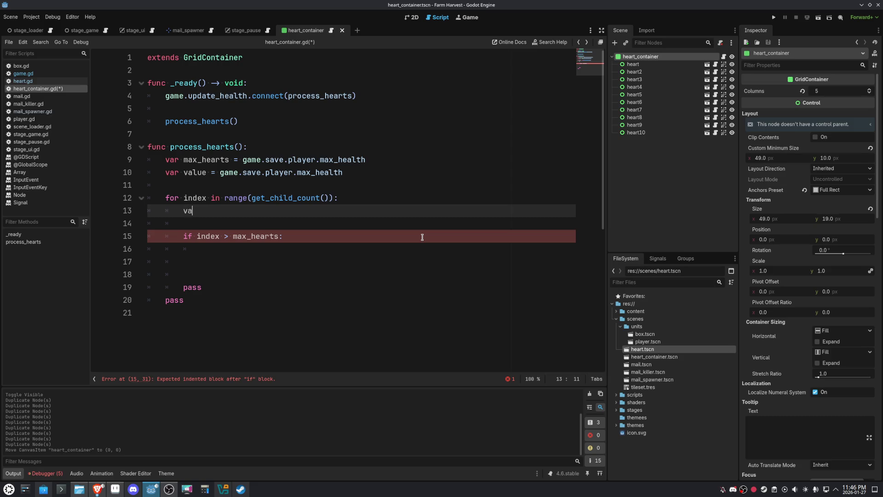
pyautogui.press('BackSpace')
pyautogui.write('r child =')
pyautogui.write('_ch')
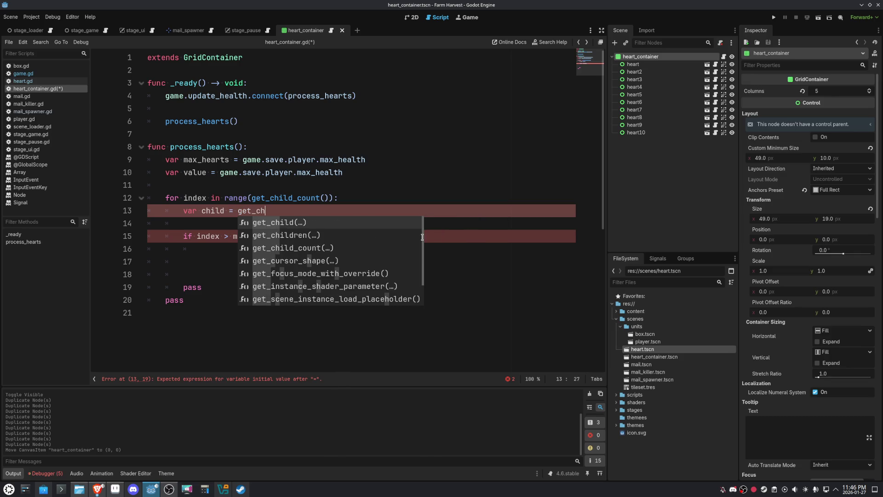
pyautogui.press('Return')
pyautogui.write('index)')
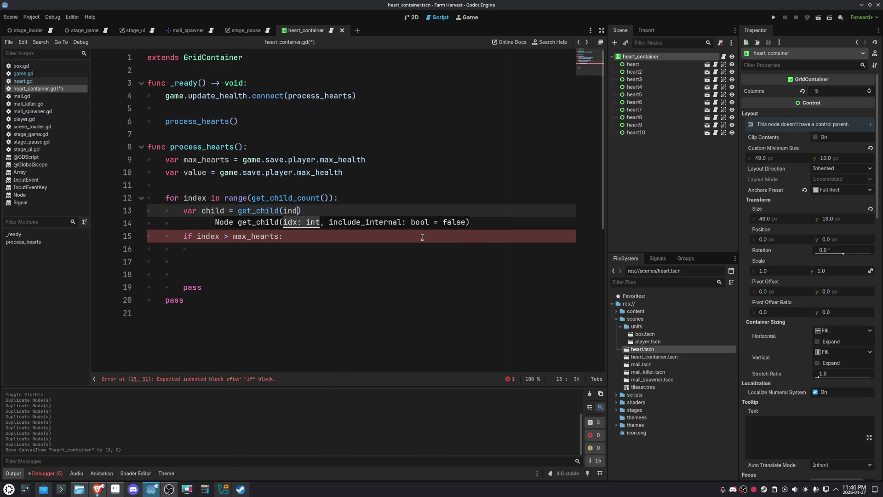
# - Begin a child.vi line inside the if branch
pyautogui.doubleClick(208, 211)
pyautogui.click(340, 244)
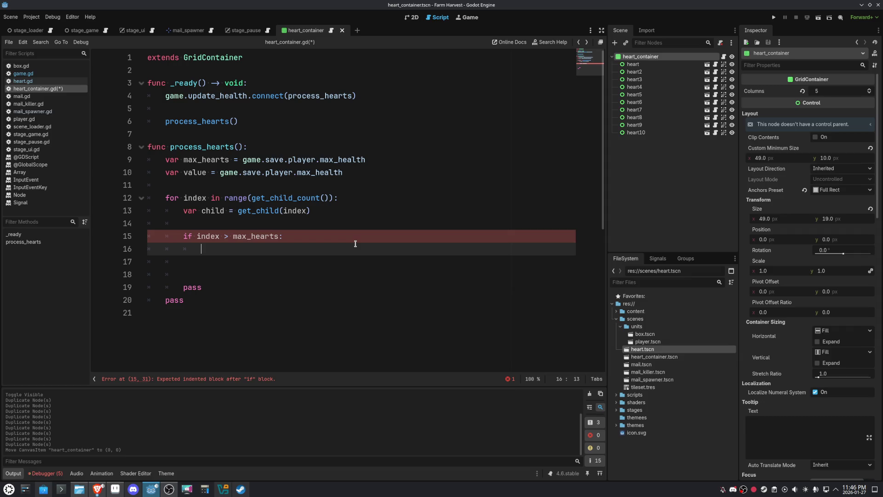
pyautogui.write('child.vi')
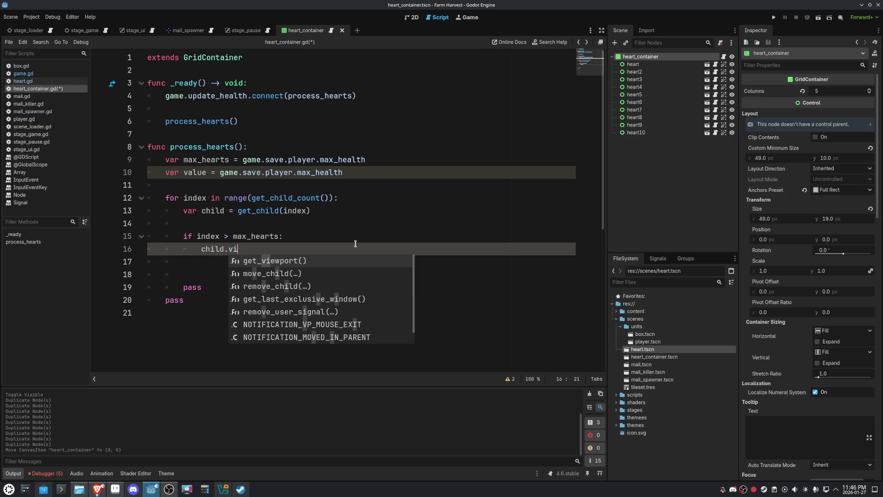
pyautogui.write('is')
# - Set child.visible = false under the if, add else with child.visible = true, and save
pyautogui.press('BackSpace')
pyautogui.press('BackSpace')
pyautogui.write('sible = false')
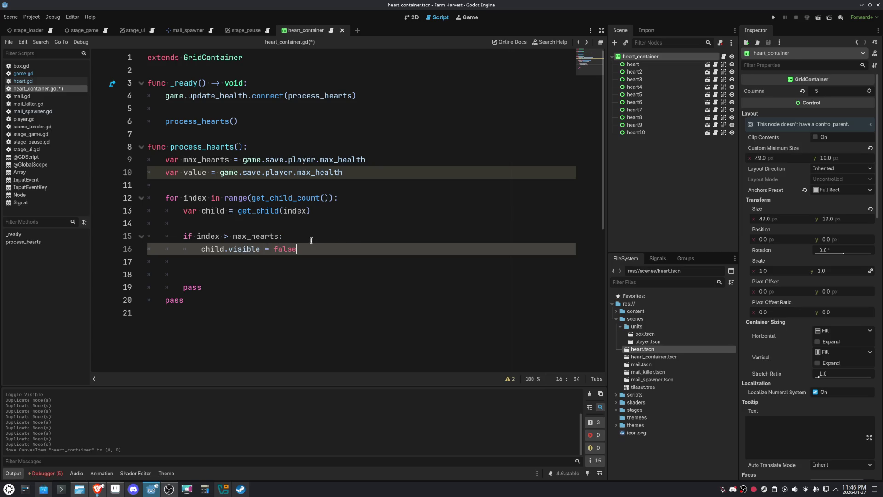
pyautogui.click(234, 263)
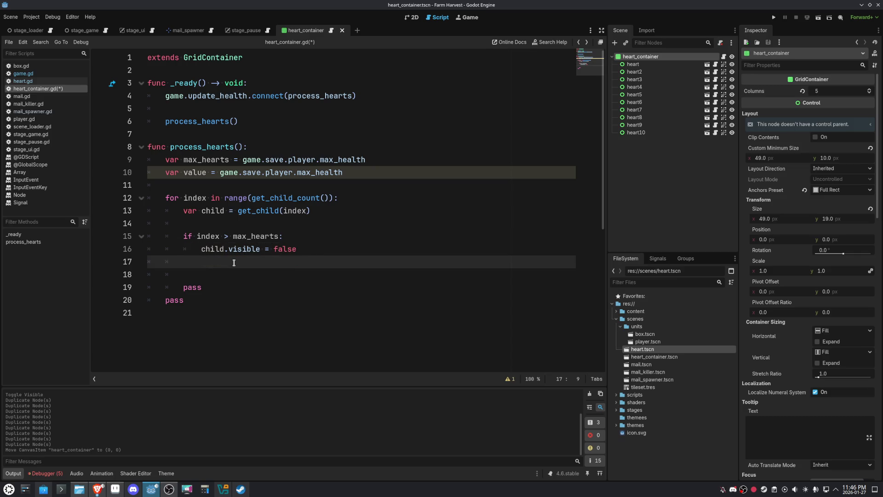
pyautogui.write('else')
pyautogui.press('Return')
pyautogui.write('child.vis')
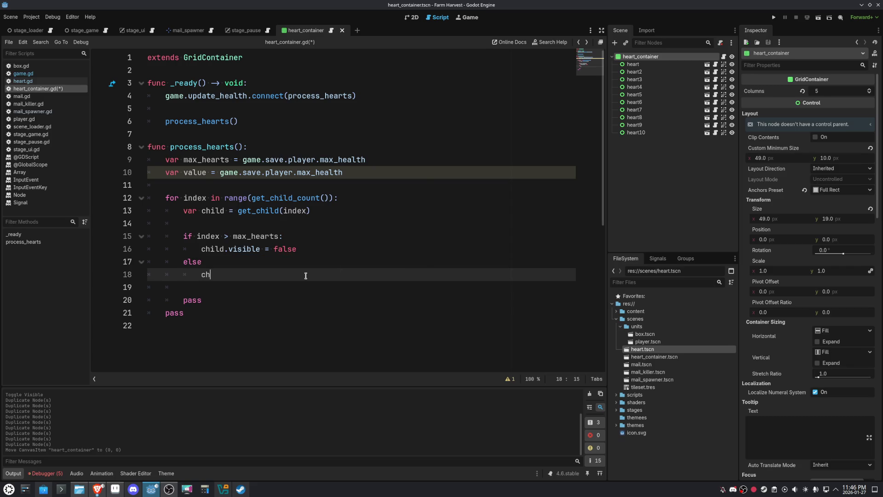
pyautogui.press('Escape')
pyautogui.write('ible =')
pyautogui.write(' true')
pyautogui.hotkey('ctrl', 's')
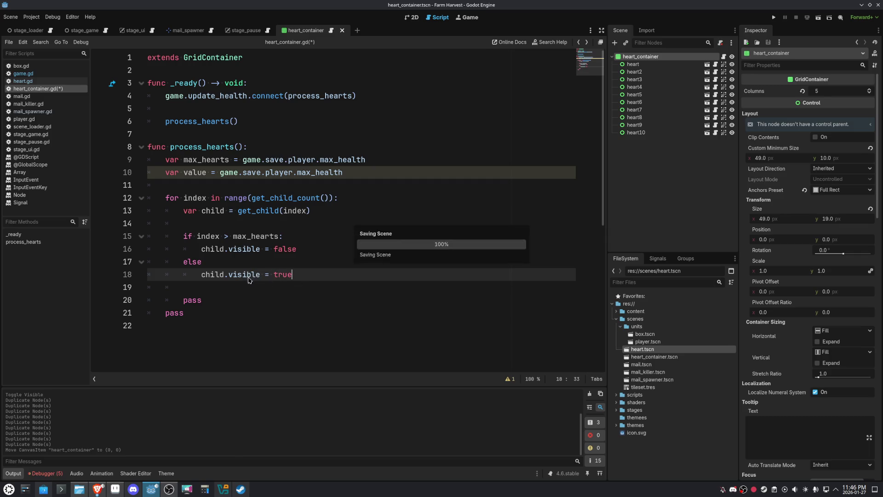
# - Replace the visible assignments with child.hide() and child.show()
pyautogui.moveTo(229, 249); pyautogui.dragTo(303, 249)
pyautogui.press('BackSpace')
pyautogui.write('hide(')
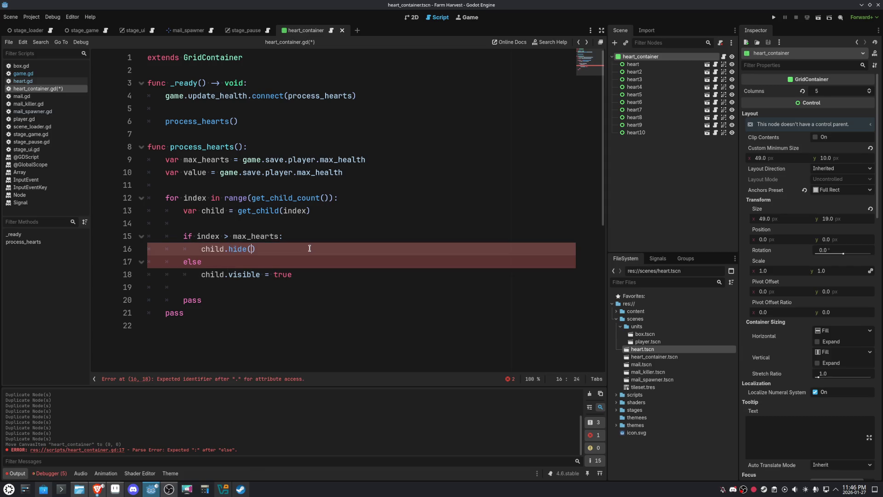
pyautogui.moveTo(293, 274); pyautogui.dragTo(229, 276)
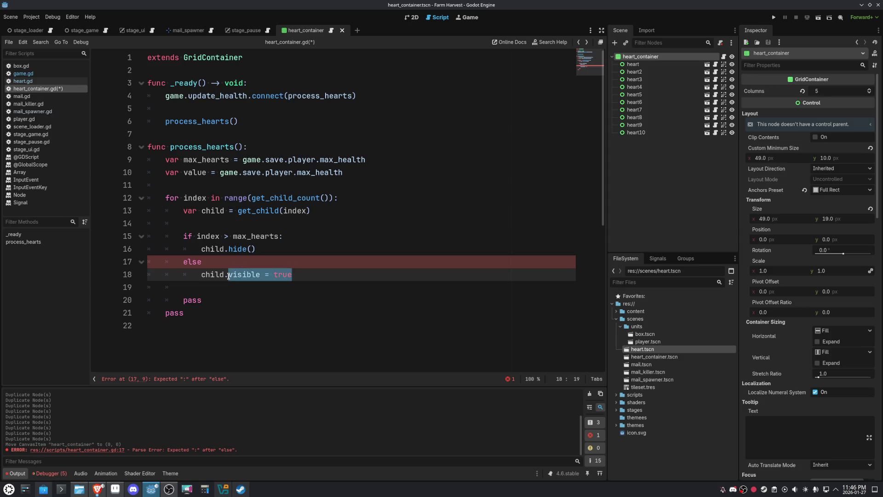
pyautogui.write('show(')
# - Remove the leftover empty line and duplicate pass statement inside the loop
pyautogui.click(235, 286)
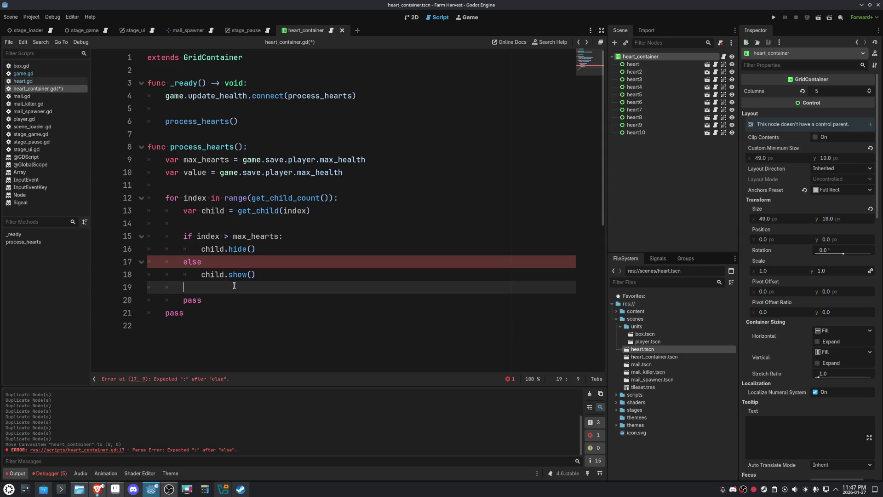
pyautogui.click(225, 263)
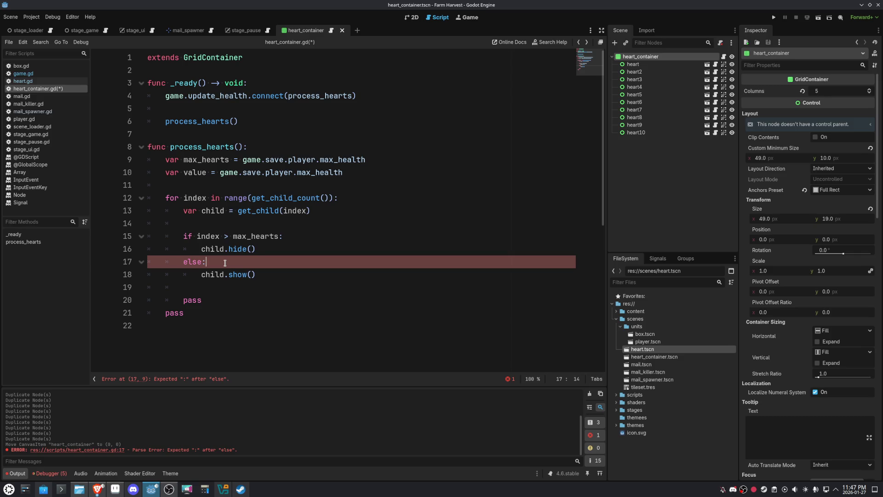
pyautogui.press('Down')
pyautogui.press('Down')
pyautogui.hotkey('ctrl', 'shift', 'k')
pyautogui.hotkey('ctrl', 'shift', 'k')
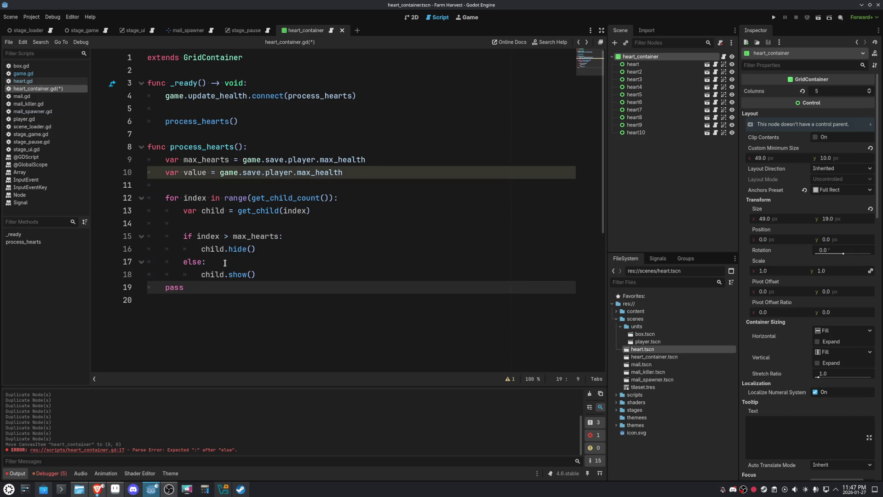
pyautogui.press('Up')
pyautogui.press('Up')
pyautogui.press('Up')
pyautogui.press('Up')
pyautogui.press('Down')
pyautogui.press('Down')
pyautogui.press('Down')
pyautogui.press('Up')
pyautogui.press('Up')
pyautogui.press('Up')
pyautogui.press('Up')
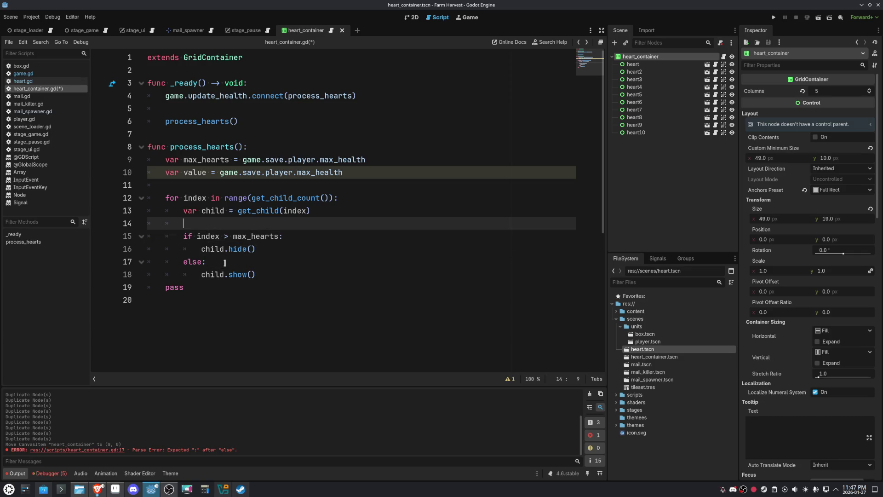
# - Replace the loop's pass line with 'child.on = value > 0' and 'value -= 1.0'
pyautogui.press('Return')
pyautogui.press('Return')
pyautogui.press('Up')
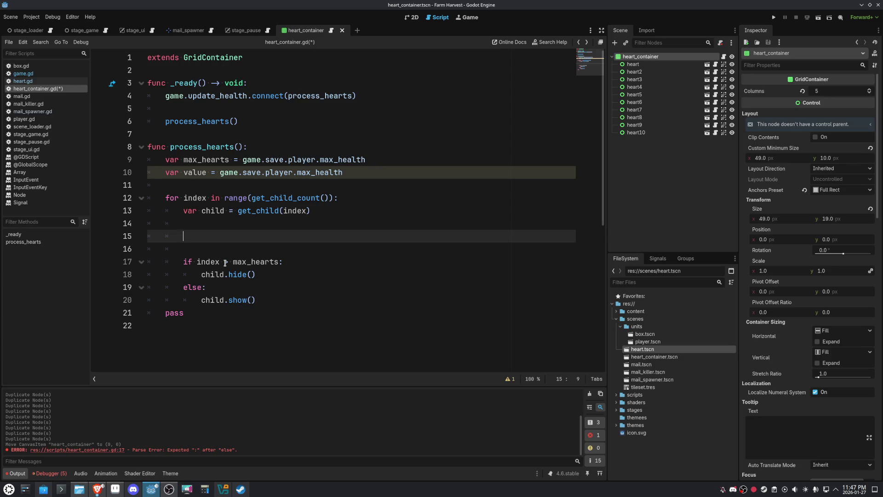
pyautogui.press('Down')
pyautogui.press('Down')
pyautogui.press('Down')
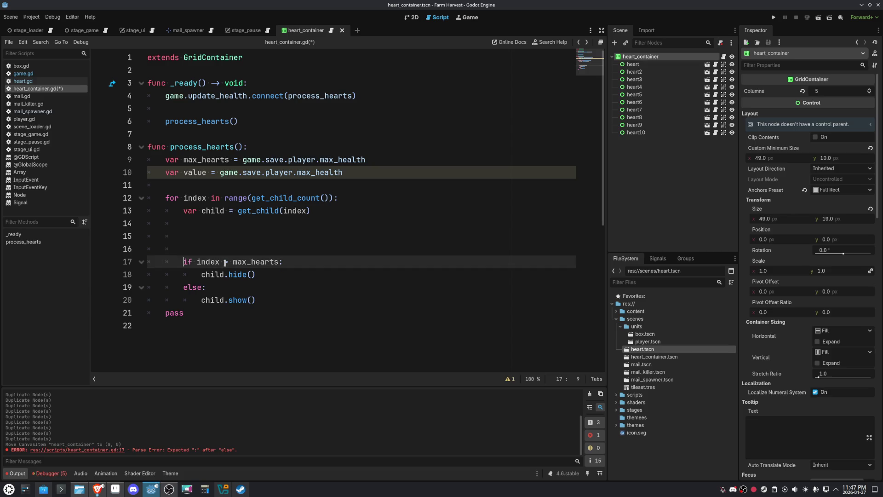
pyautogui.press('BackSpace')
pyautogui.press('BackSpace')
pyautogui.press('BackSpace')
pyautogui.press('BackSpace')
pyautogui.press('BackSpace')
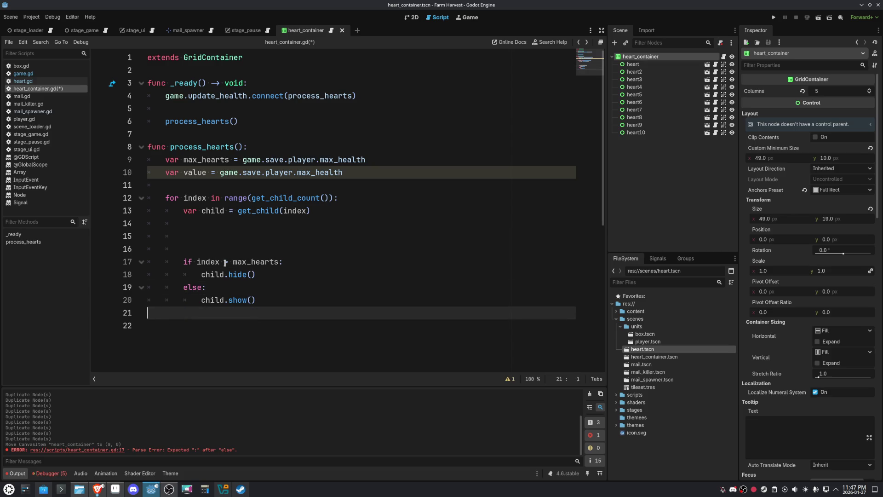
pyautogui.press('Return')
pyautogui.press('Return')
pyautogui.press('BackSpace')
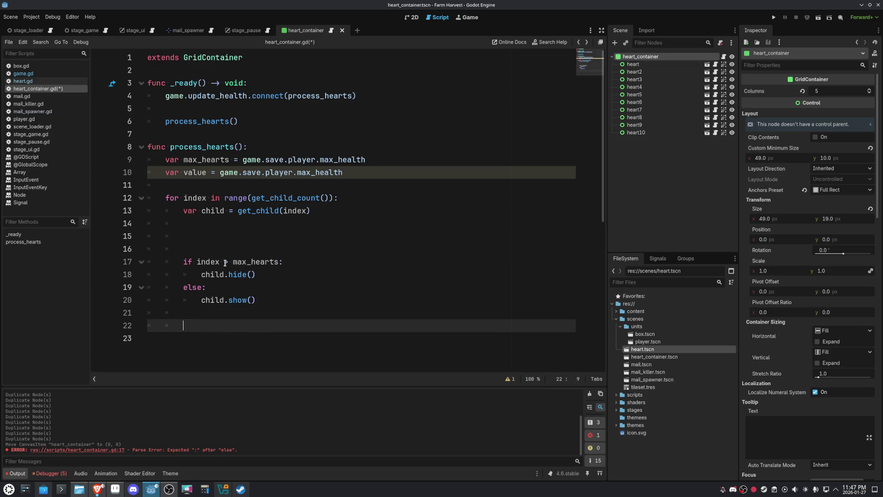
pyautogui.write('valu')
pyautogui.press('BackSpace')
pyautogui.press('BackSpace')
pyautogui.write('lue ')
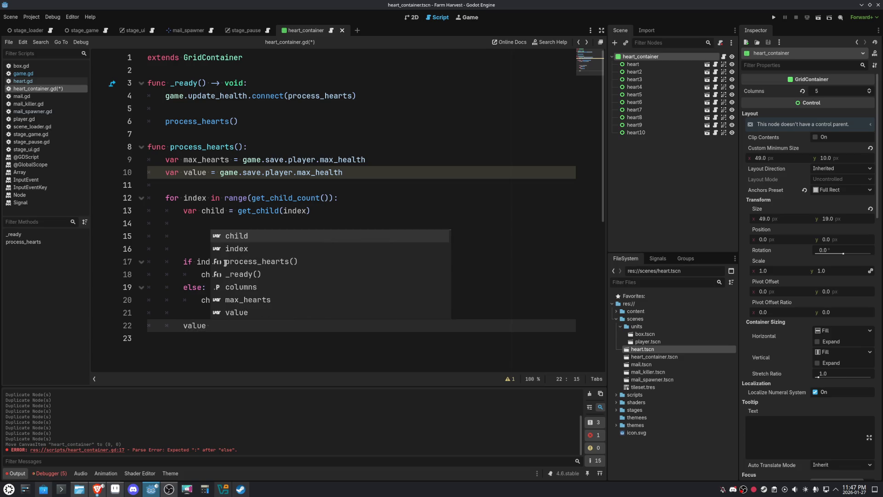
pyautogui.write('-= 1.0')
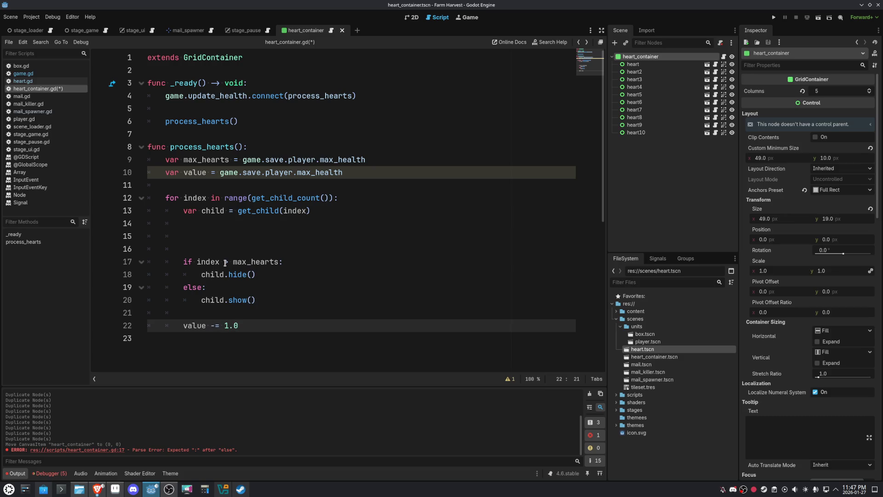
pyautogui.press('Up')
pyautogui.press('Up')
pyautogui.press('Up')
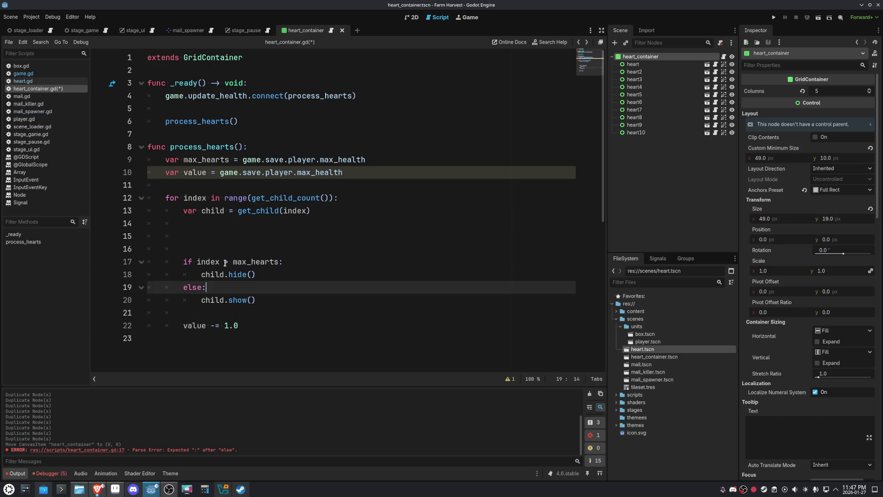
pyautogui.press('Down')
pyautogui.write('child.')
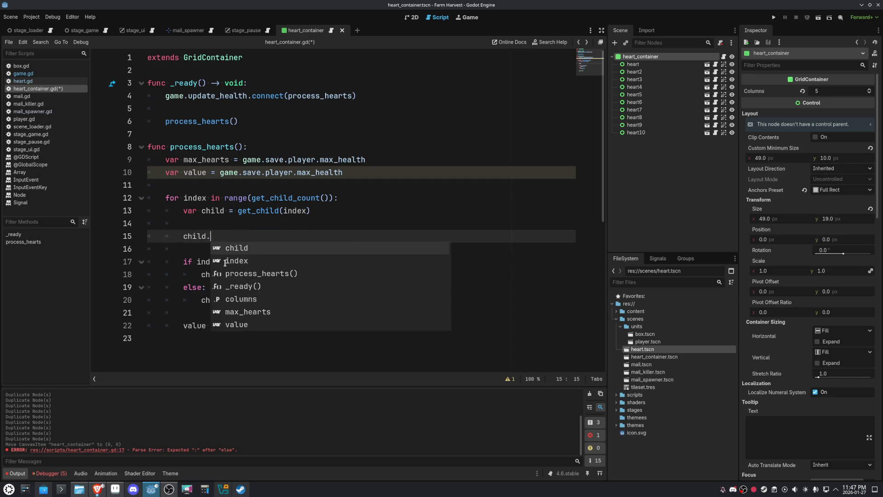
pyautogui.write('on = value >')
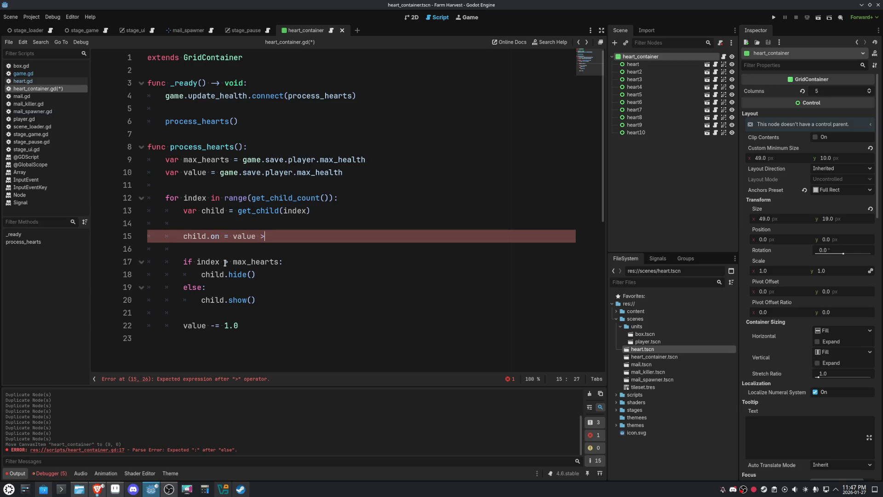
pyautogui.write('0')
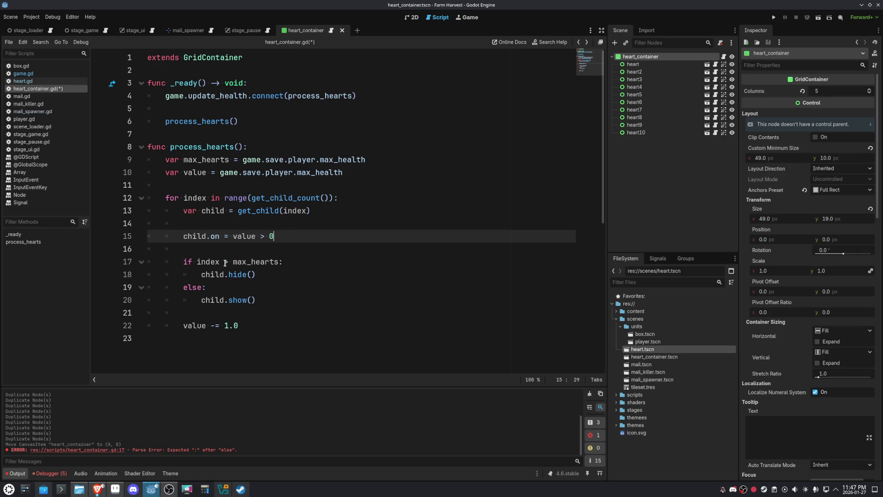
# - Save heart_container.gd and run the current scene to view the hearts
pyautogui.hotkey('ctrl', 's')
pyautogui.click(245, 262)
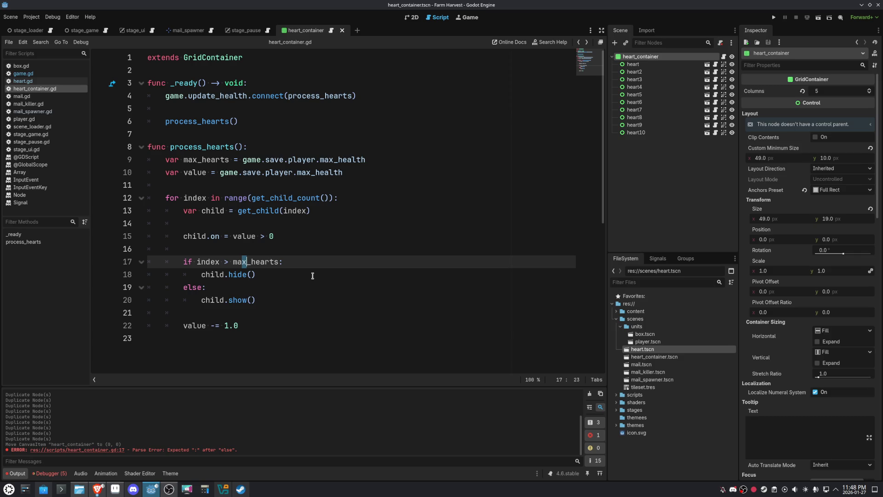
pyautogui.click(815, 19)
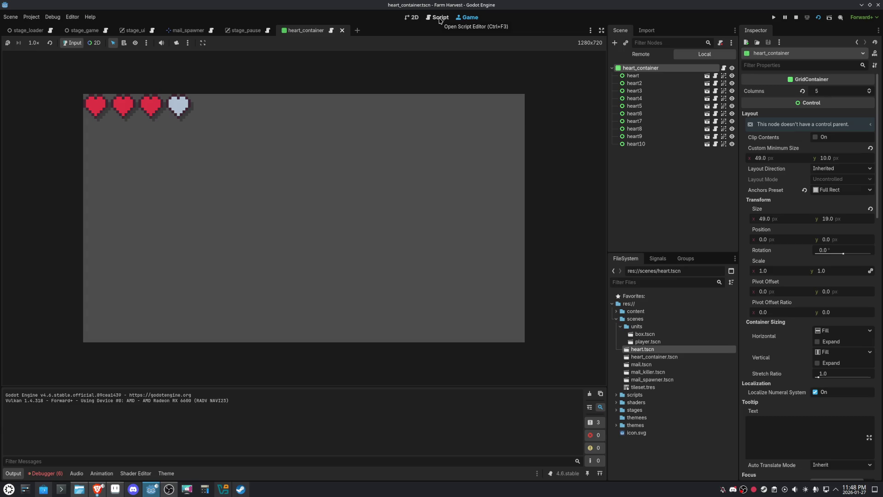
# - Change the line-17 comparison from > to >= and test-run the scene
pyautogui.click(440, 18)
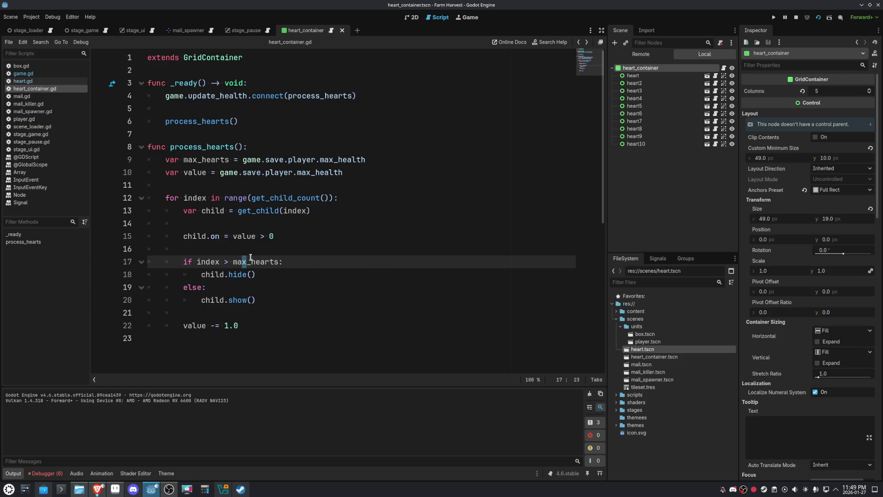
pyautogui.click(229, 262)
pyautogui.write('=')
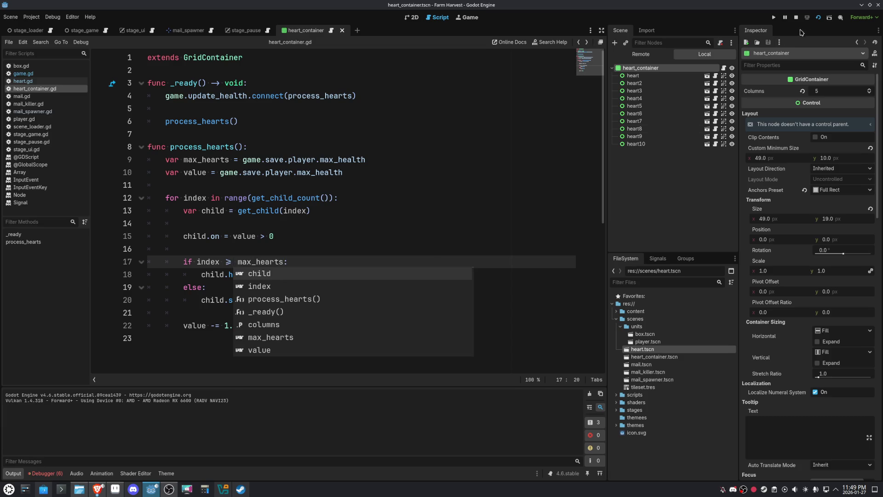
pyautogui.press('F6')
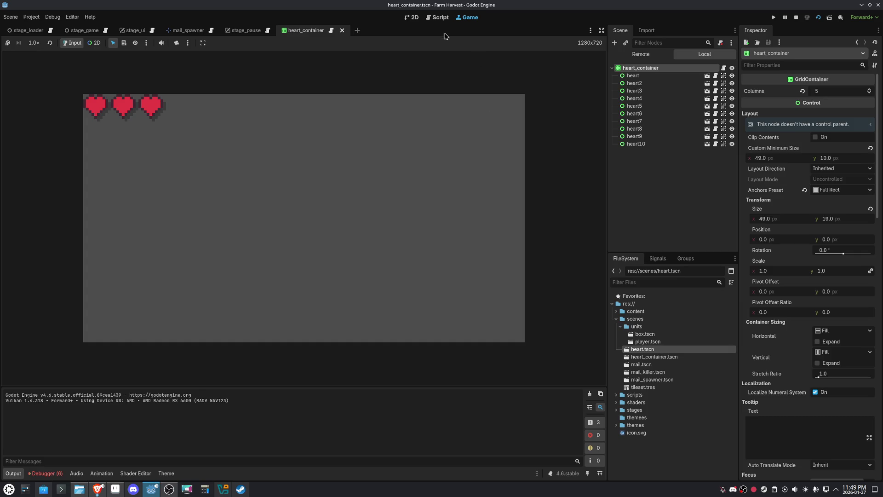
# - In game.gd, change the player's starting health from 3 to 1, then run and stop the game
pyautogui.click(439, 17)
pyautogui.click(25, 73)
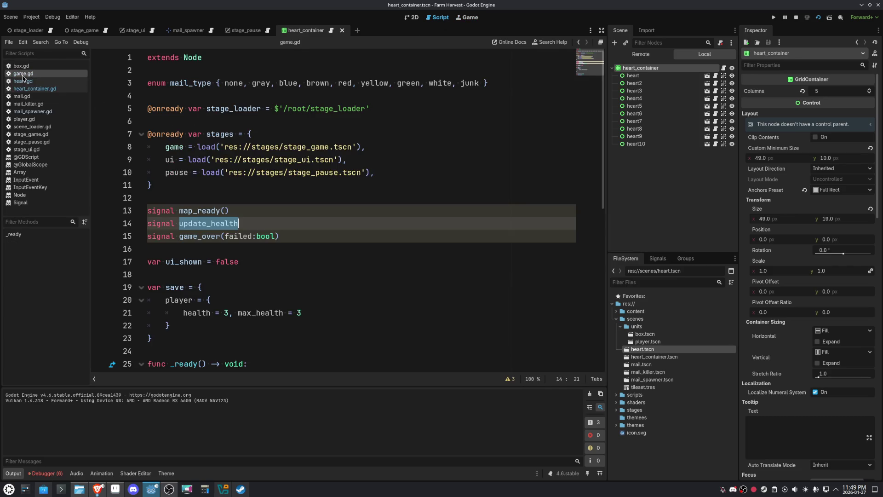
pyautogui.scroll(-4, 330, 265)
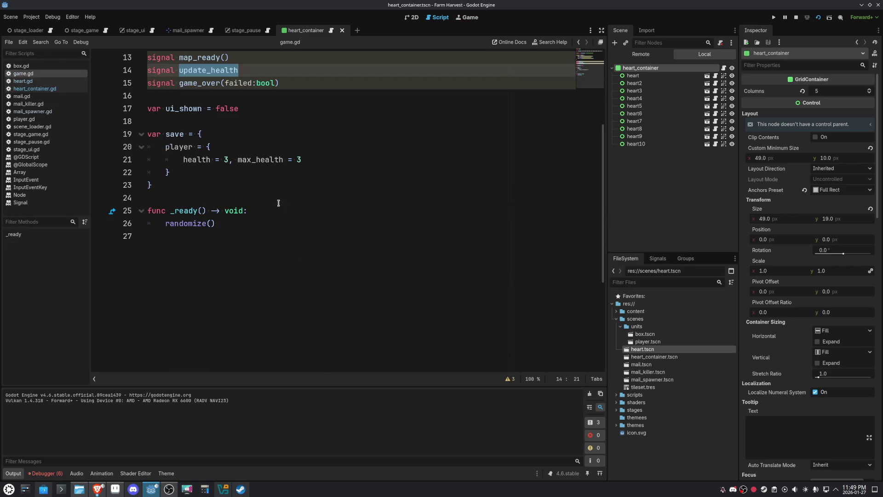
pyautogui.doubleClick(227, 160)
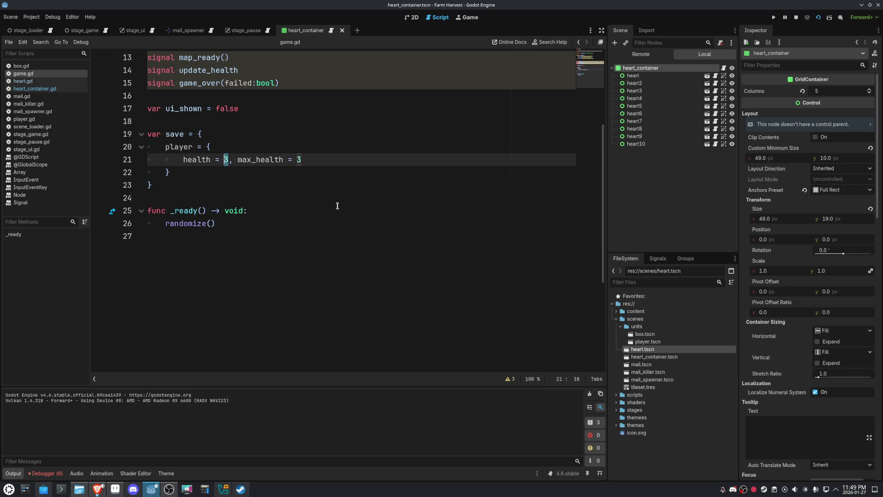
pyautogui.write('1')
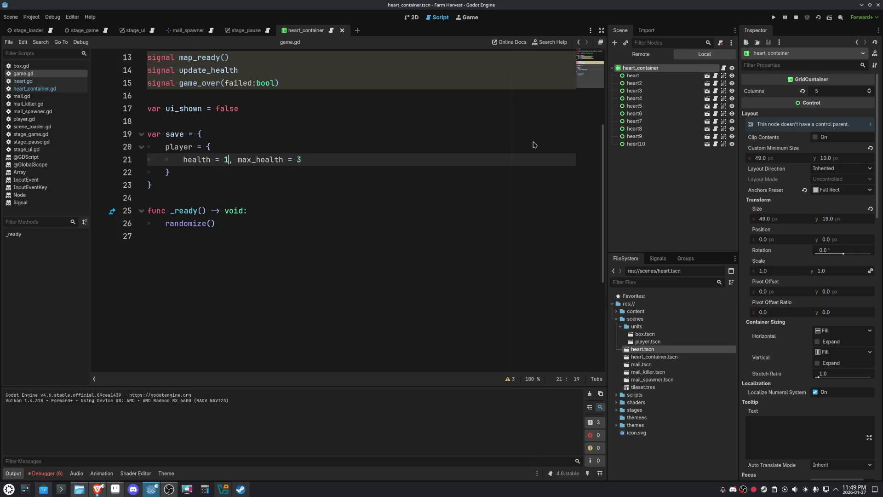
pyautogui.press('F6')
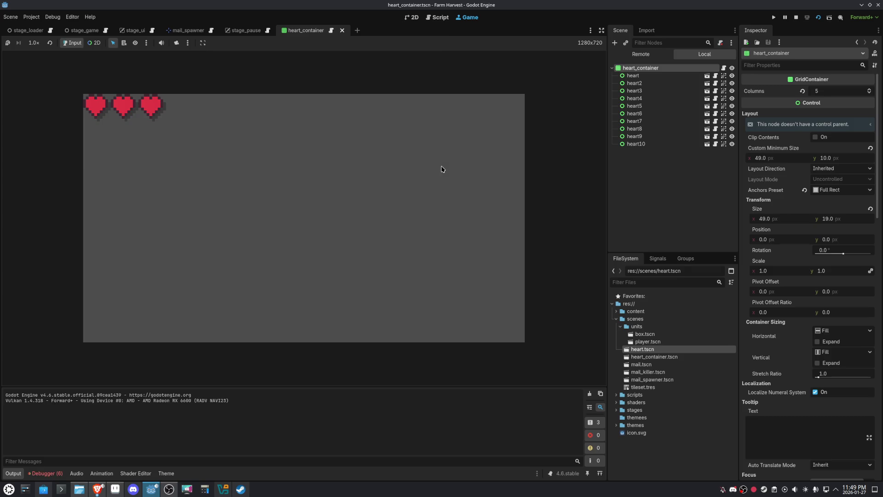
pyautogui.click(799, 20)
pyautogui.click(442, 18)
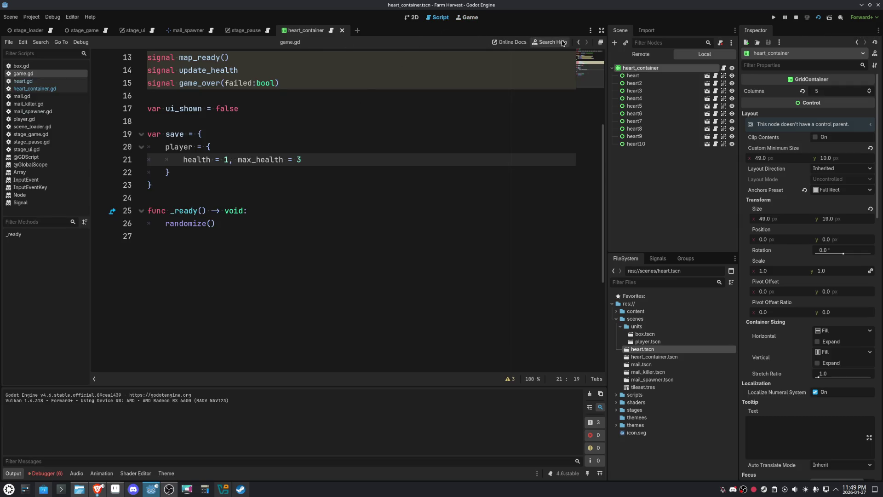
pyautogui.click(725, 69)
# - Comment out lines 17–20, the hide/show block, with Ctrl+K and run the project
pyautogui.click(325, 236)
pyautogui.moveTo(278, 300); pyautogui.dragTo(184, 262)
pyautogui.hotkey('ctrl', 'k')
pyautogui.click(424, 236)
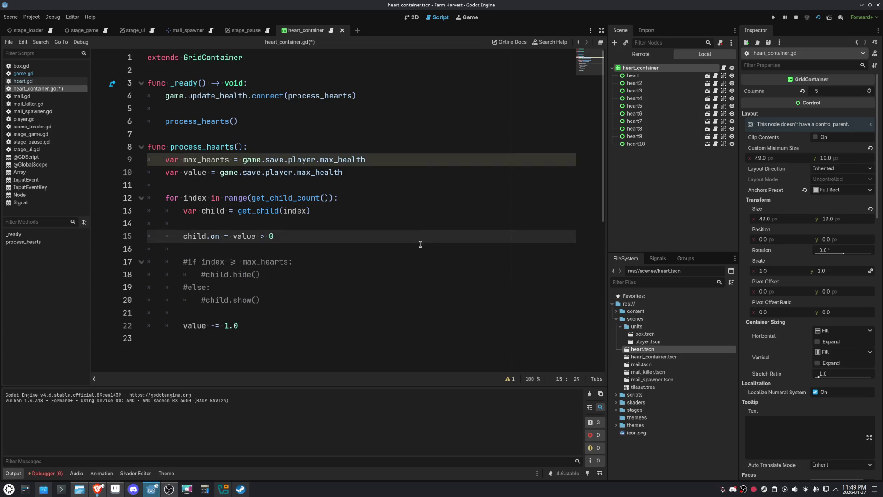
pyautogui.click(819, 18)
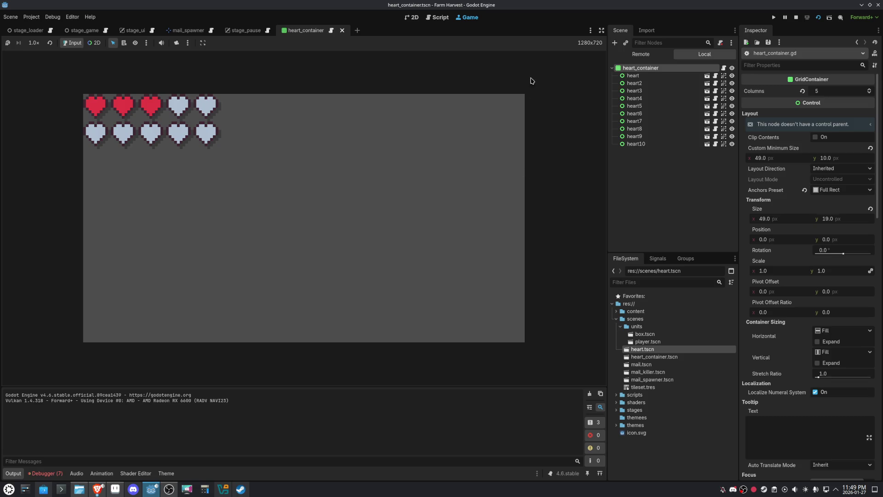
# - Check the Debugger's Errors list, then open the heart node's heart.gd script
pyautogui.click(438, 18)
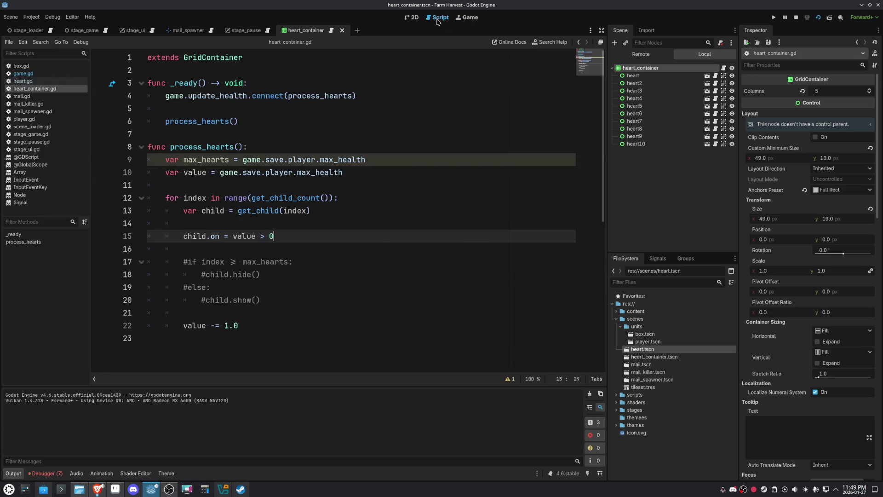
pyautogui.click(287, 229)
pyautogui.click(312, 238)
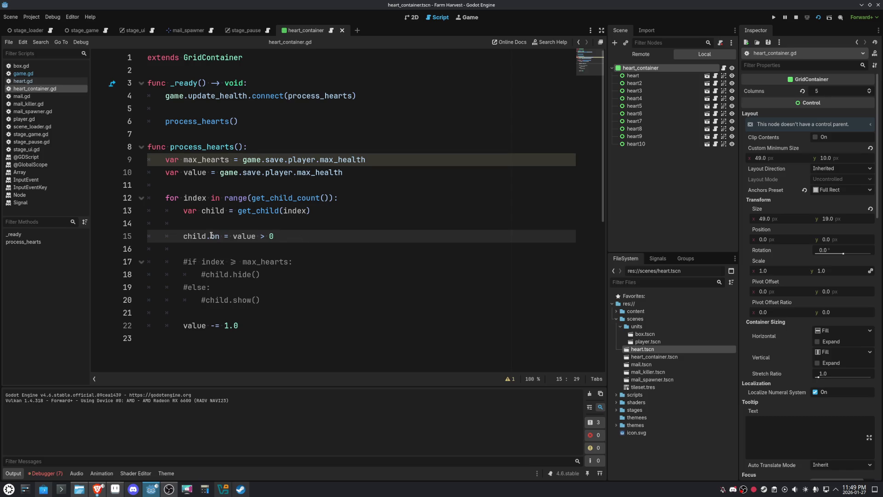
pyautogui.click(55, 474)
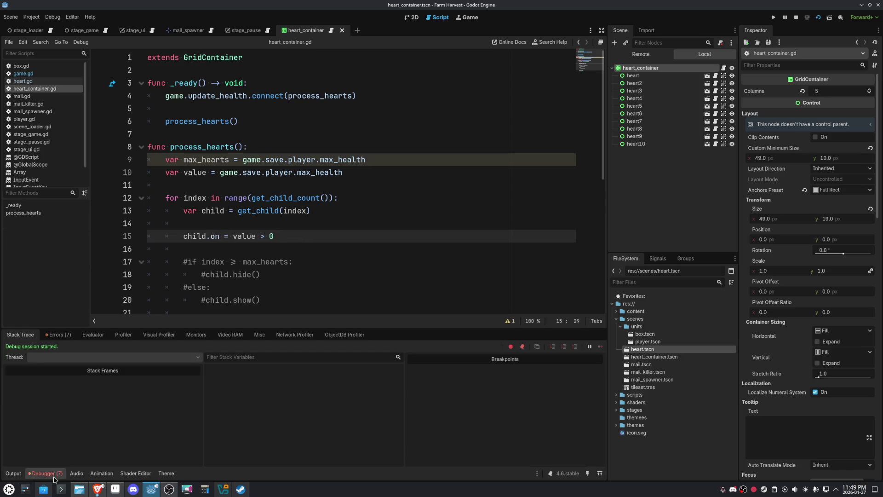
pyautogui.click(60, 336)
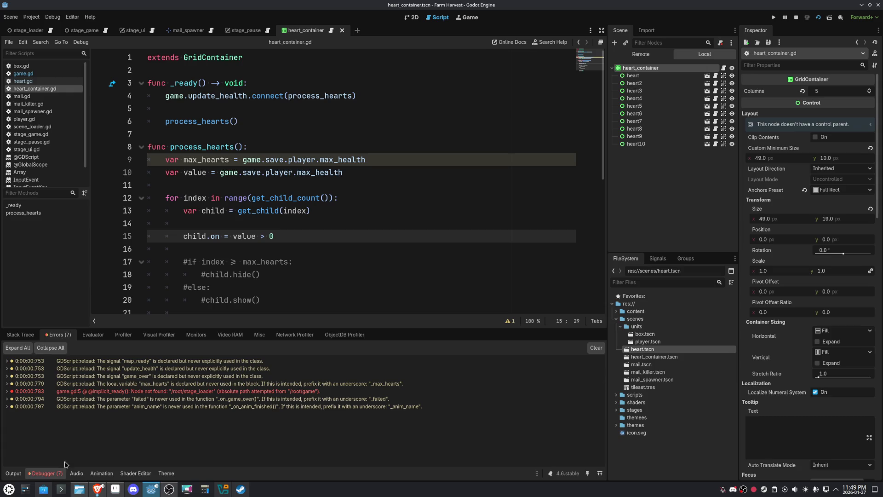
pyautogui.click(54, 474)
pyautogui.click(346, 284)
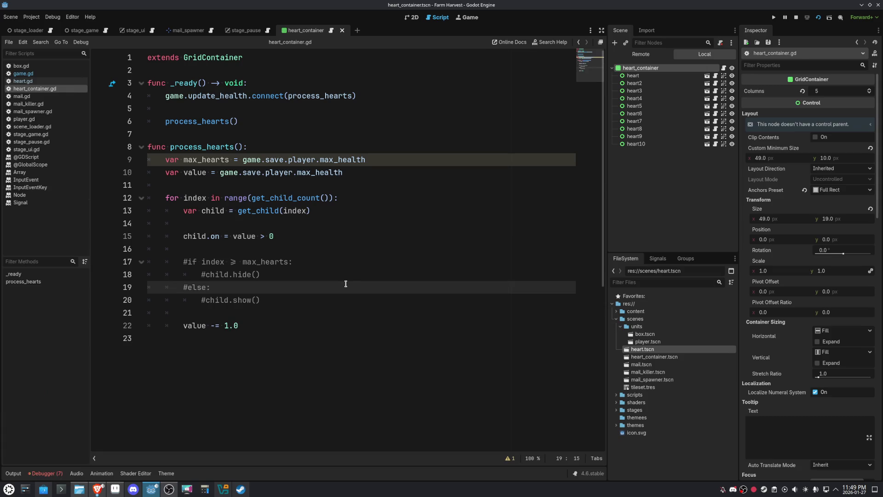
pyautogui.click(715, 76)
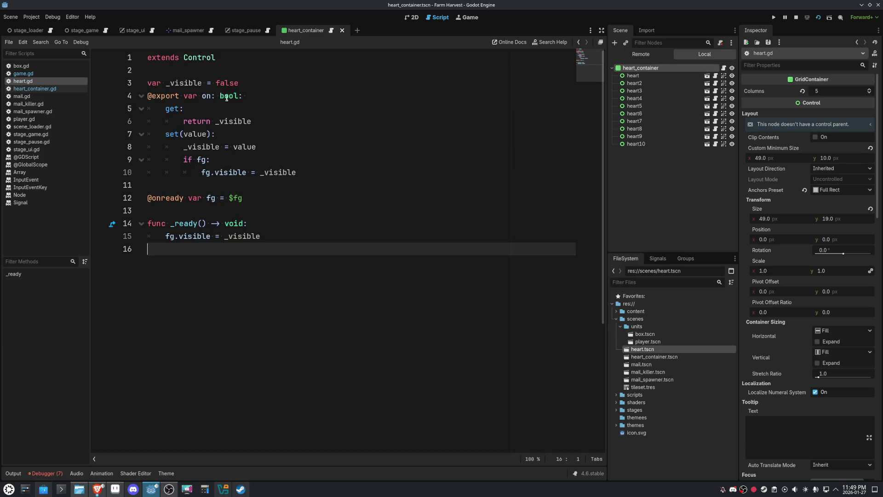
# - Replace the 'fg' condition on line 9 with is_instance_valid from autocomplete
pyautogui.doubleClick(207, 96)
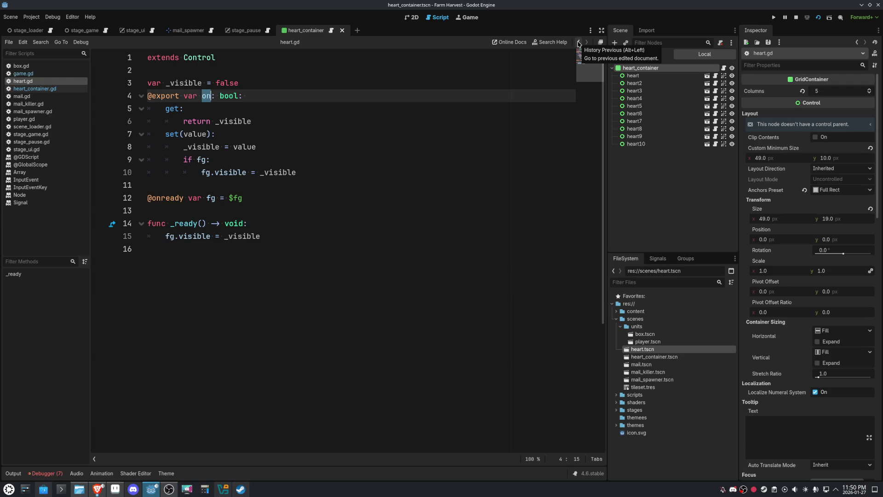
pyautogui.doubleClick(200, 161)
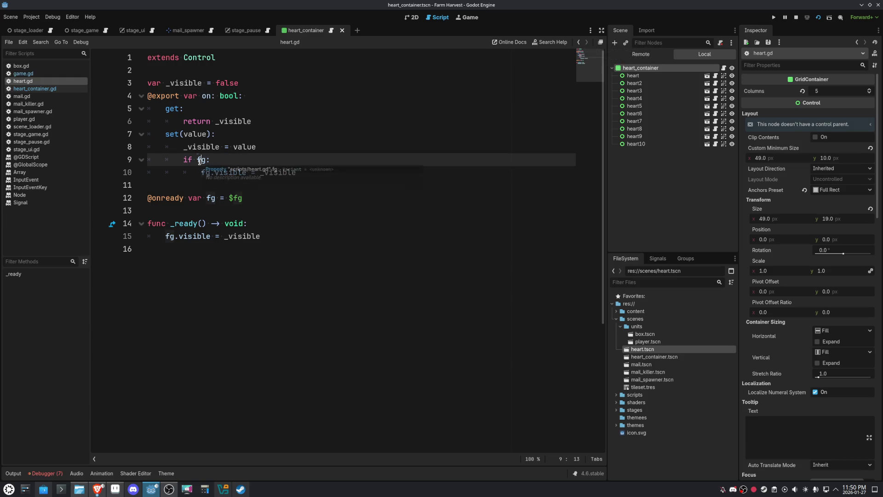
pyautogui.press('BackSpace')
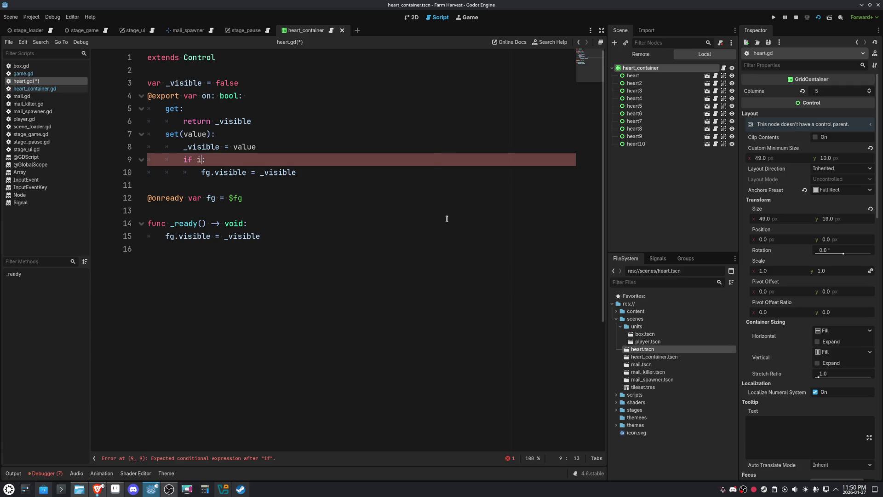
pyautogui.write('nst')
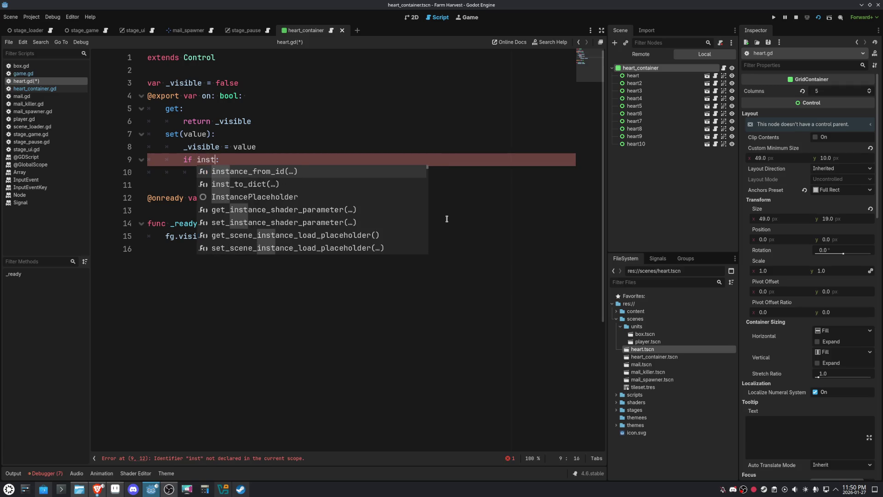
pyautogui.press('BackSpace')
pyautogui.press('BackSpace')
pyautogui.press('BackSpace')
pyautogui.write('has_')
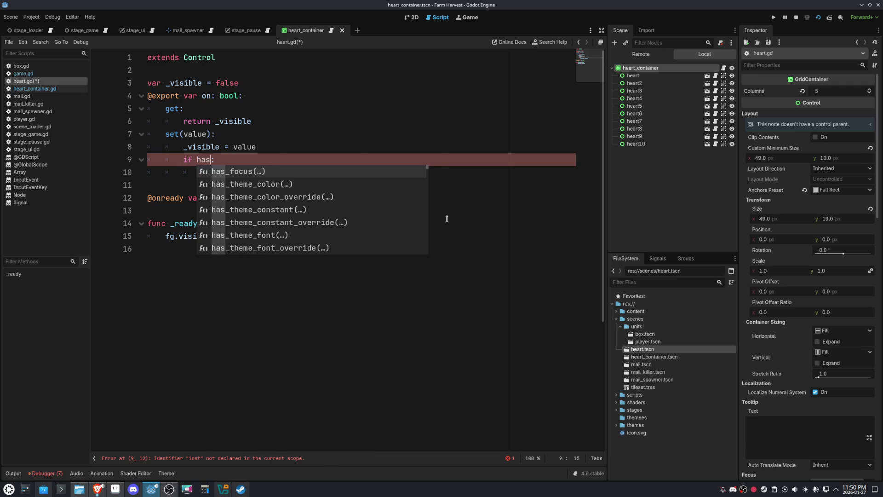
pyautogui.write('inst')
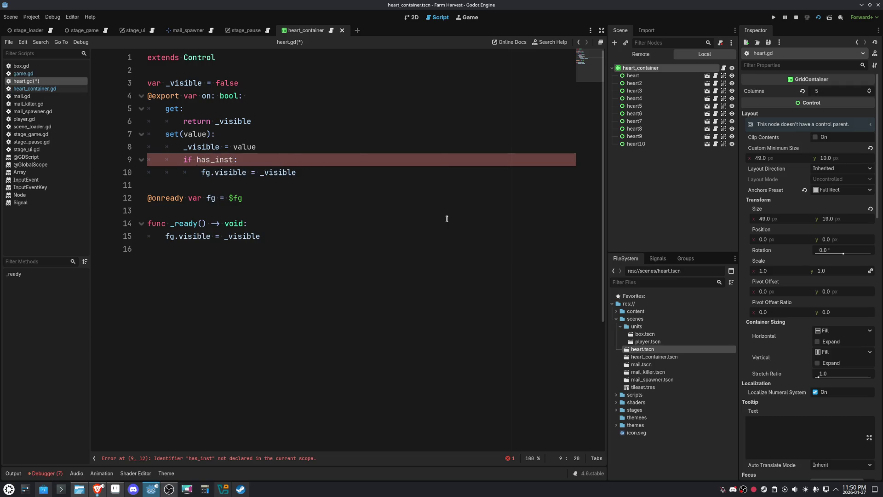
pyautogui.press('BackSpace')
pyautogui.press('BackSpace')
pyautogui.press('BackSpace')
pyautogui.write('instan')
pyautogui.write('ce')
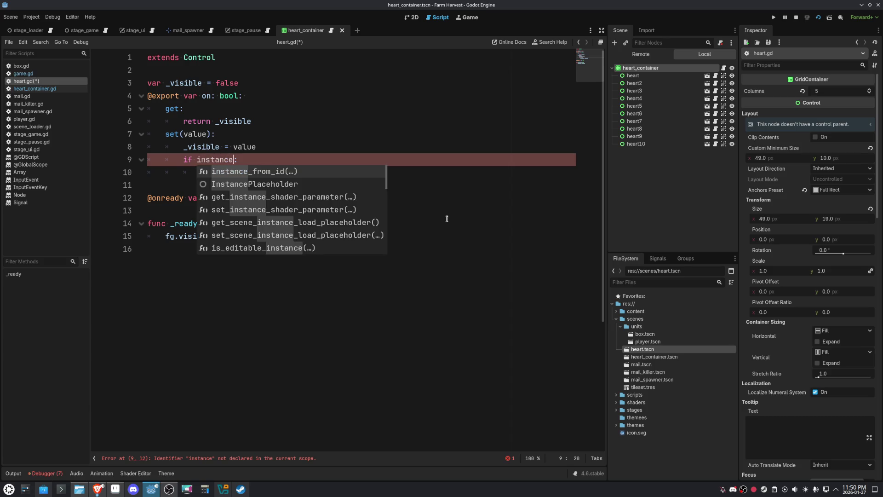
pyautogui.press('Down')
pyautogui.press('Down')
pyautogui.press('Down')
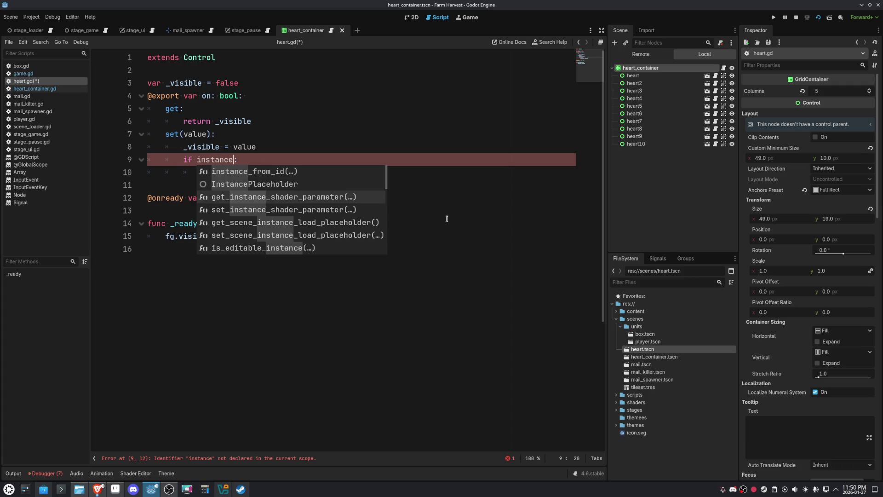
pyautogui.press('Down')
pyautogui.press('Down')
pyautogui.press('Down')
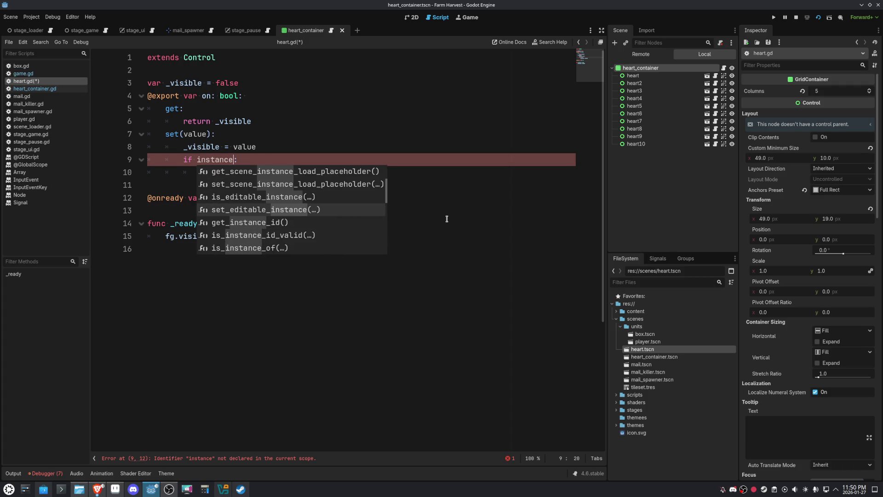
pyautogui.press('Down')
pyautogui.press('Down')
pyautogui.press('Down')
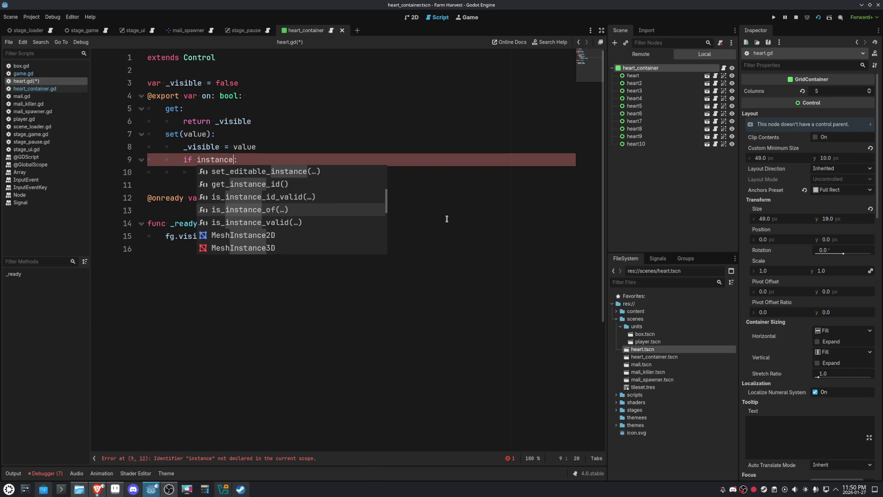
pyautogui.press('Return')
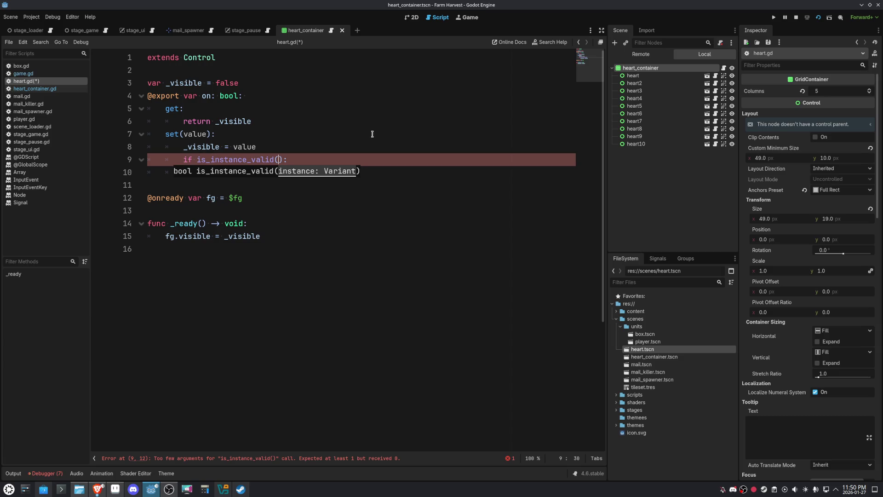
# - Pass fg as the is_instance_valid argument, then test-run the current scene
pyautogui.write('b')
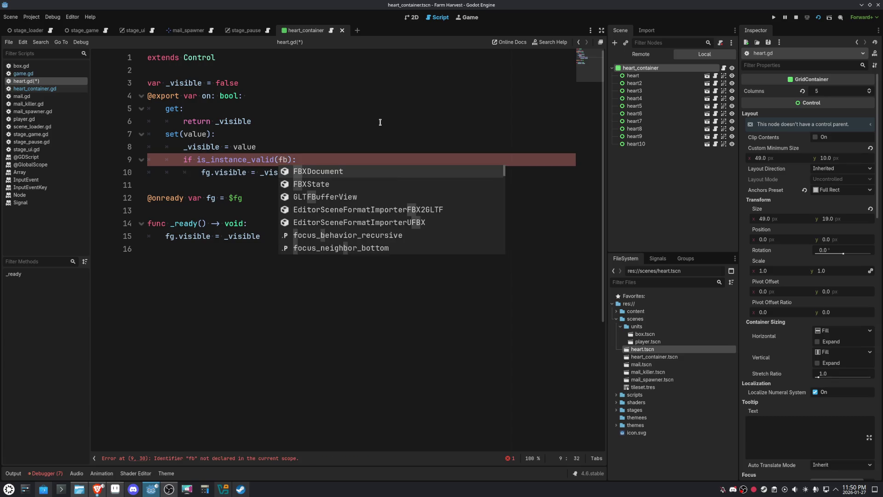
pyautogui.press('BackSpace')
pyautogui.write('g')
pyautogui.click(380, 122)
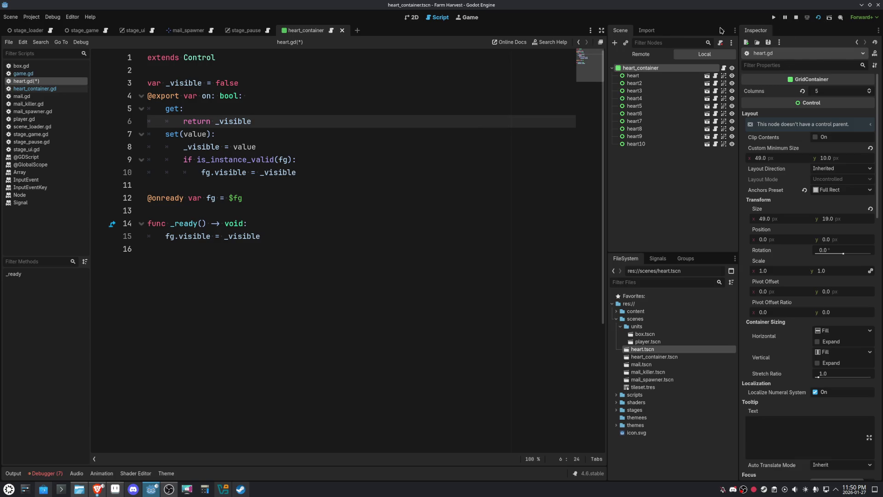
pyautogui.click(817, 19)
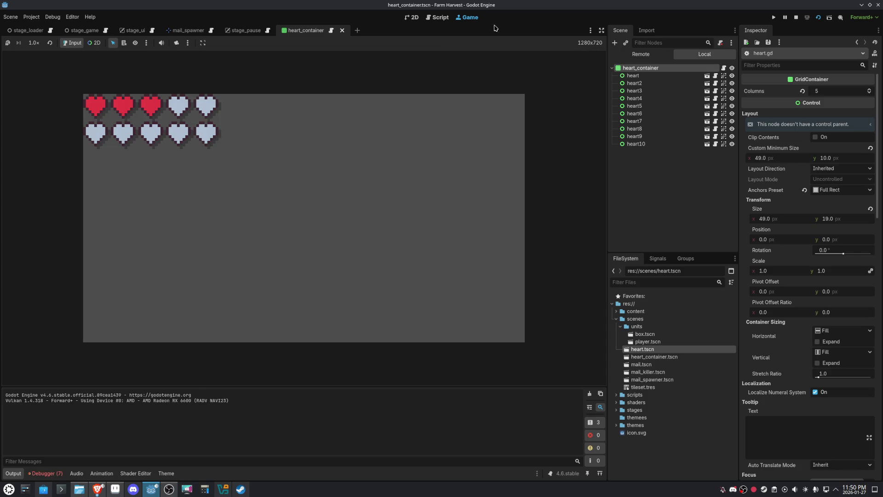
pyautogui.click(450, 18)
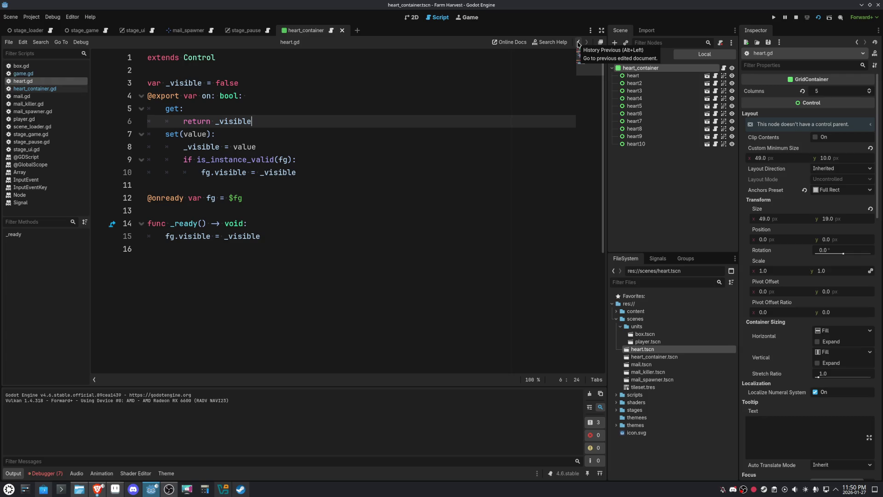
# - Back in heart_container.gd, uncomment the hide/show lines 17–20 with Ctrl+K
pyautogui.scroll(-1, 333, 216)
pyautogui.click(333, 217)
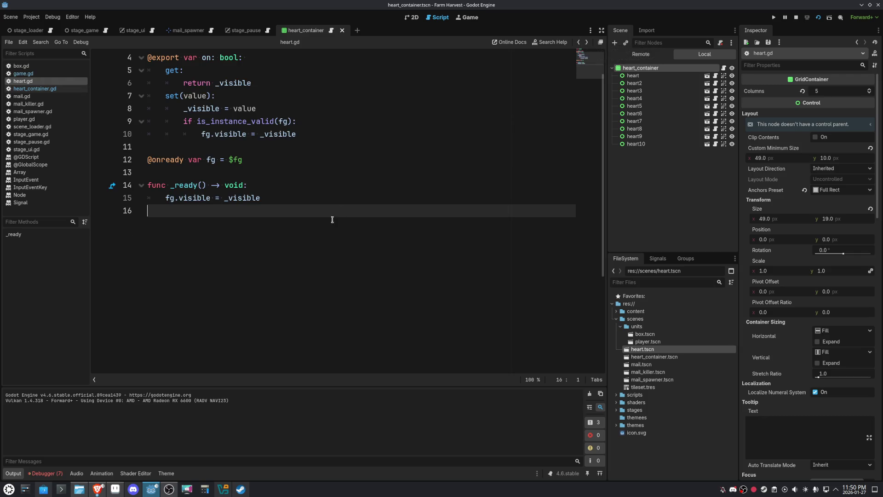
pyautogui.scroll(1, 430, 195)
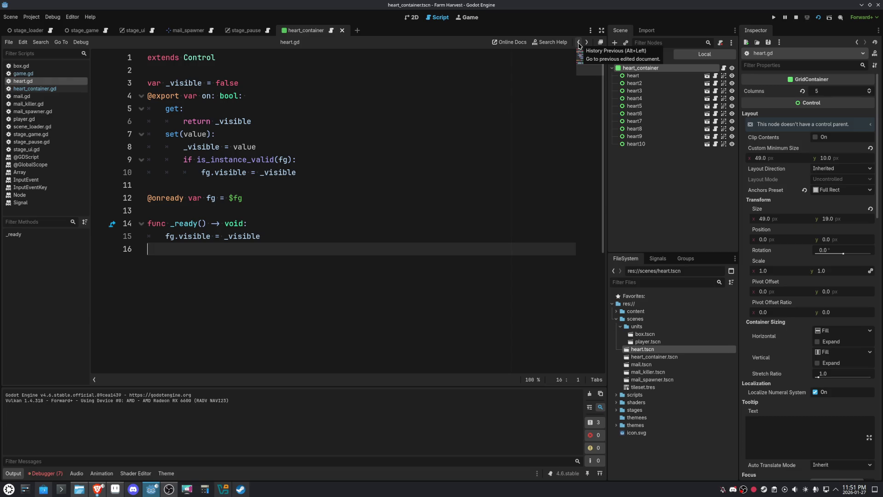
pyautogui.click(580, 45)
pyautogui.moveTo(297, 299); pyautogui.dragTo(183, 267)
pyautogui.hotkey('ctrl', 'k')
pyautogui.click(317, 304)
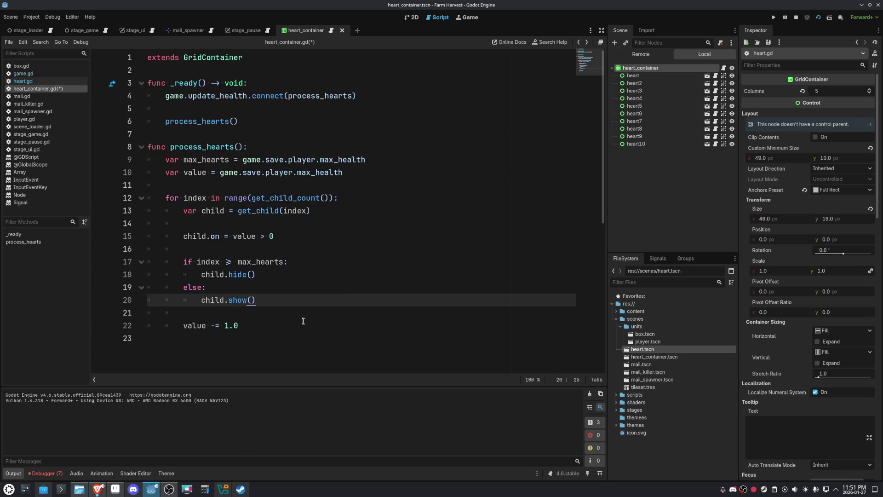
# - Change max_health to health on line 10, test-run the game, and save
pyautogui.doubleClick(329, 172)
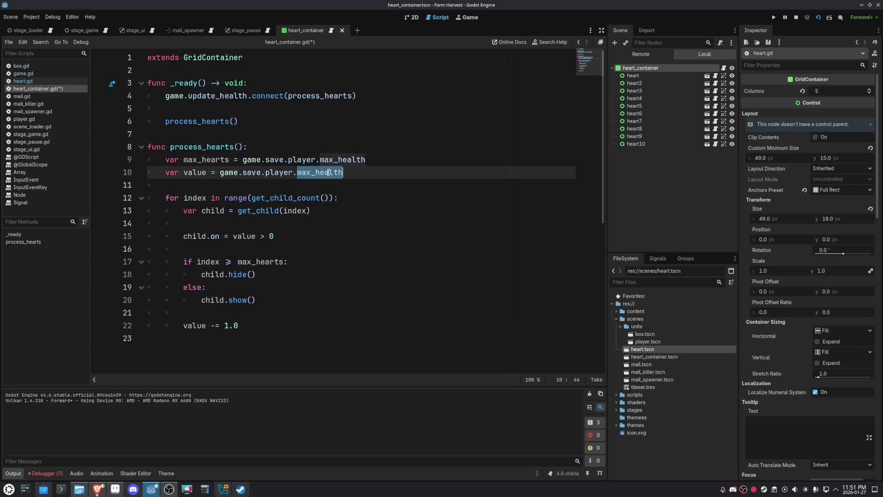
pyautogui.press('Left')
pyautogui.press('Delete')
pyautogui.press('Delete')
pyautogui.press('Delete')
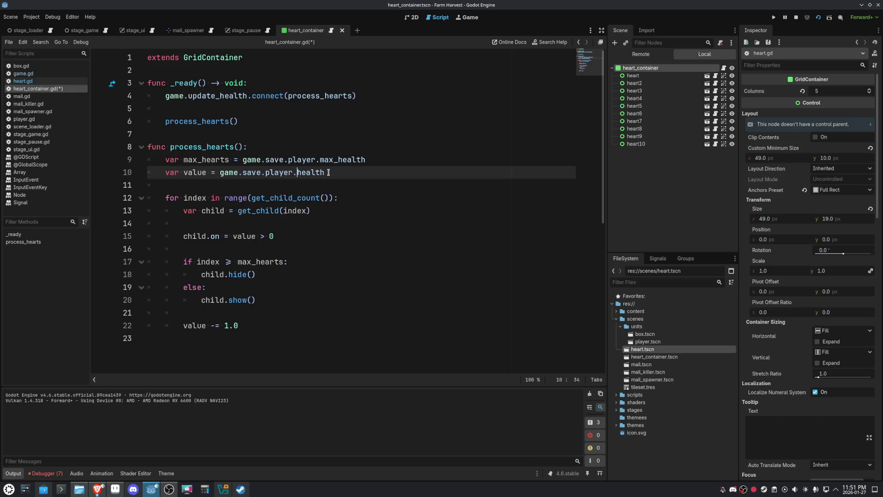
pyautogui.click(819, 17)
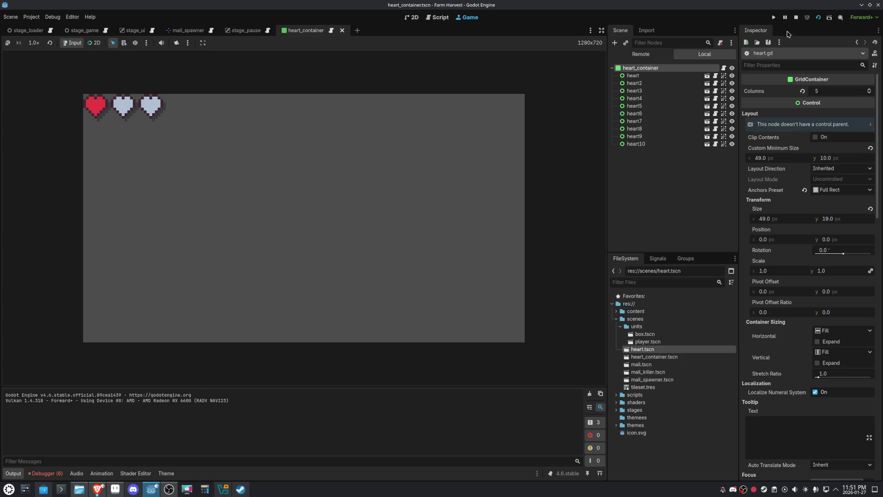
pyautogui.click(797, 17)
pyautogui.click(434, 270)
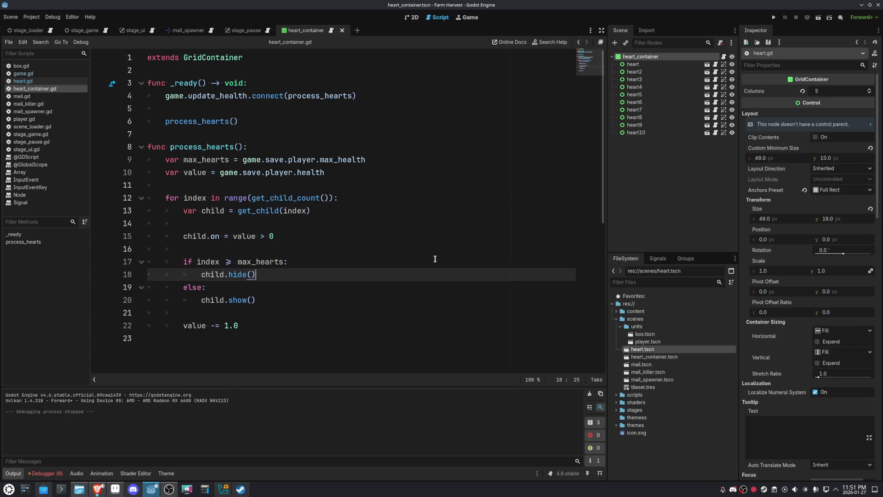
pyautogui.hotkey('ctrl', 's')
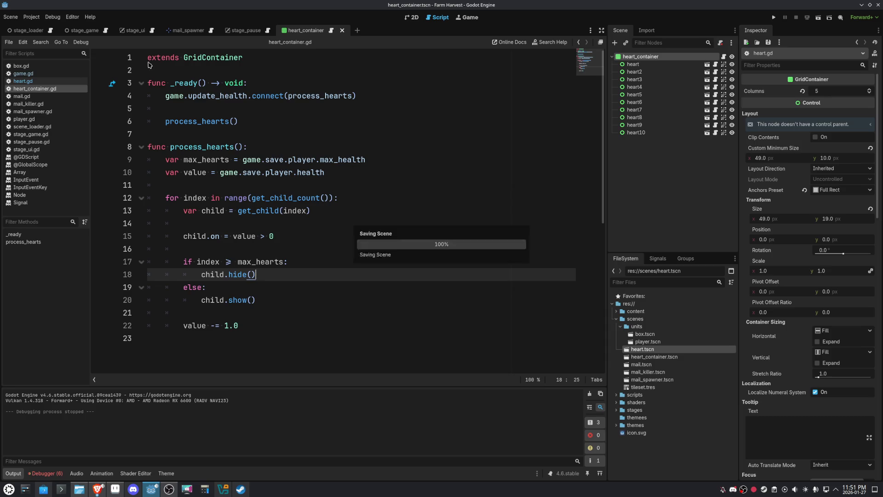
# - In stage_ui, delete the mail_container:position animation track and save the scene
pyautogui.click(412, 17)
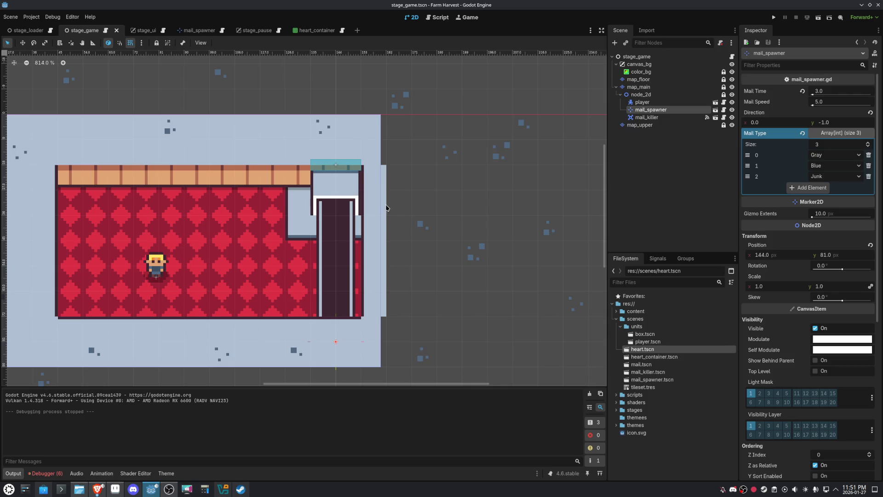
pyautogui.scroll(-1, 221, 200)
pyautogui.click(140, 31)
pyautogui.moveTo(160, 215); pyautogui.dragTo(274, 231)
pyautogui.scroll(2, 274, 231)
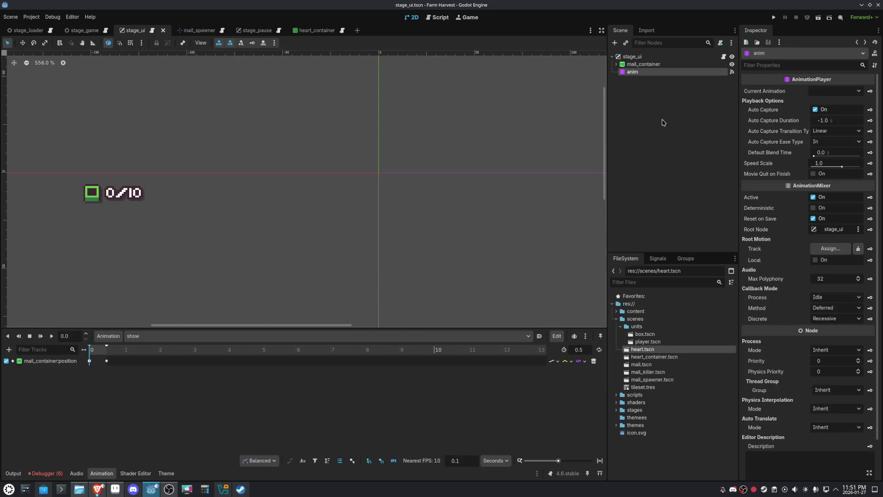
pyautogui.click(107, 361)
pyautogui.scroll(2, 439, 196)
pyautogui.moveTo(439, 196); pyautogui.dragTo(396, 194)
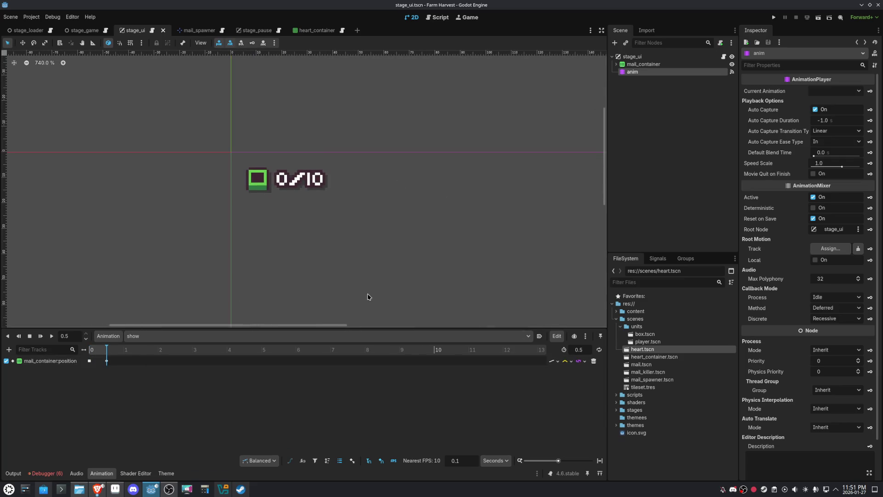
pyautogui.click(594, 361)
pyautogui.click(633, 57)
pyautogui.hotkey('ctrl', 's')
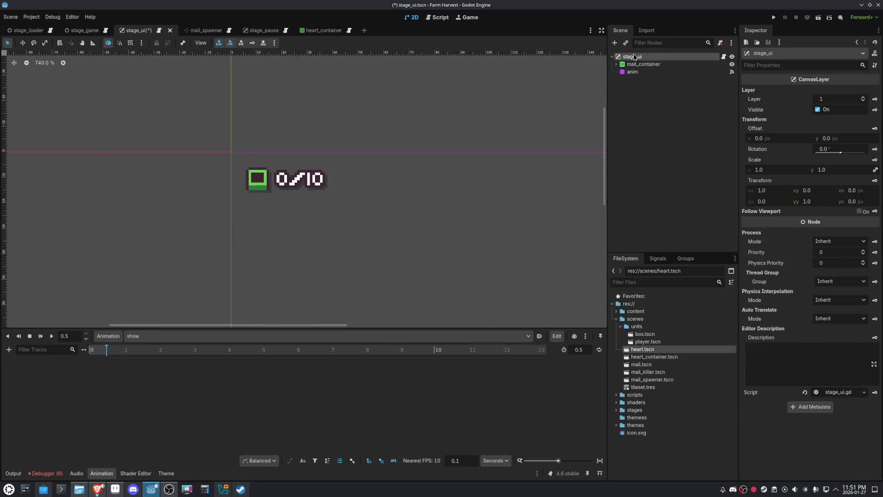
# - Add a VBoxContainer under stage_ui, widen it, and align it with mail_container
pyautogui.click(615, 43)
pyautogui.write('vb')
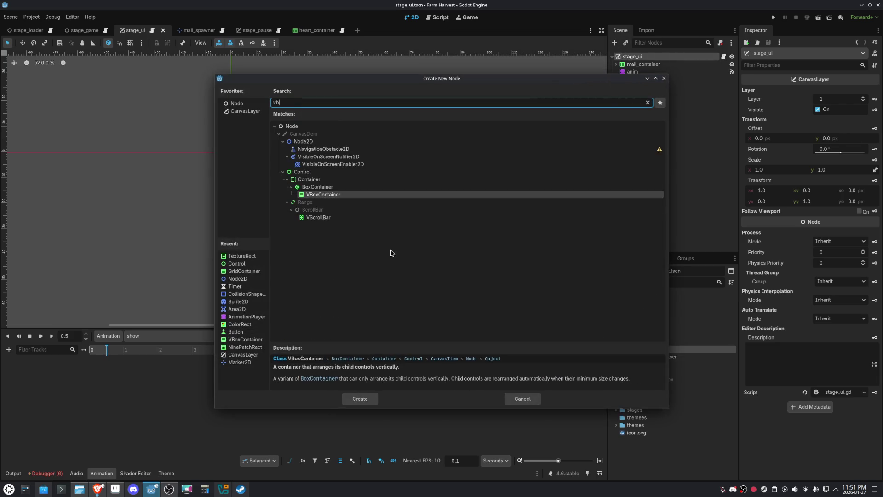
pyautogui.doubleClick(317, 195)
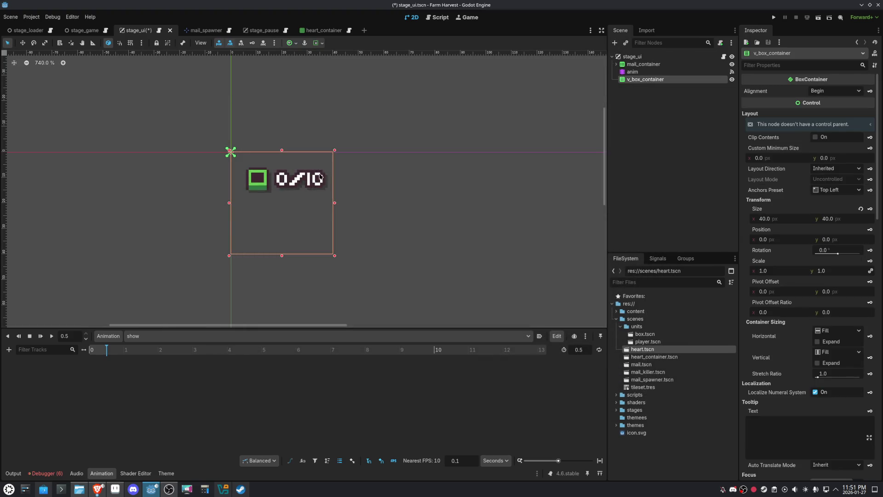
pyautogui.moveTo(335, 257); pyautogui.dragTo(475, 255)
pyautogui.moveTo(347, 229); pyautogui.dragTo(364, 241)
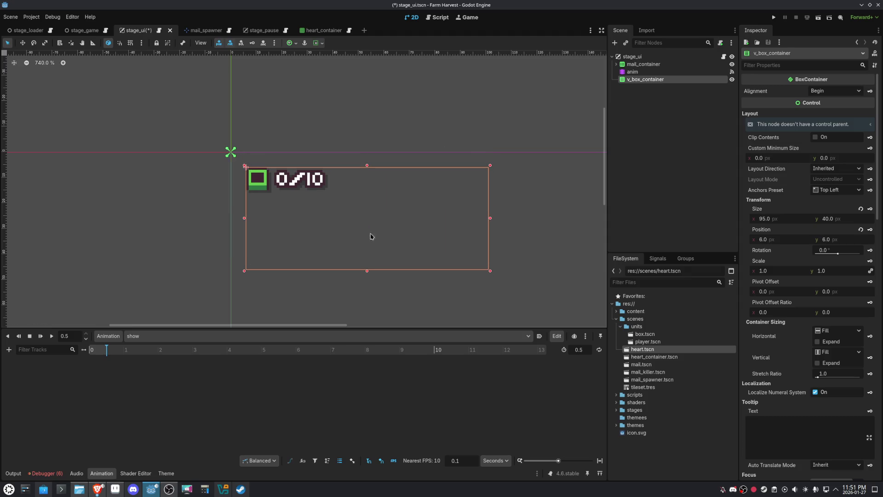
pyautogui.click(644, 64)
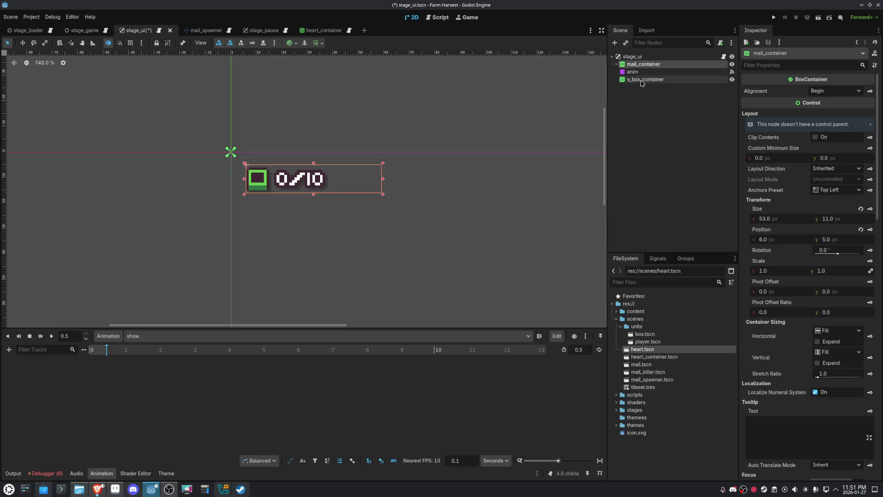
pyautogui.click(642, 81)
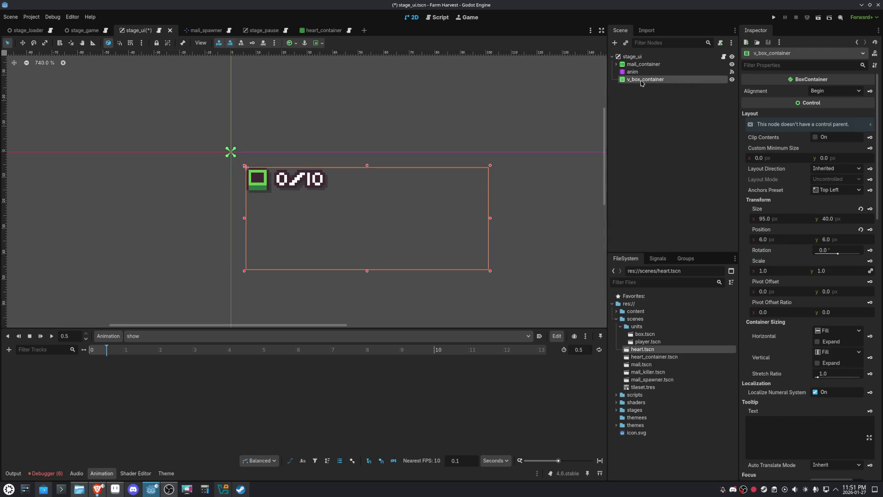
pyautogui.moveTo(398, 259); pyautogui.dragTo(395, 257)
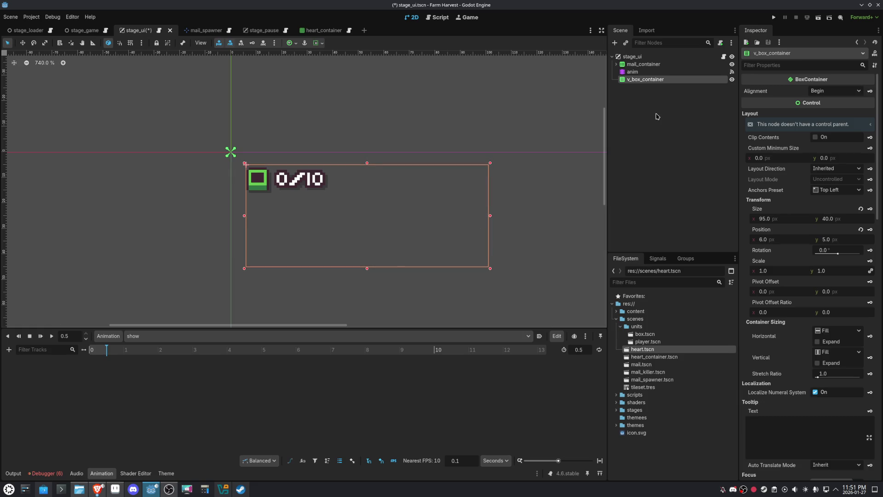
# - Rename the vertical container to left_container
pyautogui.click(637, 65)
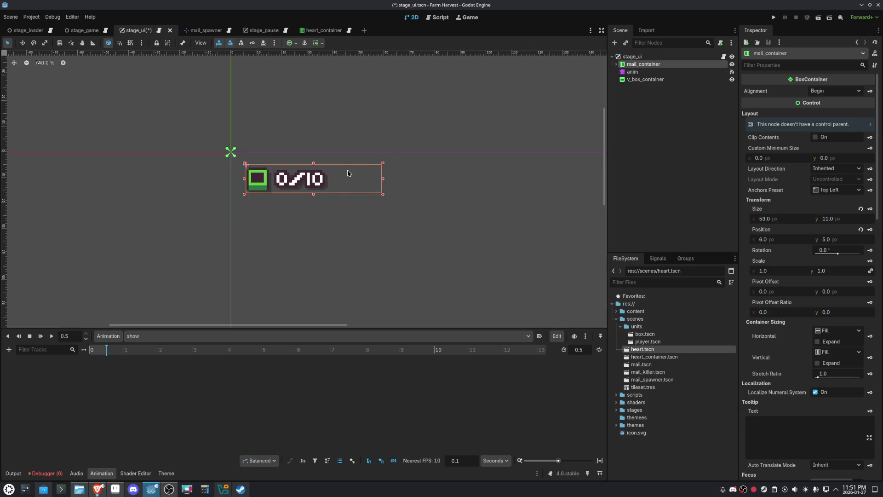
pyautogui.scroll(6, 320, 168)
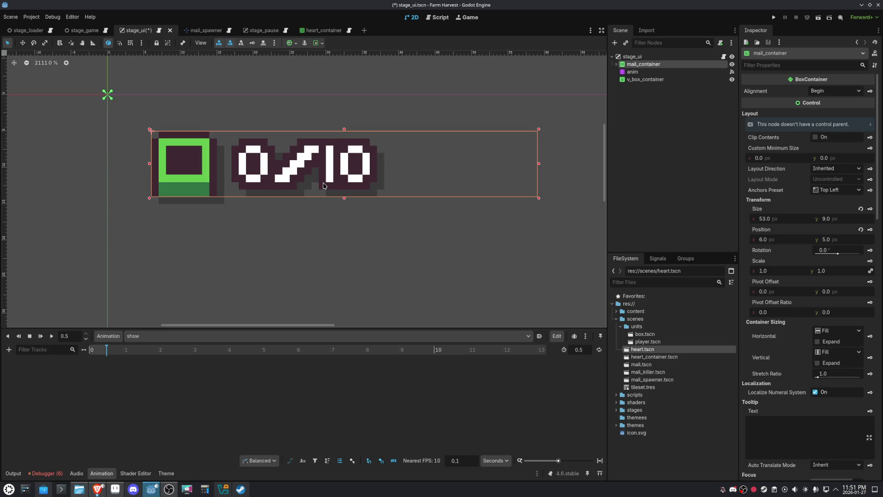
pyautogui.scroll(-4, 323, 186)
pyautogui.click(357, 252)
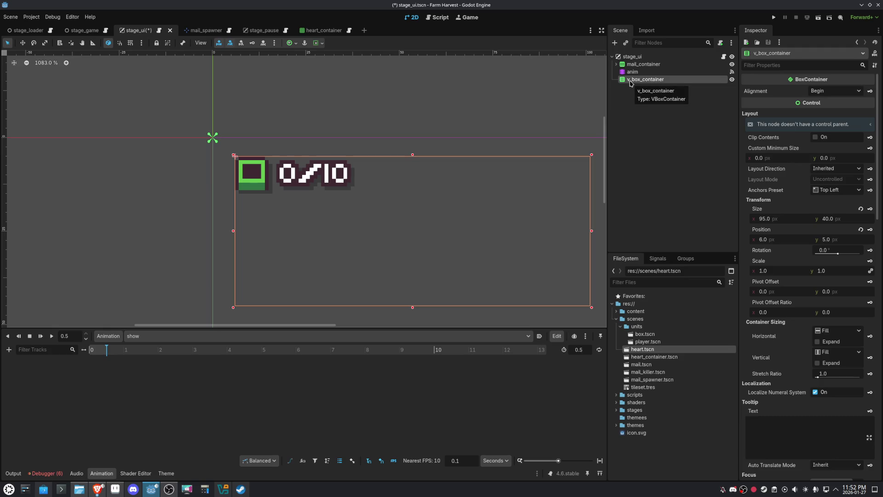
pyautogui.doubleClick(641, 80)
pyautogui.moveTo(643, 81); pyautogui.dragTo(615, 83)
pyautogui.write('left')
pyautogui.press('Return')
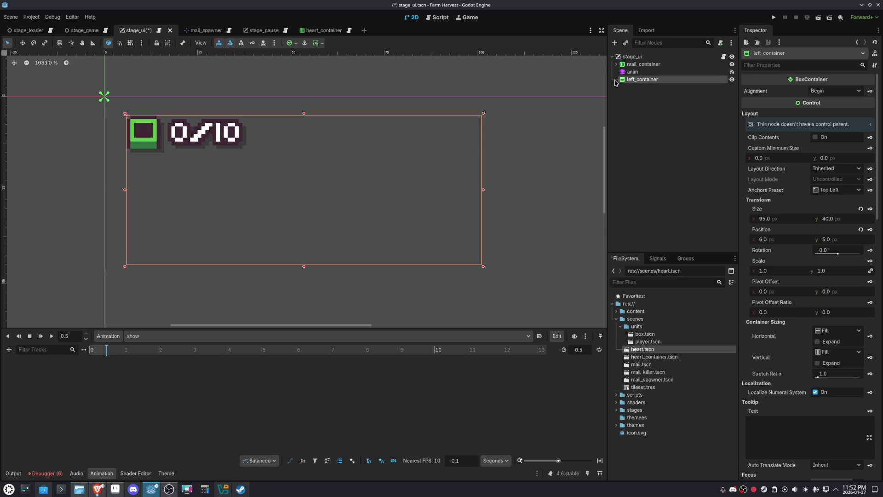
# - Move mail_container inside left_container and save the stage_ui scene
pyautogui.moveTo(624, 81)
pyautogui.mouseDown()
pyautogui.moveTo(624, 61)
pyautogui.moveTo(640, 65)
pyautogui.mouseUp()
pyautogui.click(623, 73)
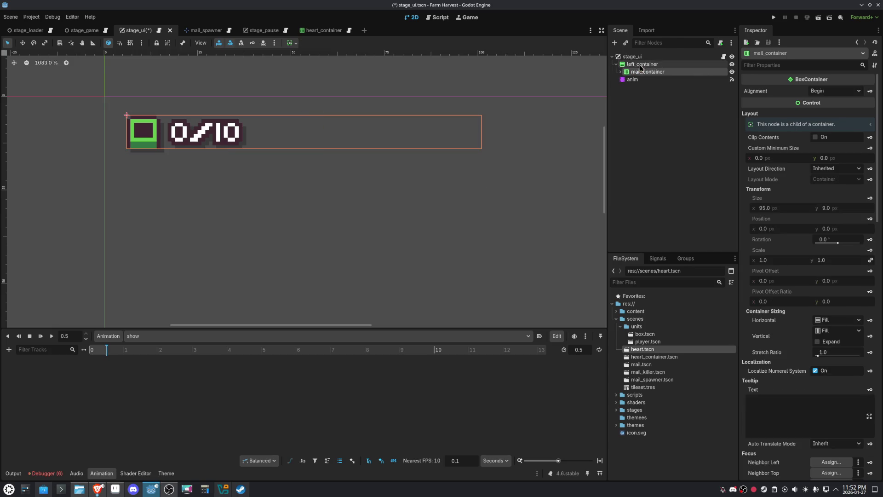
pyautogui.click(642, 64)
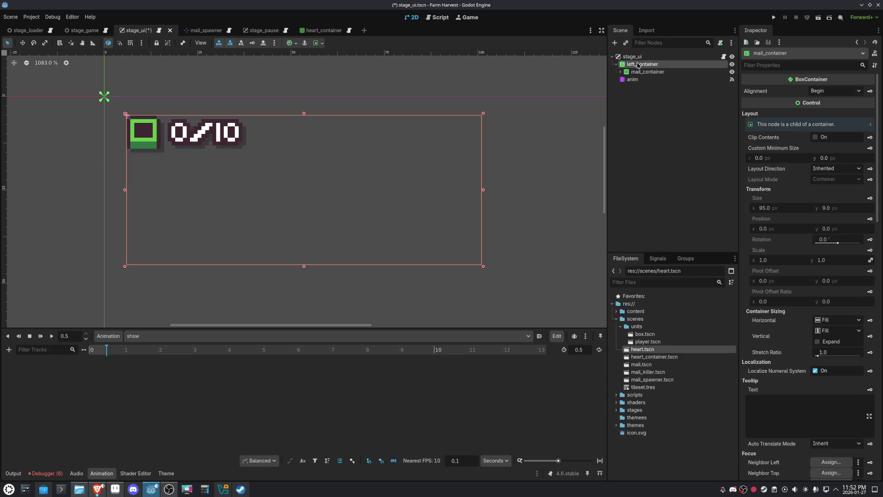
pyautogui.hotkey('ctrl', 's')
pyautogui.click(626, 42)
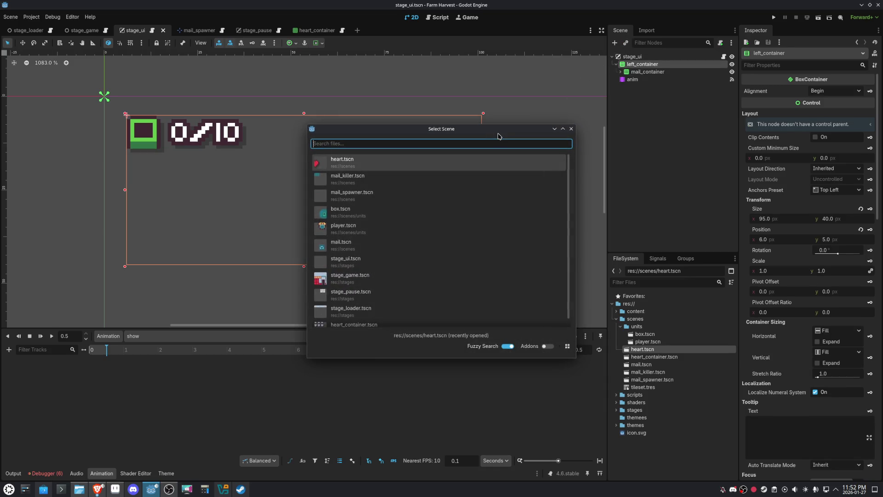
# - Instance heart_container into left_container and shrink left_container's width and height
pyautogui.write('heart')
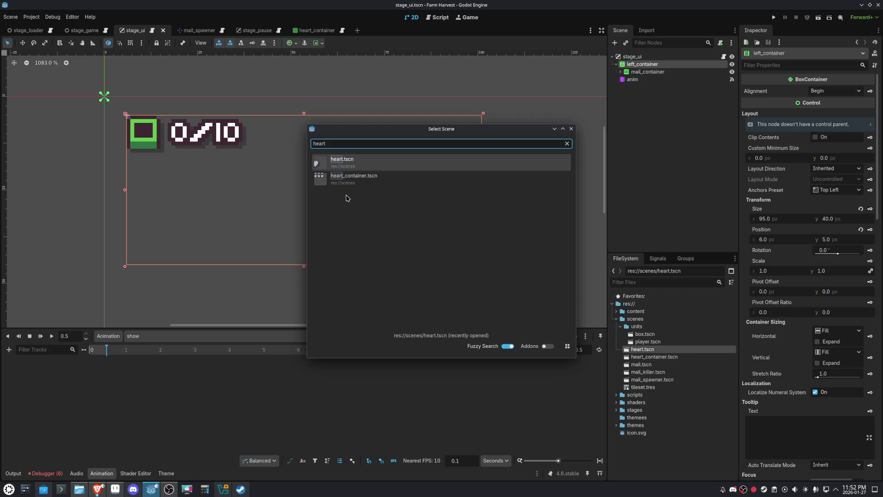
pyautogui.doubleClick(362, 184)
pyautogui.moveTo(631, 80); pyautogui.dragTo(633, 68)
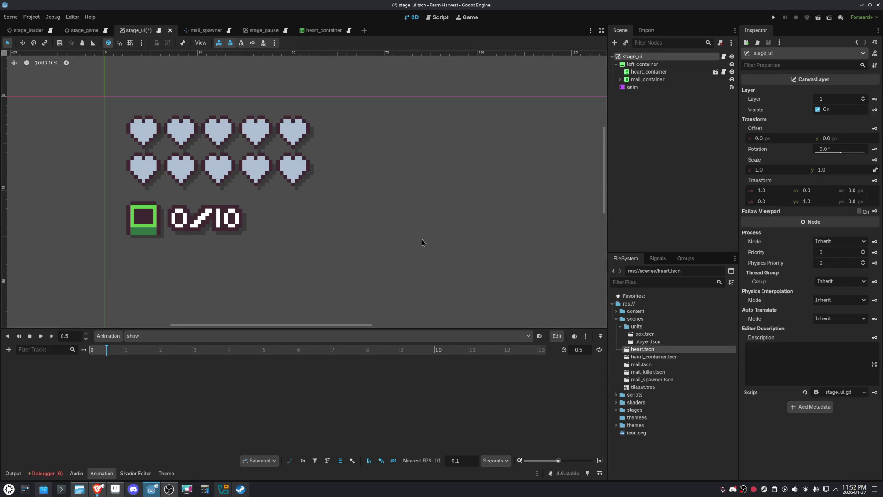
pyautogui.click(653, 64)
pyautogui.moveTo(306, 269); pyautogui.dragTo(313, 236)
pyautogui.moveTo(482, 175)
pyautogui.mouseDown()
pyautogui.moveTo(287, 176)
pyautogui.moveTo(341, 174)
pyautogui.moveTo(304, 172)
pyautogui.mouseUp()
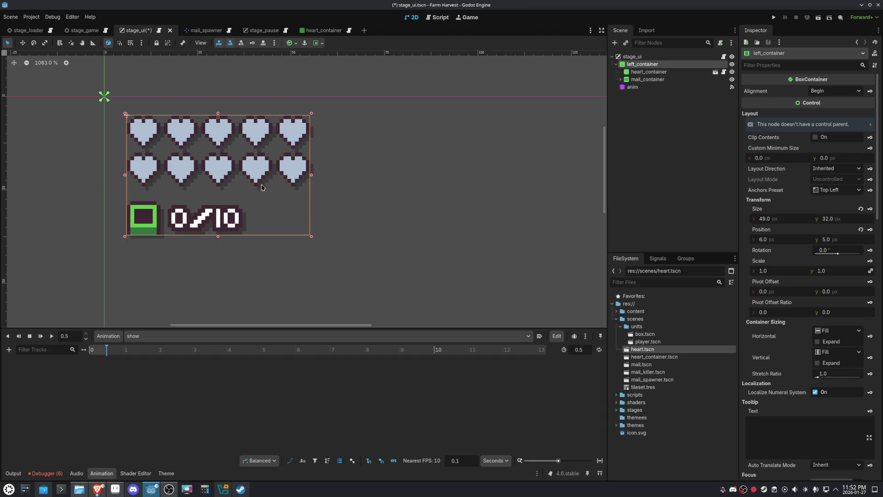
# - Enable left_container's Separation constant override at 2 and shrink its height to fit
pyautogui.scroll(-10, 828, 352)
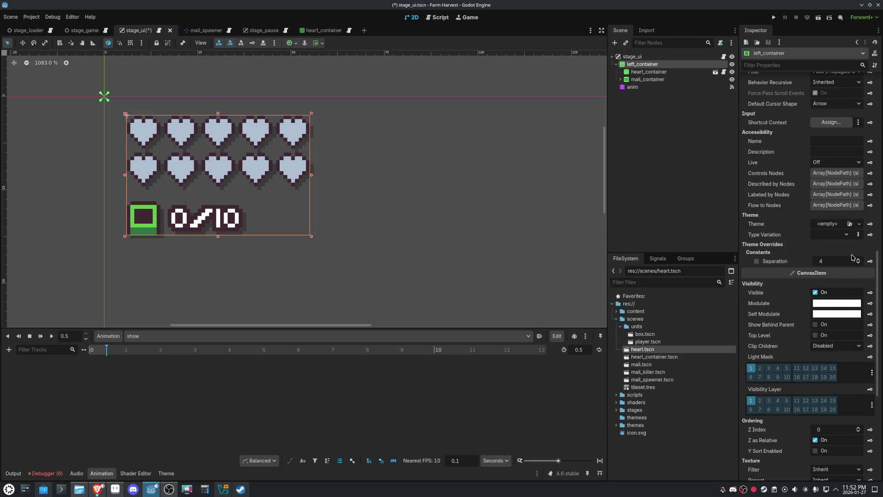
pyautogui.click(859, 259)
pyautogui.click(859, 265)
pyautogui.click(858, 266)
pyautogui.click(859, 267)
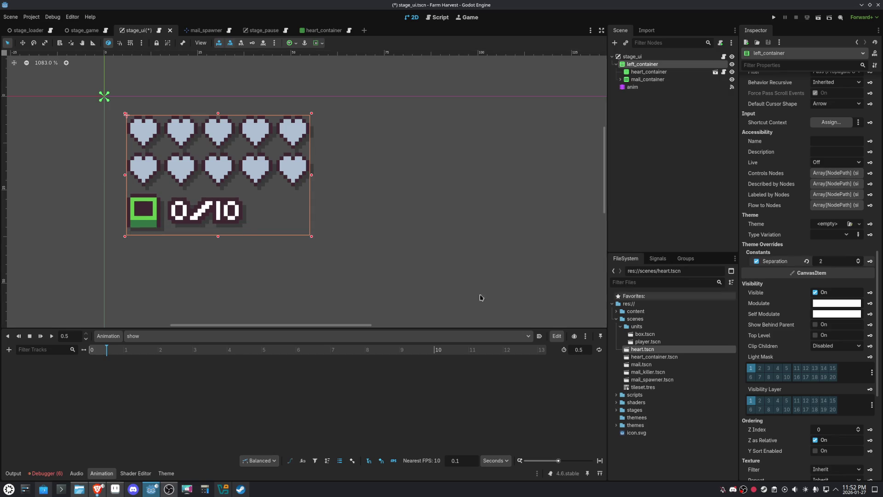
pyautogui.moveTo(218, 237); pyautogui.dragTo(221, 220)
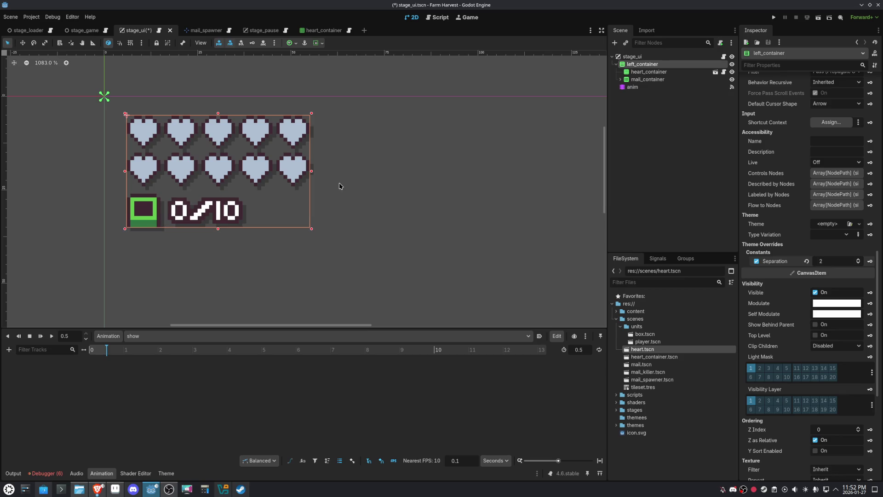
# - Move the show animation's playhead to 0.5 seconds
pyautogui.scroll(-2, 340, 188)
pyautogui.click(100, 353)
pyautogui.moveTo(100, 353); pyautogui.dragTo(122, 352)
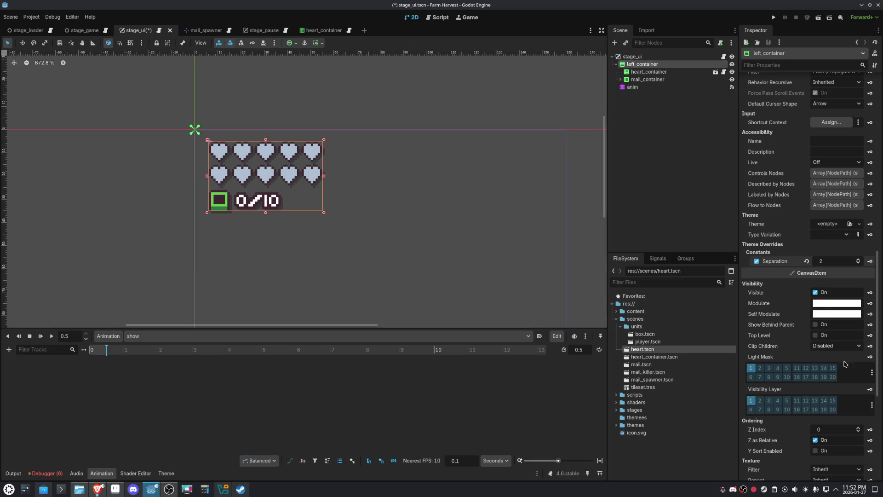
pyautogui.scroll(-5, 849, 385)
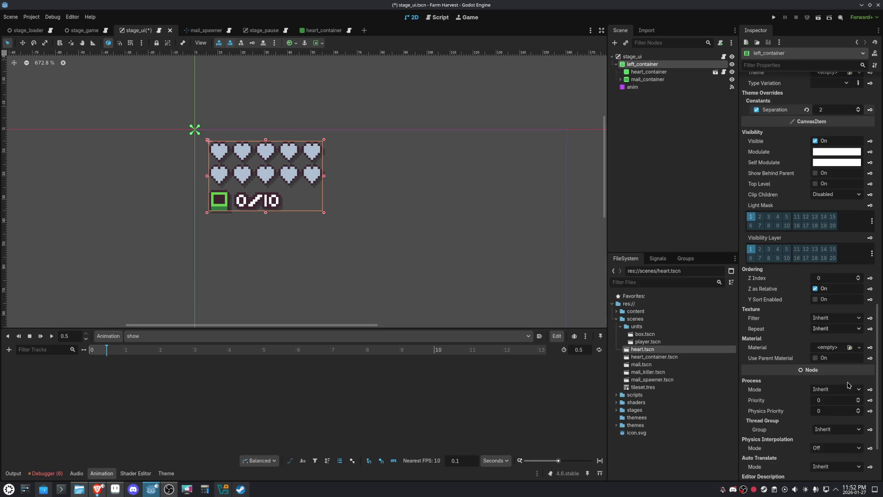
pyautogui.scroll(-2, 849, 386)
pyautogui.scroll(20, 848, 385)
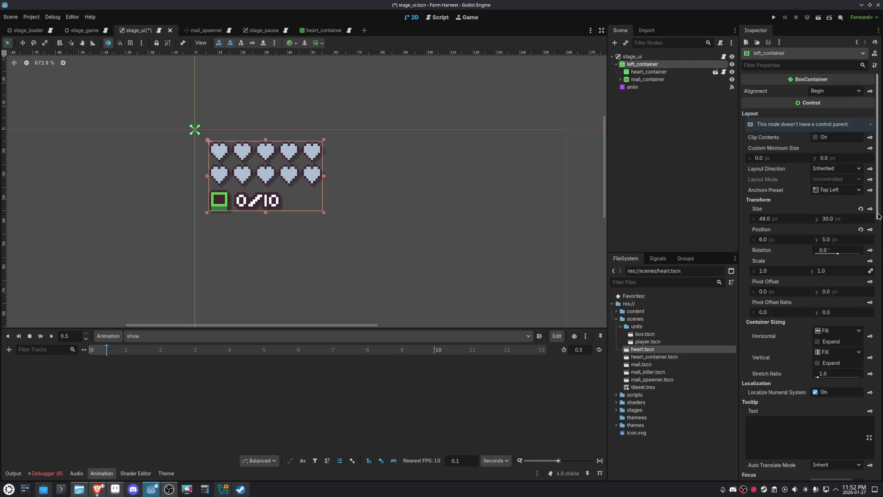
# - Create a left_container position track and key x at -154 at time 0
pyautogui.click(871, 231)
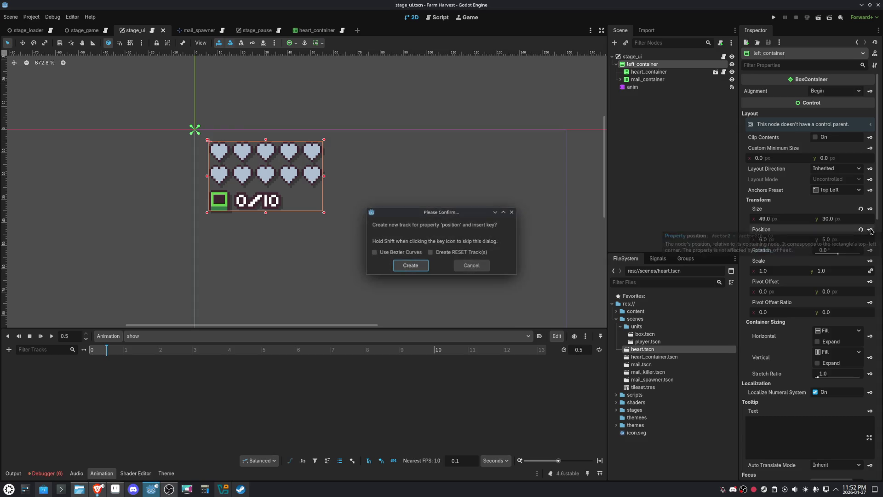
pyautogui.click(410, 265)
pyautogui.moveTo(109, 346); pyautogui.dragTo(90, 346)
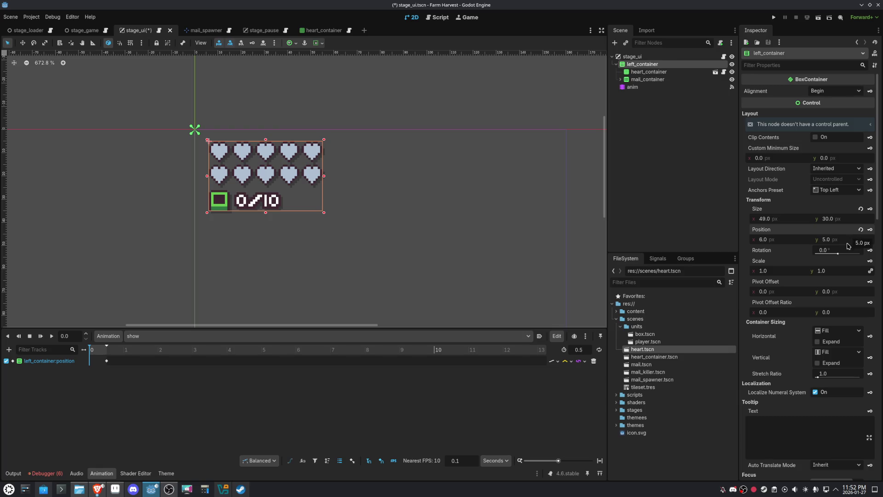
pyautogui.click(788, 242)
pyautogui.write('160')
pyautogui.press('Return')
pyautogui.click(870, 229)
# - Give the time-0 keyframe an easing of 0.2 and save the scene
pyautogui.click(89, 361)
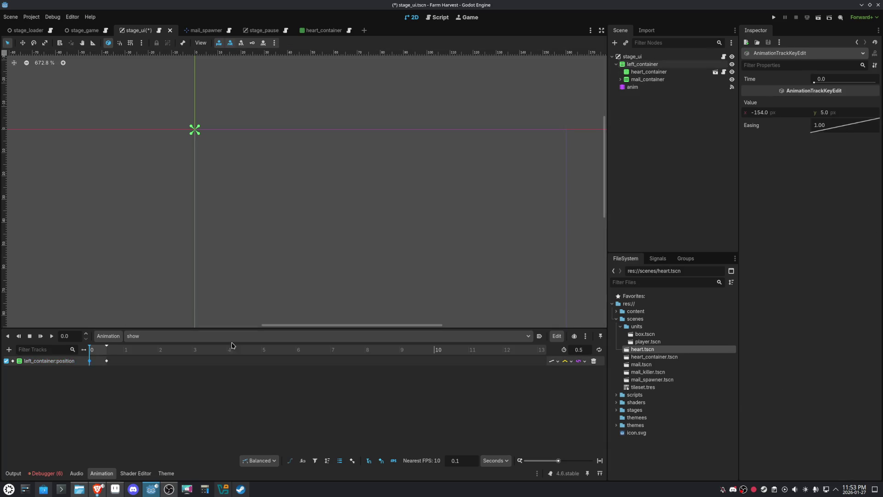
pyautogui.click(838, 128)
pyautogui.write('0.2')
pyautogui.press('Return')
pyautogui.hotkey('ctrl', 's')
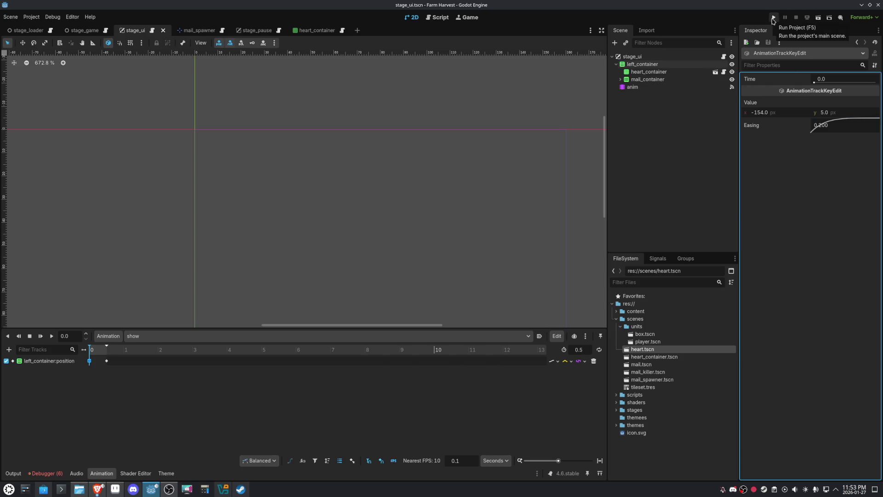
# - After a test run, change health = 1 to health = 3 in game.gd and relaunch the game
pyautogui.click(774, 18)
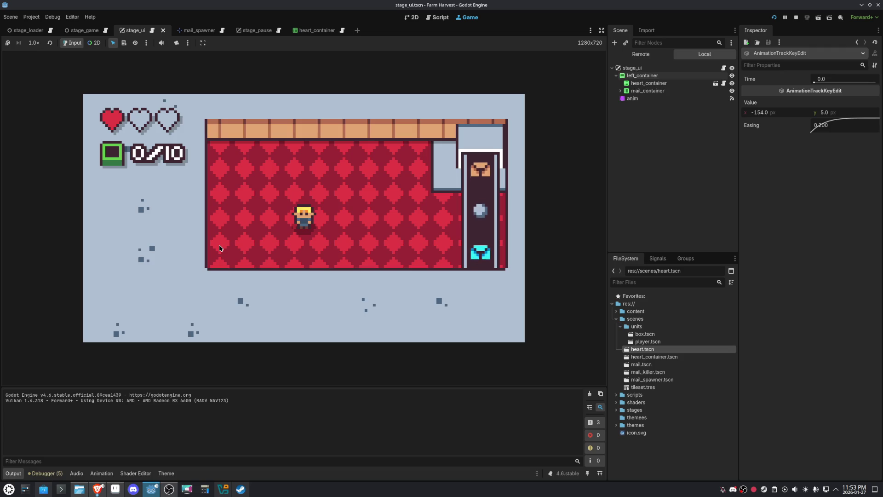
pyautogui.click(797, 17)
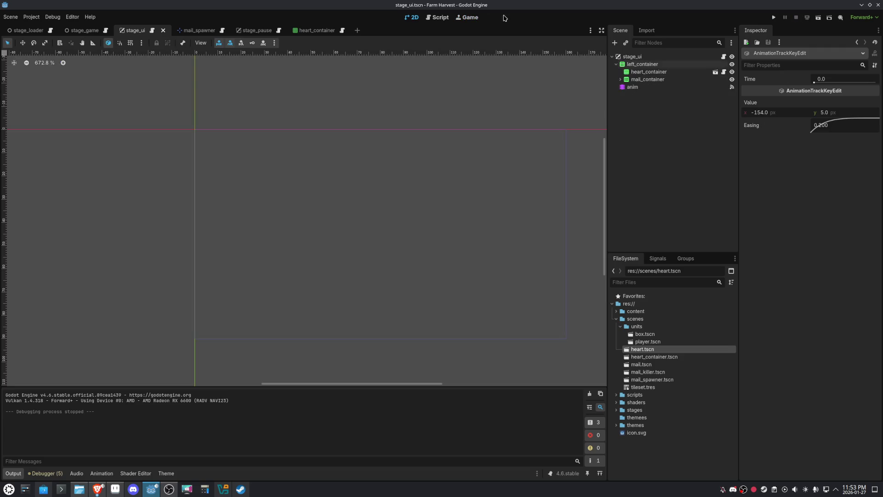
pyautogui.click(438, 17)
pyautogui.click(23, 73)
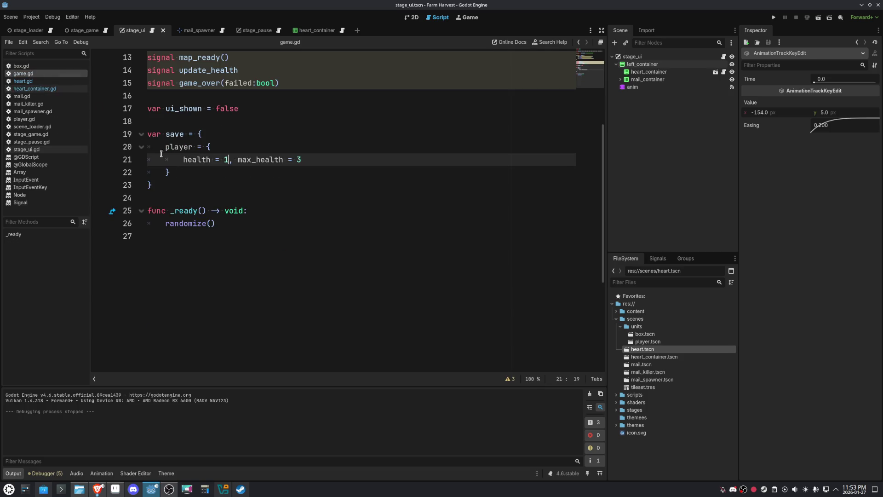
pyautogui.scroll(4, 284, 199)
pyautogui.press('BackSpace')
pyautogui.write('3')
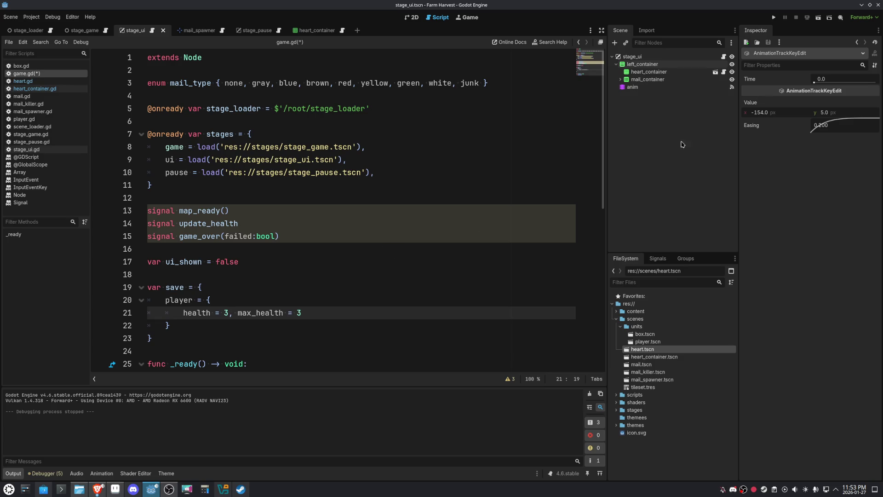
pyautogui.click(774, 17)
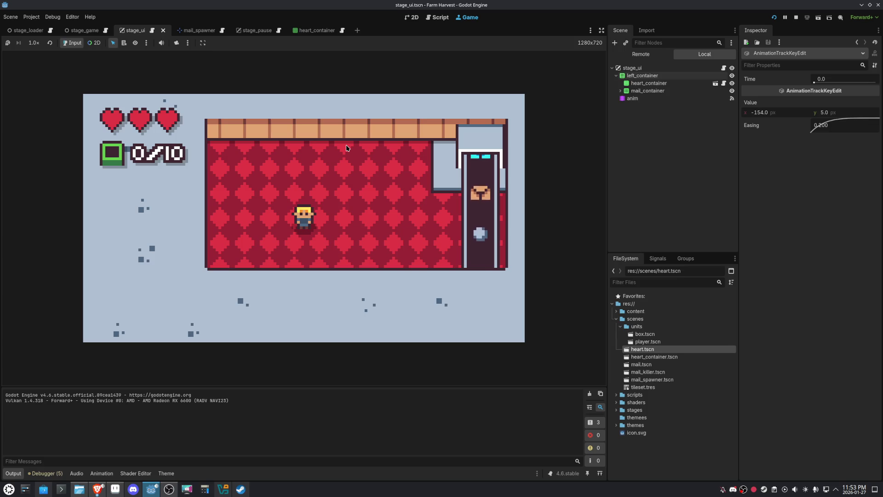
pyautogui.press('Up')
pyautogui.press('Right')
pyautogui.press('Down')
pyautogui.press('Up')
pyautogui.press('Right')
pyautogui.press('Up')
pyautogui.press('Down')
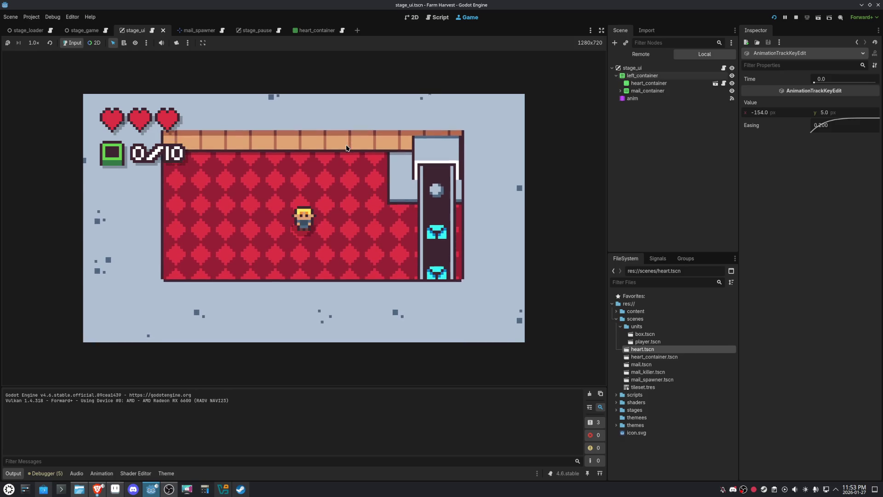
pyautogui.press('Left')
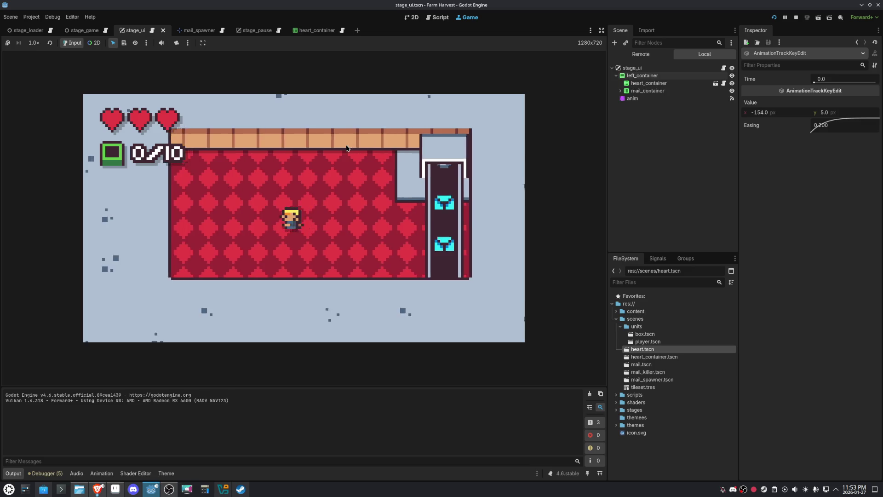
pyautogui.press('Right')
pyautogui.press('Up')
pyautogui.press('Left')
pyautogui.press('Up')
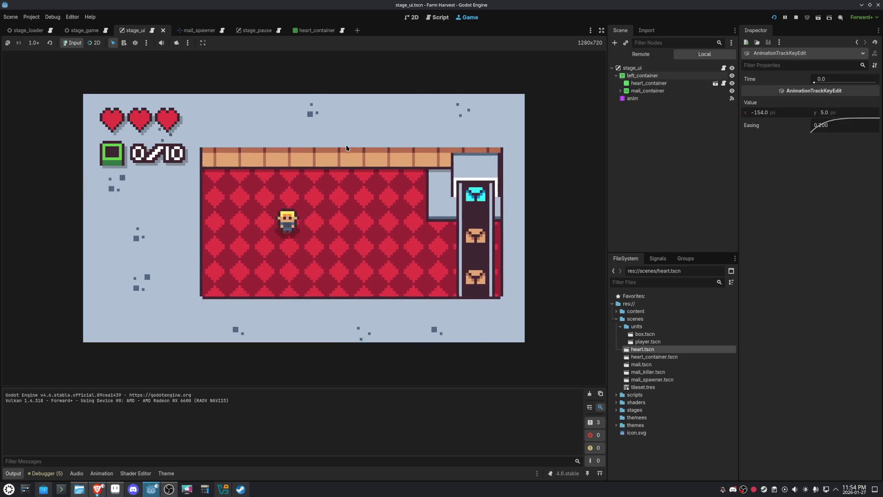
pyautogui.press('Right')
pyautogui.press('Down')
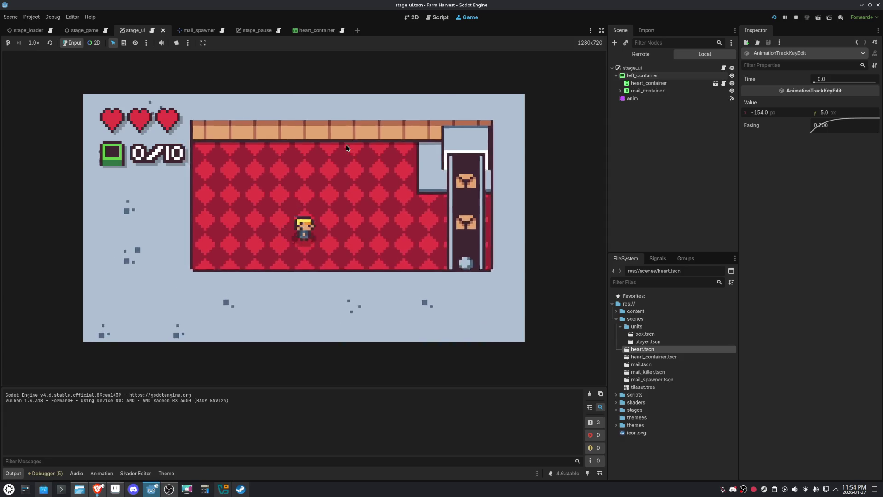
pyautogui.press('Up')
pyautogui.press('Down')
pyautogui.press('Left')
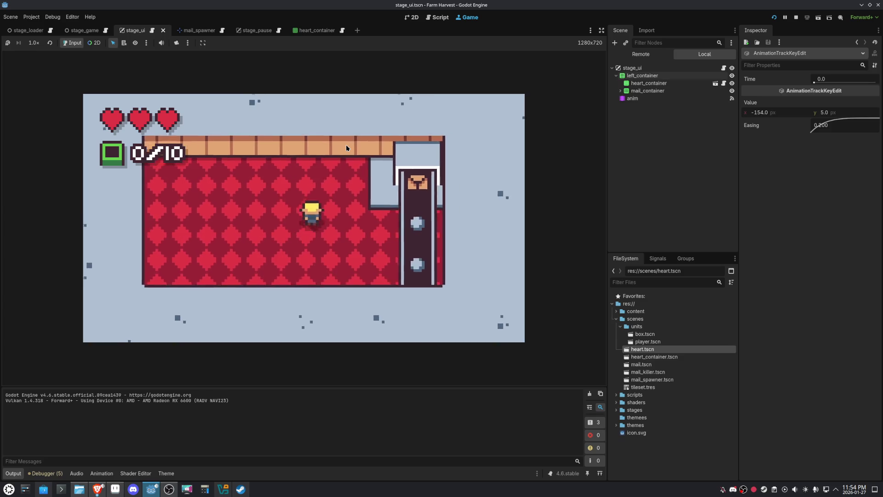
pyautogui.press('Up')
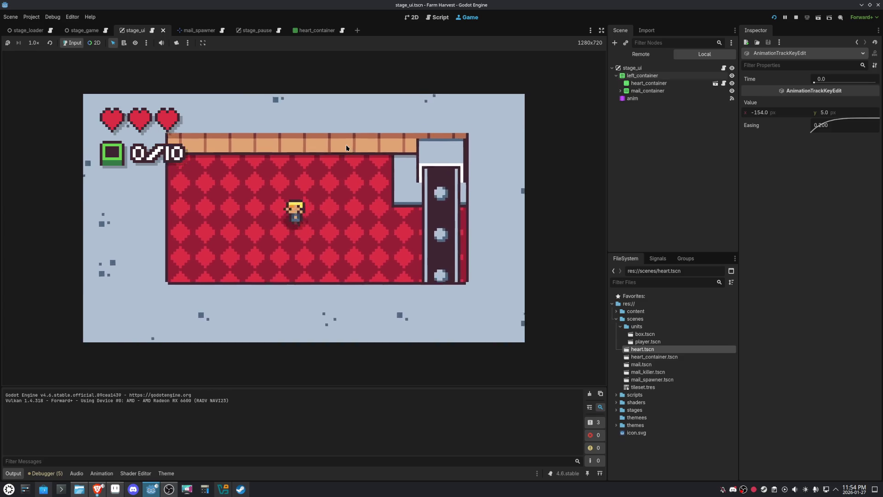
pyautogui.press('Left')
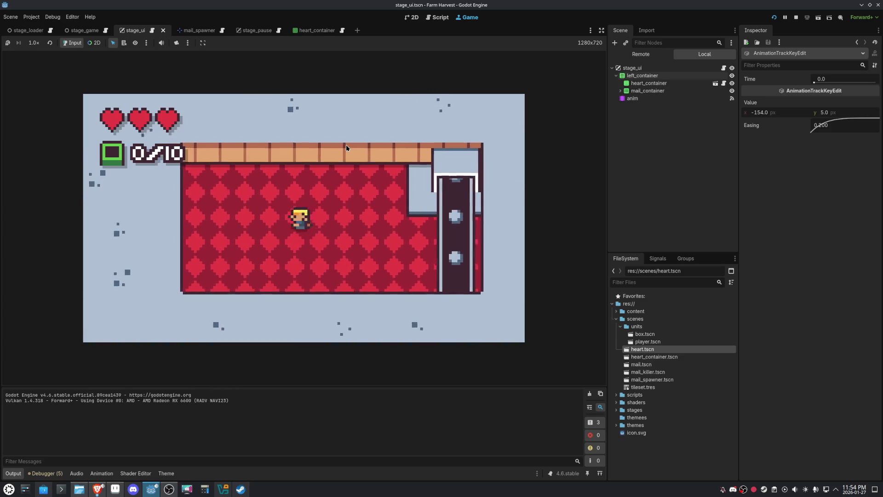
pyautogui.press('Down')
pyautogui.press('Down')
pyautogui.press('Right')
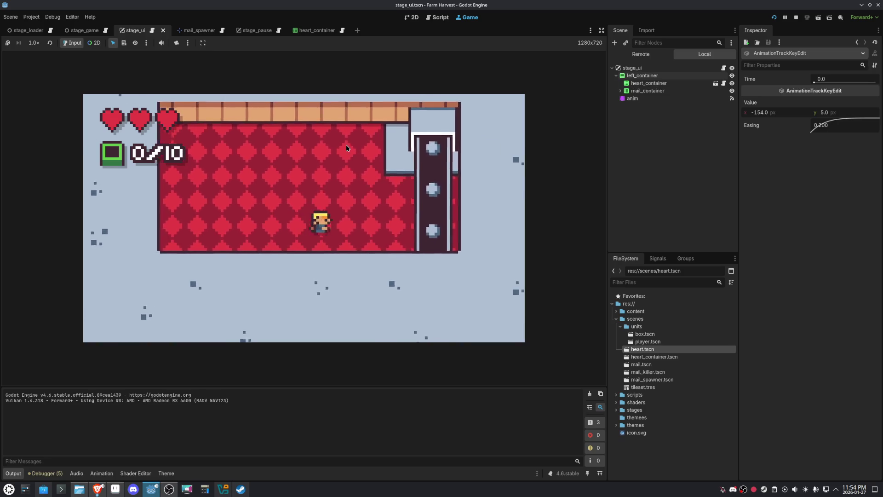
pyautogui.press('Left')
pyautogui.press('Right')
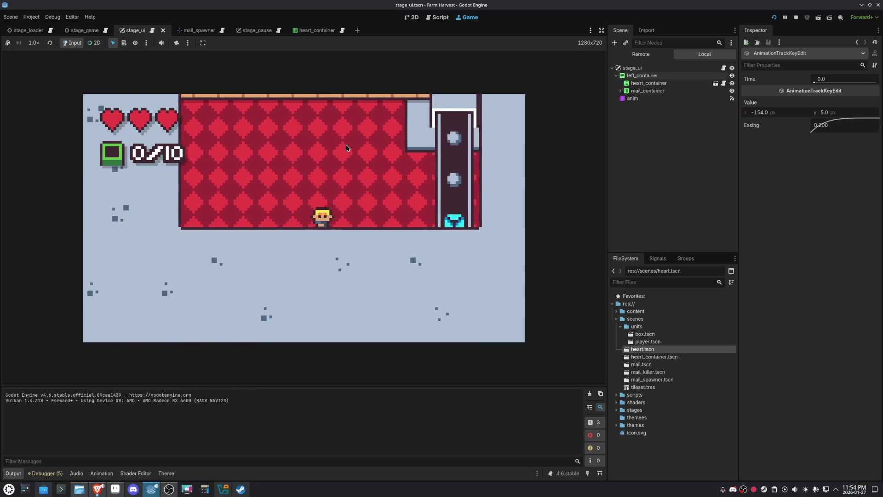
pyautogui.press('Up')
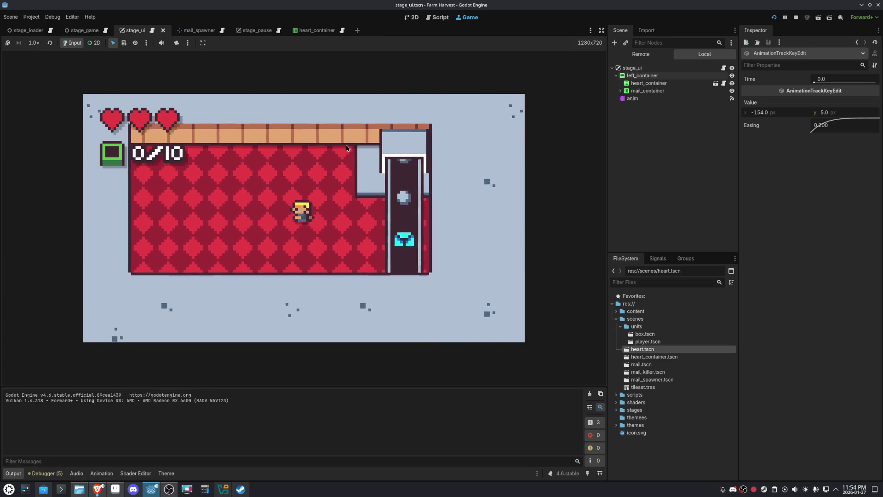
pyautogui.press('Left')
pyautogui.press('Down')
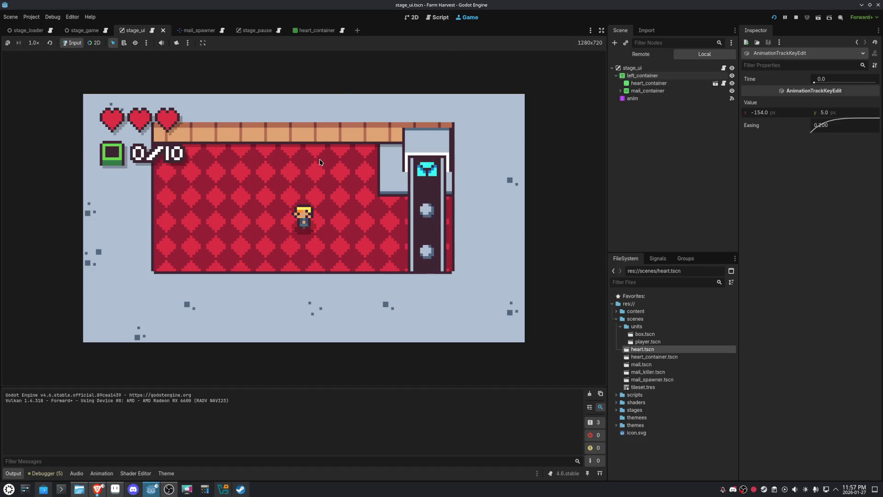
# - Resume from the pause menu, walk the player around the conveyor room, then switch to Aseprite
pyautogui.press('Escape')
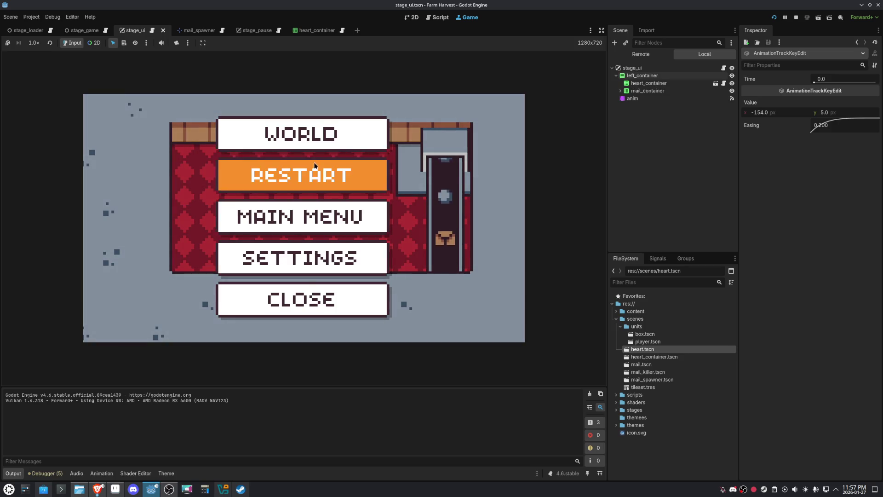
pyautogui.click(305, 288)
pyautogui.press('Right')
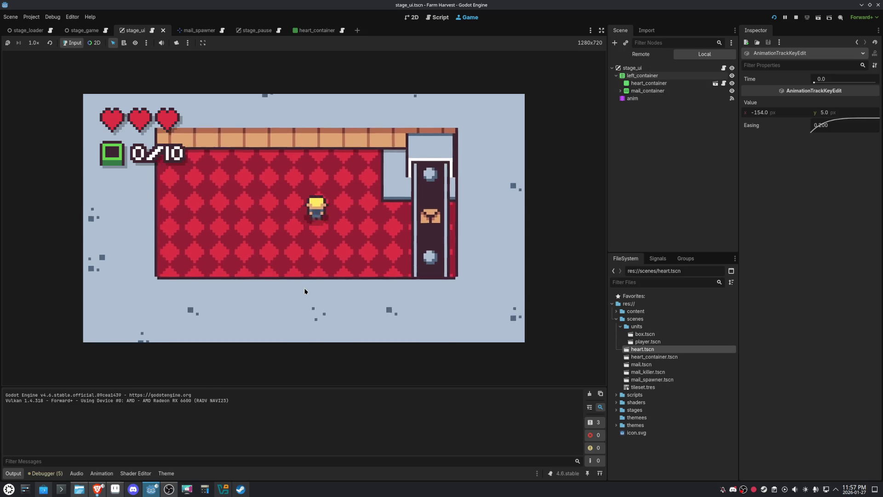
pyautogui.press('Left')
pyautogui.press('Up')
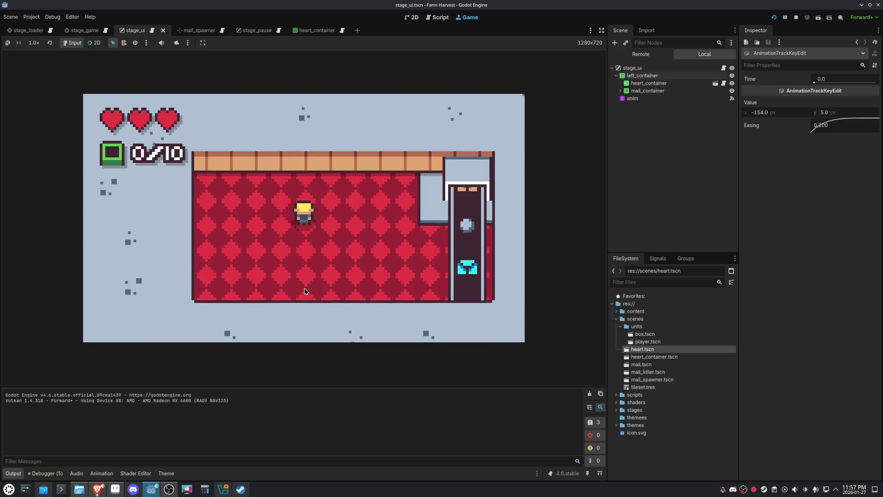
pyautogui.press('Right')
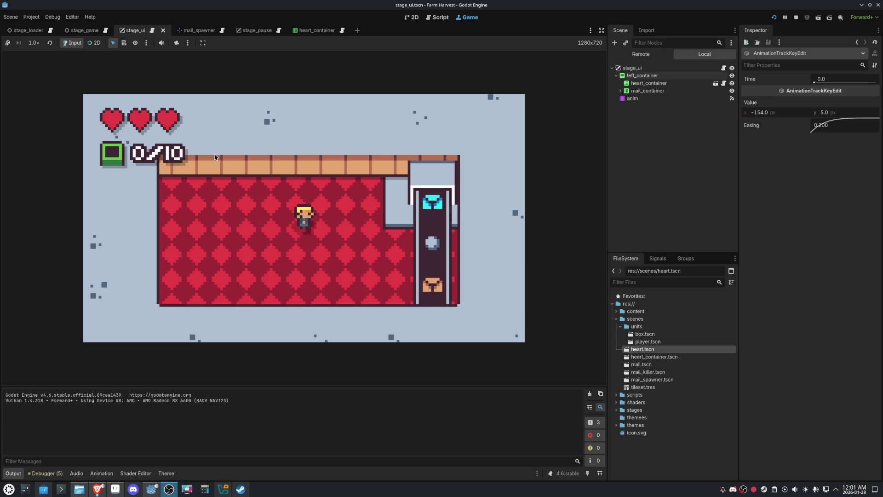
pyautogui.press('Left')
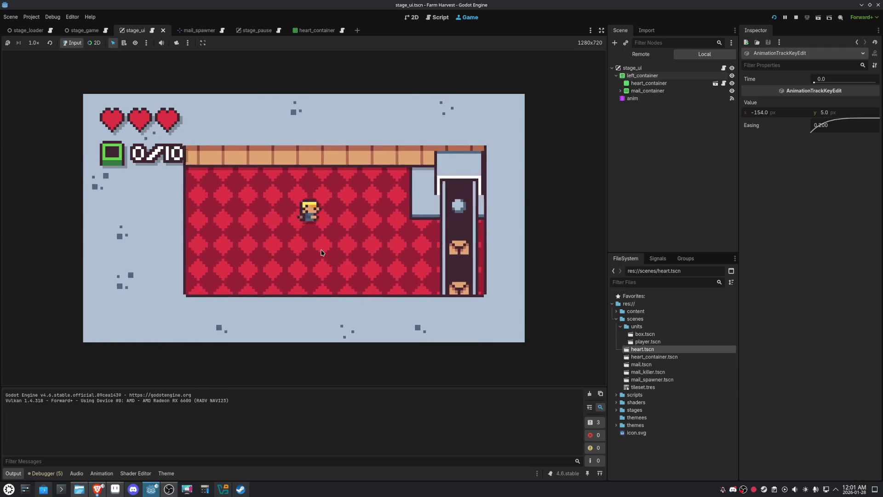
pyautogui.press('Down')
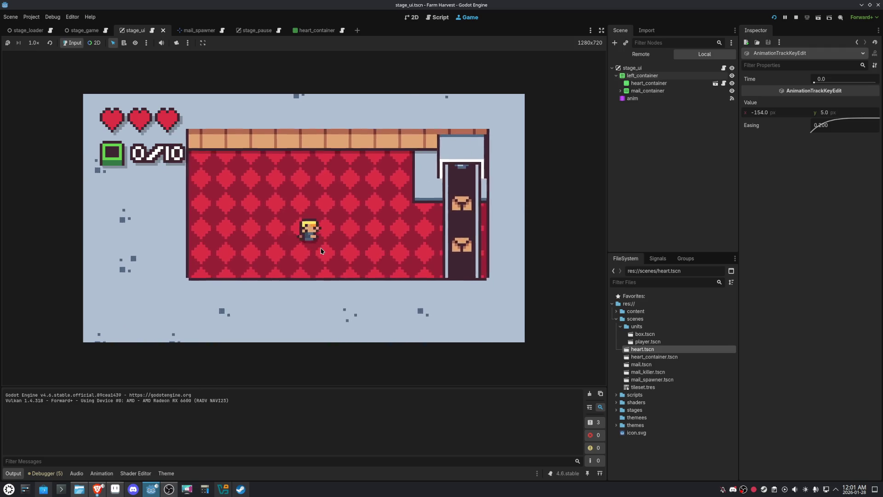
pyautogui.press('Up')
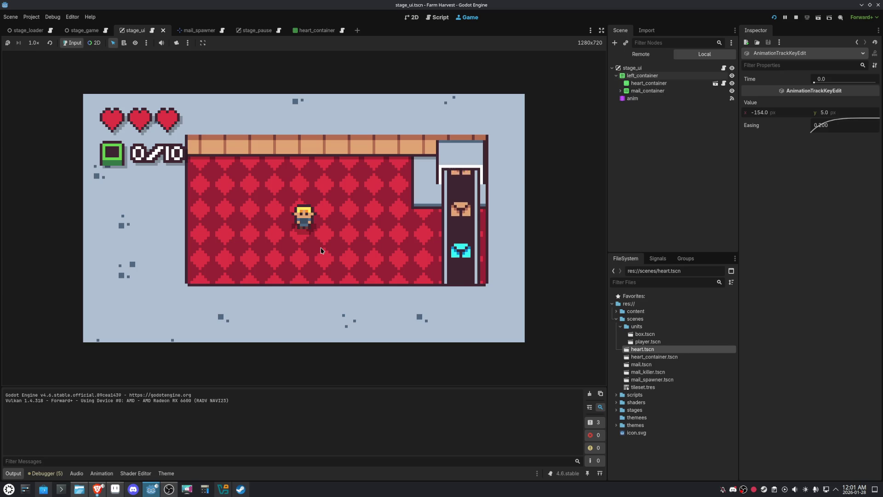
pyautogui.hotkey('alt', 'Tab')
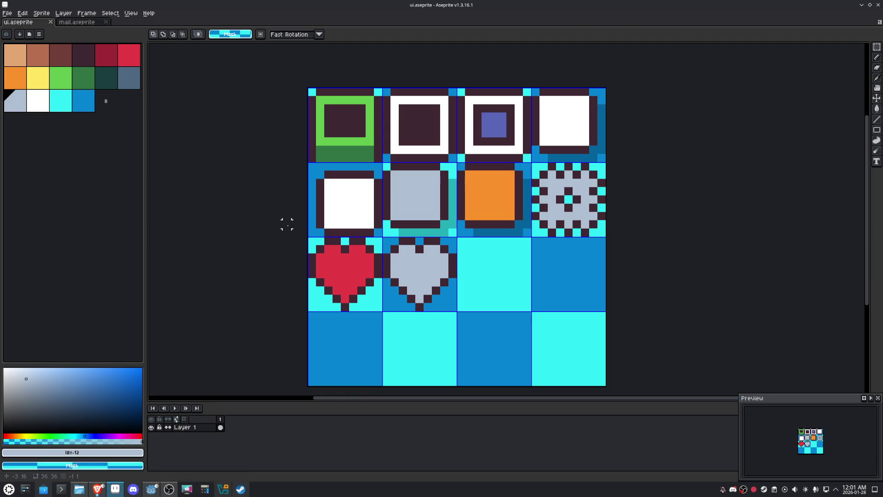
# - Switch to the mail.aseprite sheet and open the New Sprite dialog from the File menu
pyautogui.click(85, 26)
pyautogui.click(7, 13)
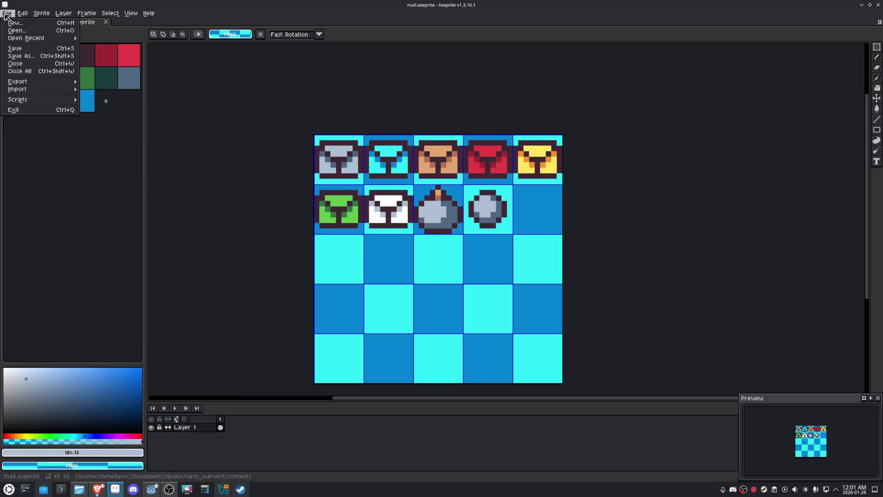
pyautogui.click(14, 23)
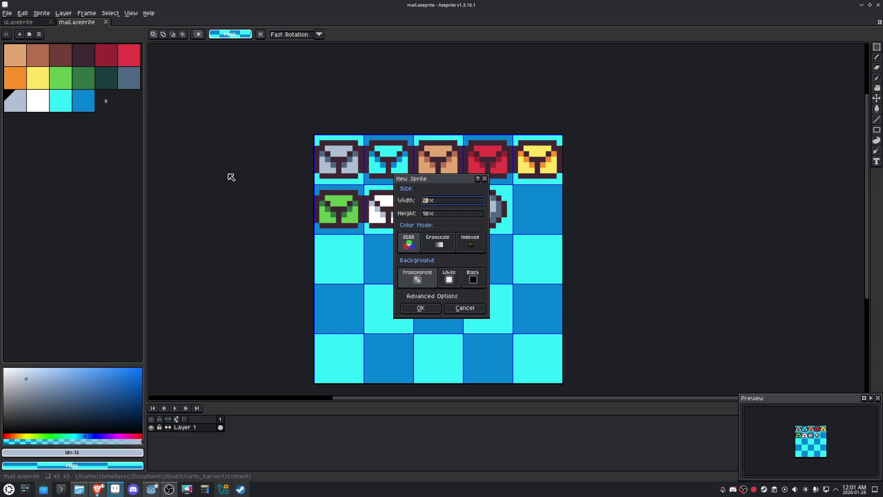
# - Create a new sprite with width 9*5 (45 px) and height 45 px
pyautogui.write('*')
pyautogui.write('5')
pyautogui.press('Tab')
pyautogui.write('45')
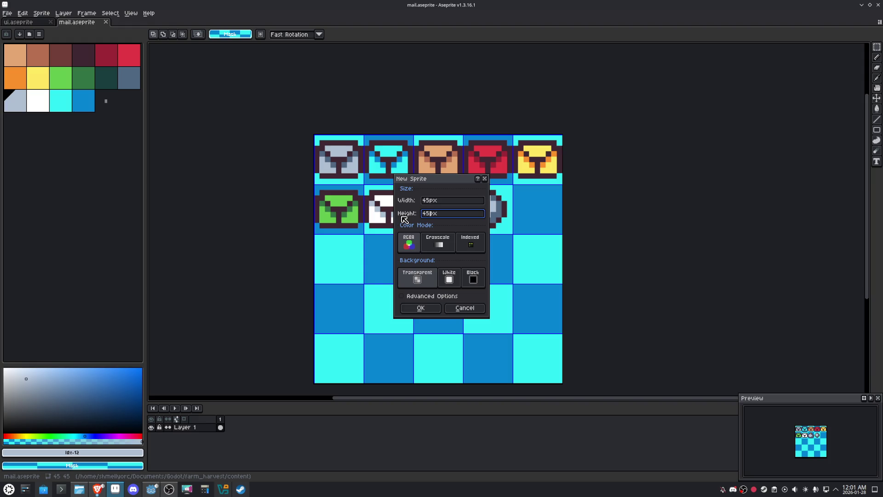
pyautogui.click(420, 308)
pyautogui.scroll(5, 495, 191)
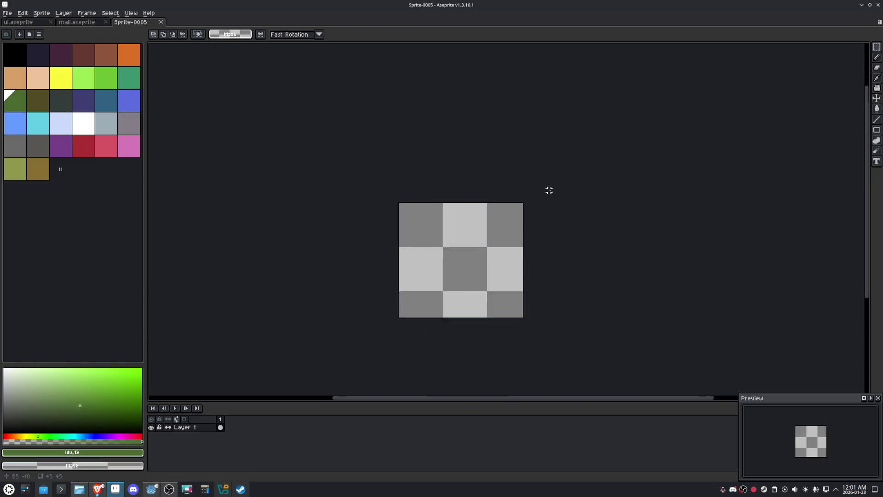
# - Set the grid width and height to 9 px each in Grid Settings
pyautogui.click(132, 13)
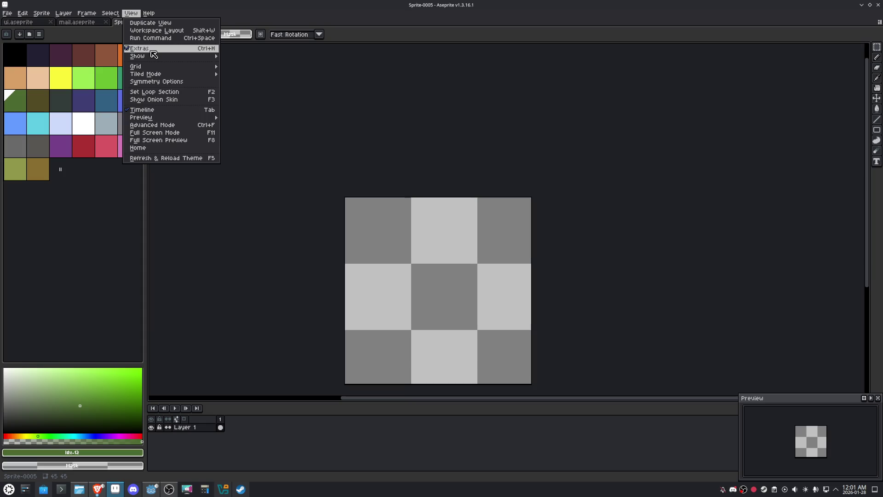
pyautogui.moveTo(152, 57)
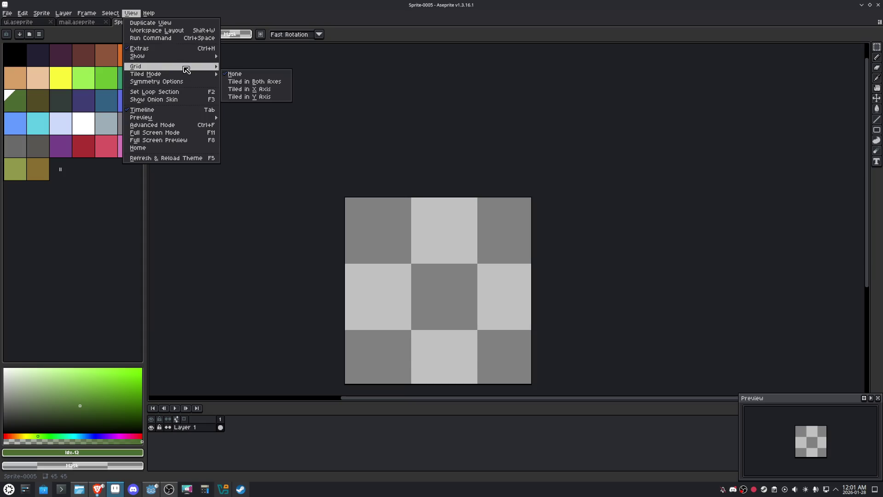
pyautogui.click(246, 70)
pyautogui.press('Tab')
pyautogui.press('Tab')
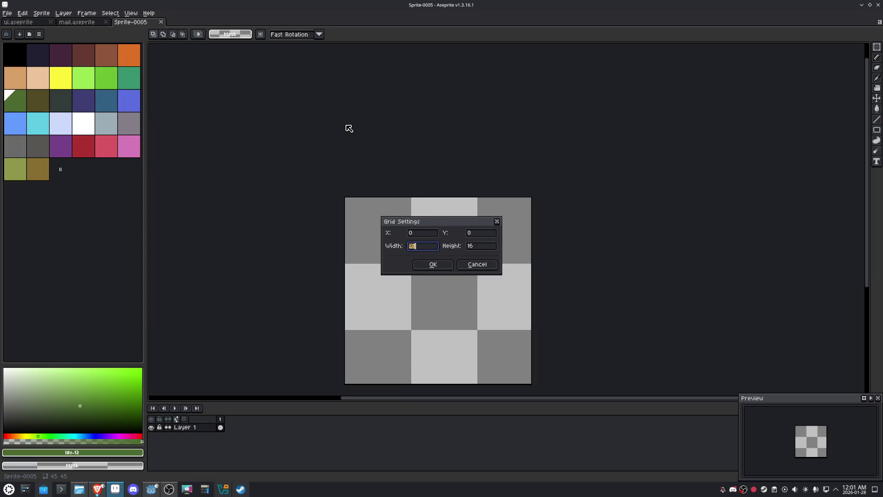
pyautogui.write('9')
pyautogui.press('Tab')
pyautogui.write('9')
pyautogui.press('Return')
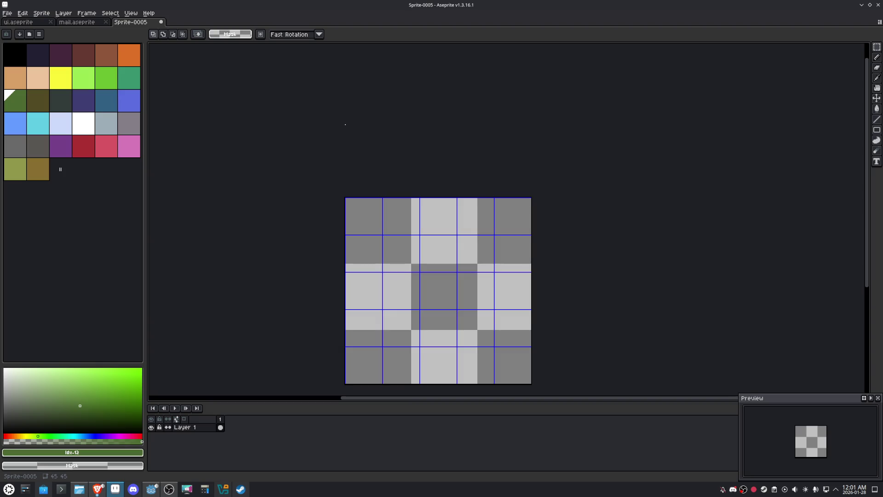
pyautogui.scroll(1, 385, 231)
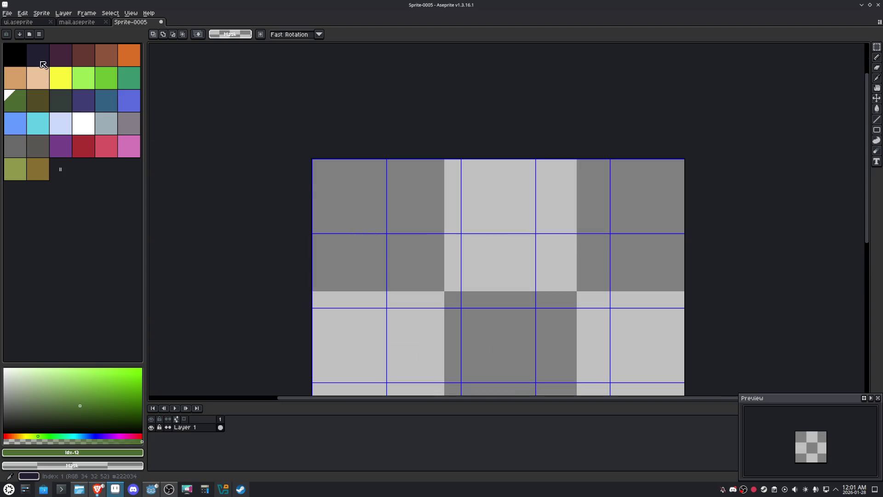
# - Switch to the EDG16 palette and pencil a dark purple bin outline in the top-left cells
pyautogui.click(19, 34)
pyautogui.click(43, 68)
pyautogui.click(10, 218)
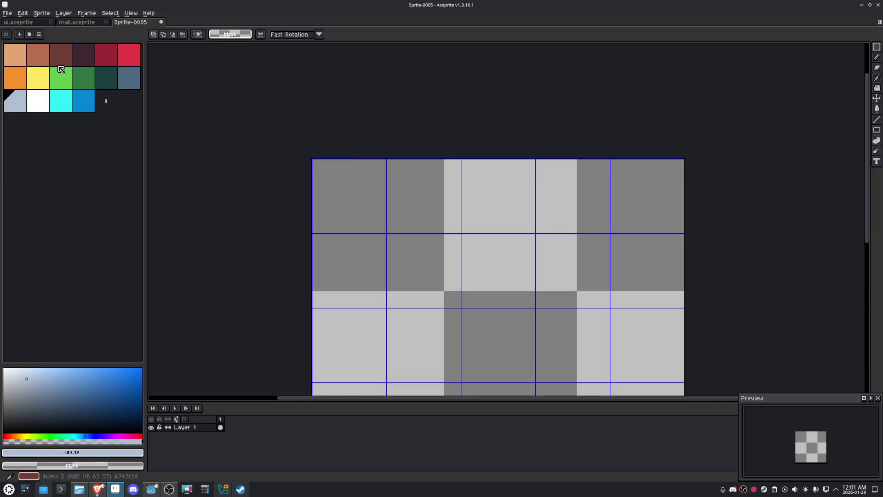
pyautogui.click(84, 54)
pyautogui.press('b')
pyautogui.click(317, 162)
pyautogui.moveTo(319, 163)
pyautogui.mouseDown()
pyautogui.moveTo(457, 164)
pyautogui.moveTo(449, 305)
pyautogui.moveTo(457, 305)
pyautogui.moveTo(345, 279)
pyautogui.moveTo(316, 280)
pyautogui.moveTo(316, 304)
pyautogui.moveTo(316, 169)
pyautogui.moveTo(333, 191)
pyautogui.moveTo(333, 263)
pyautogui.moveTo(453, 264)
pyautogui.moveTo(442, 265)
pyautogui.moveTo(440, 179)
pyautogui.moveTo(341, 179)
pyautogui.moveTo(343, 204)
pyautogui.moveTo(433, 205)
pyautogui.mouseUp()
pyautogui.click(332, 178)
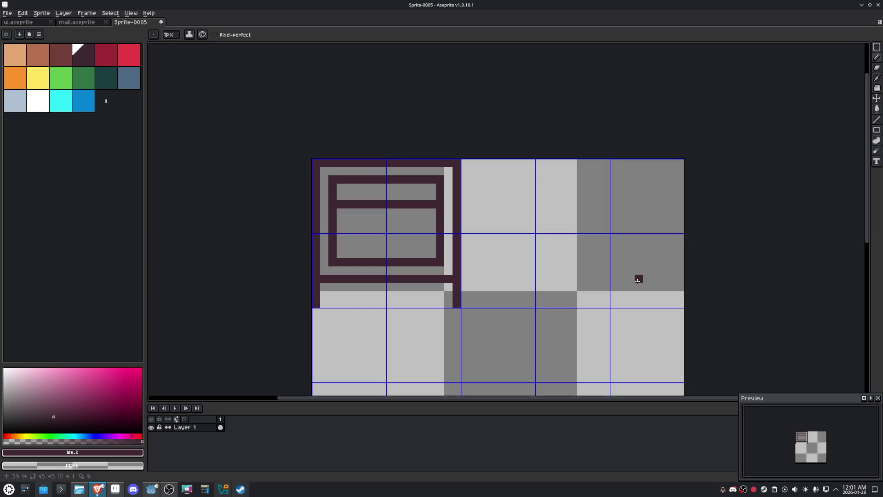
# - Bucket-fill the bin's outer ring white
pyautogui.click(44, 101)
pyautogui.press('g')
pyautogui.click(333, 179)
pyautogui.hotkey('ctrl', 'z')
pyautogui.click(337, 169)
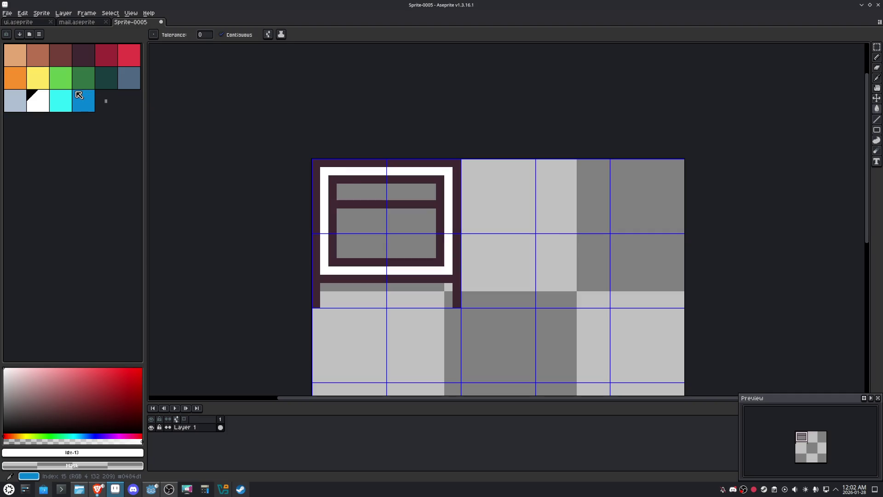
# - Colour the strip along the bin's bottom light blue-grey
pyautogui.click(16, 99)
pyautogui.click(449, 302)
pyautogui.press('b')
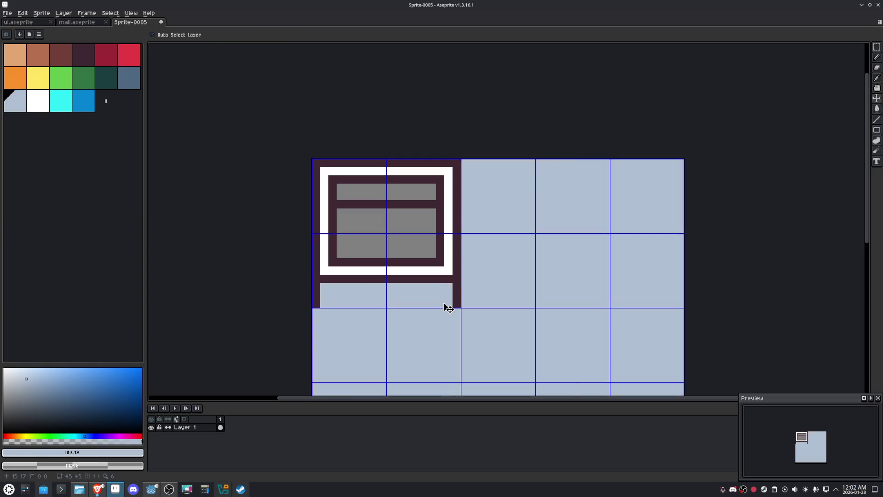
pyautogui.hotkey('ctrl', 'z')
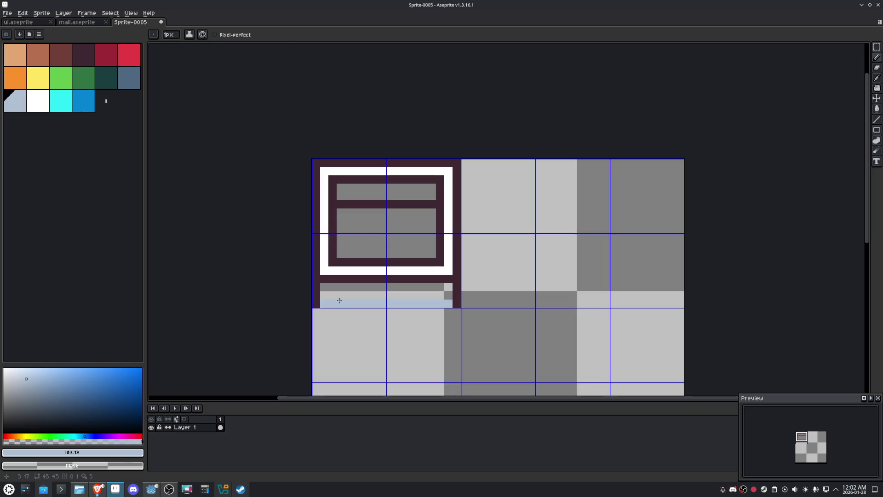
pyautogui.press('g')
pyautogui.click(343, 296)
pyautogui.keyDown('alt'); pyautogui.click(335, 288); pyautogui.keyUp('alt')
pyautogui.click(326, 277)
pyautogui.hotkey('ctrl', 'z')
pyautogui.press('b')
pyautogui.moveTo(324, 279); pyautogui.dragTo(449, 279)
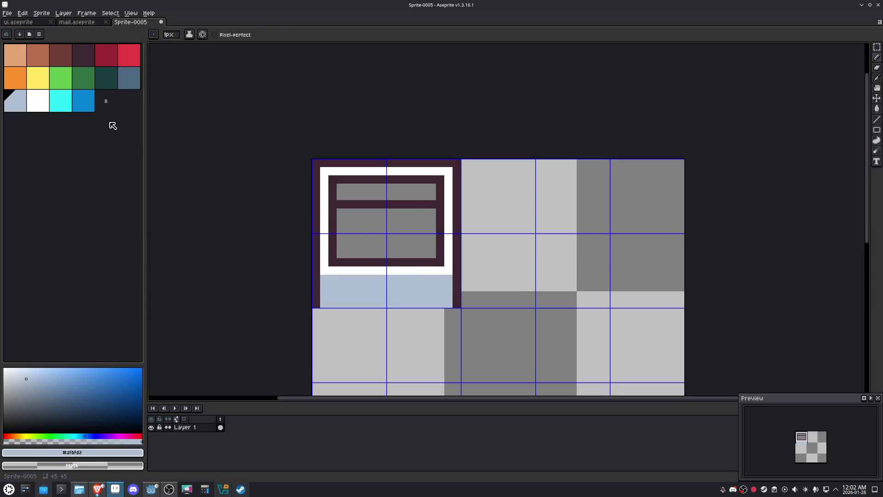
# - Fill the bin's top slot light blue-grey and paint over the dark row inside it
pyautogui.press('g')
pyautogui.click(364, 190)
pyautogui.press('b')
pyautogui.moveTo(341, 179); pyautogui.dragTo(435, 179)
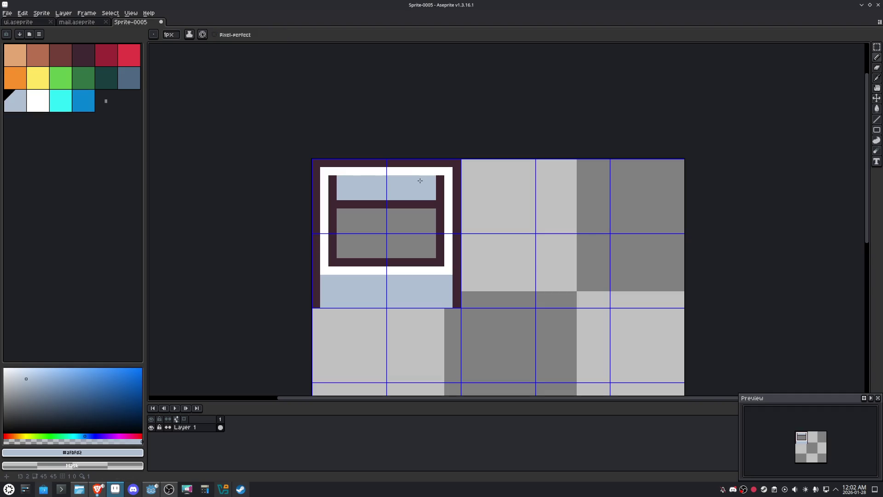
# - Fill the bin's large front panel dark slate blue
pyautogui.click(131, 83)
pyautogui.press('g')
pyautogui.click(401, 220)
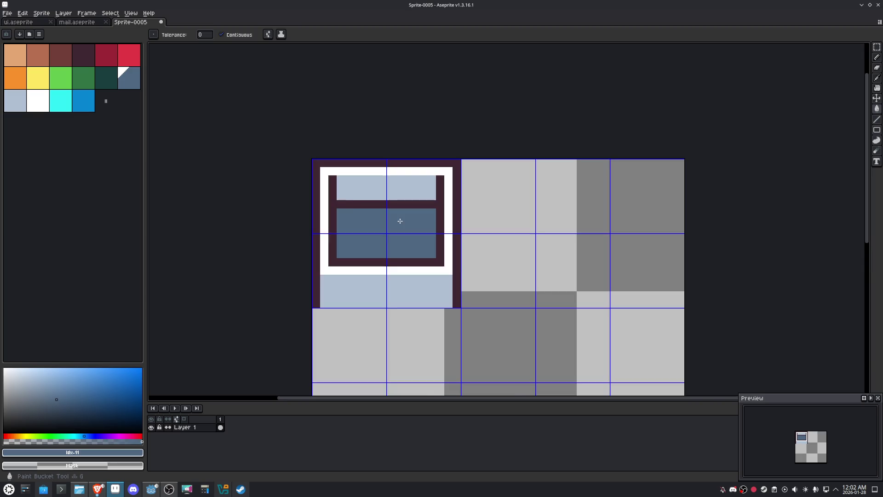
pyautogui.scroll(-3, 400, 221)
pyautogui.scroll(3, 348, 202)
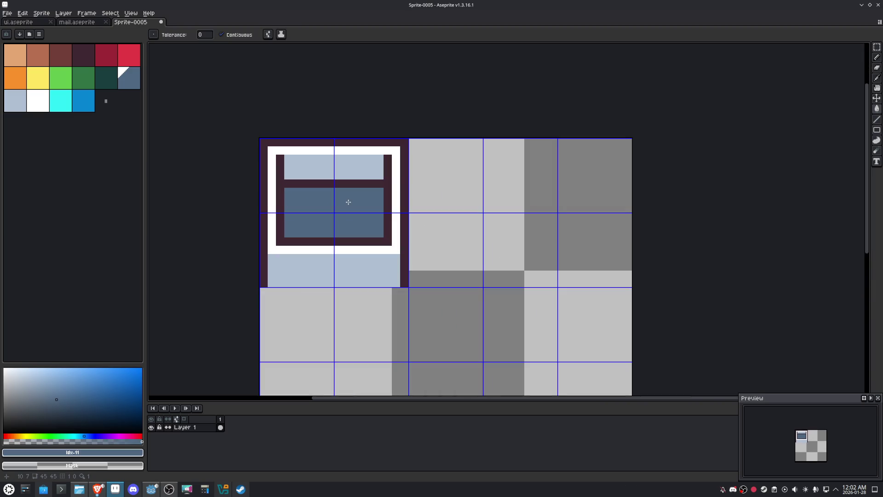
pyautogui.press('b')
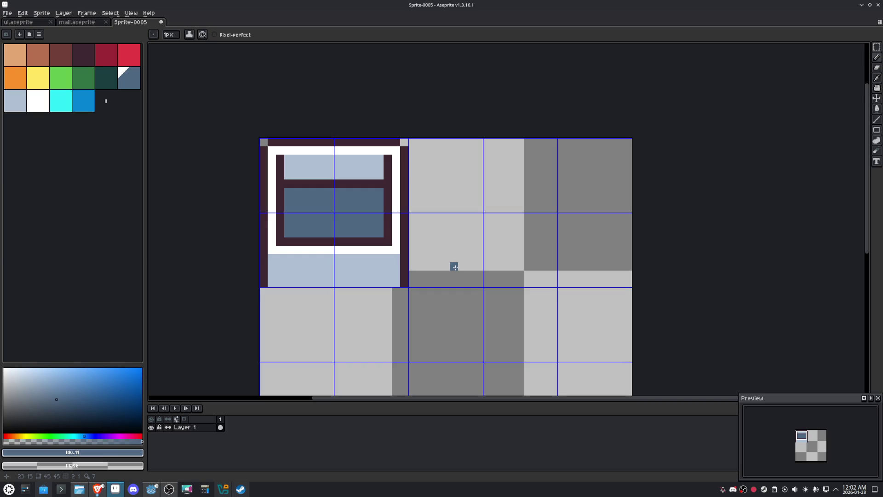
pyautogui.press('m')
pyautogui.scroll(-2, 454, 267)
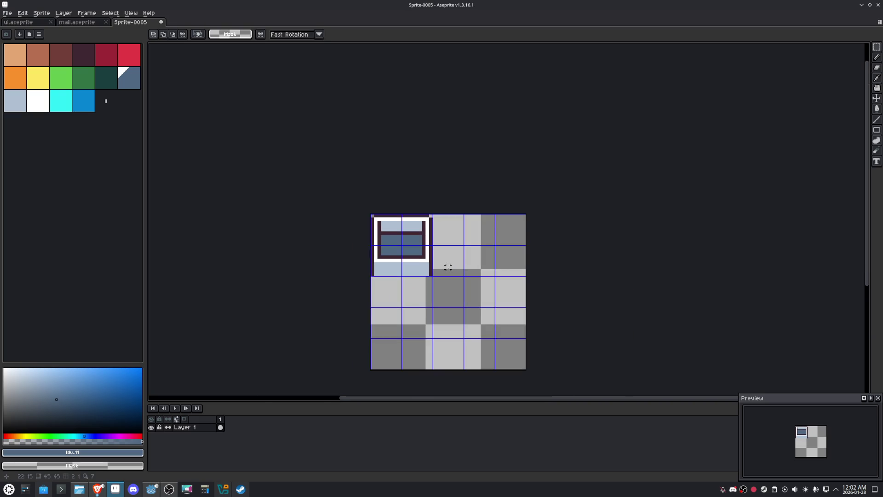
# - Switch to the untitled Sprite-0005 tab and open its Save File dialog with Ctrl+S
pyautogui.moveTo(448, 268); pyautogui.dragTo(407, 238)
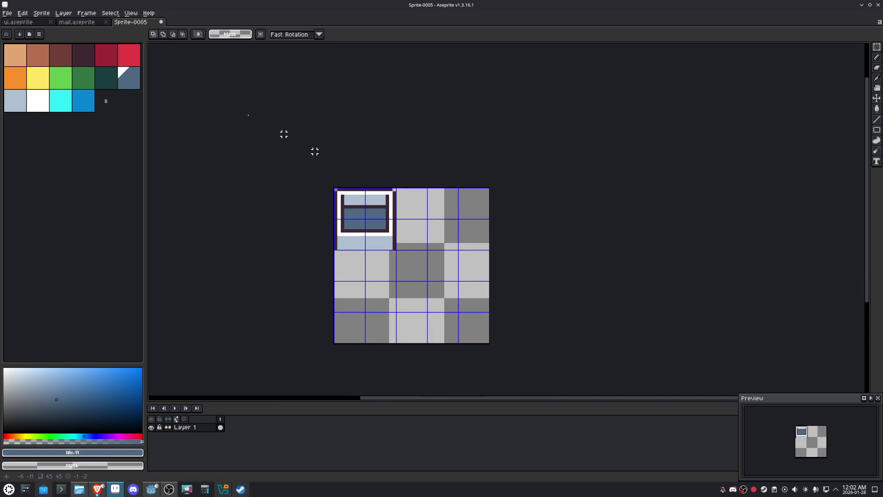
pyautogui.click(49, 21)
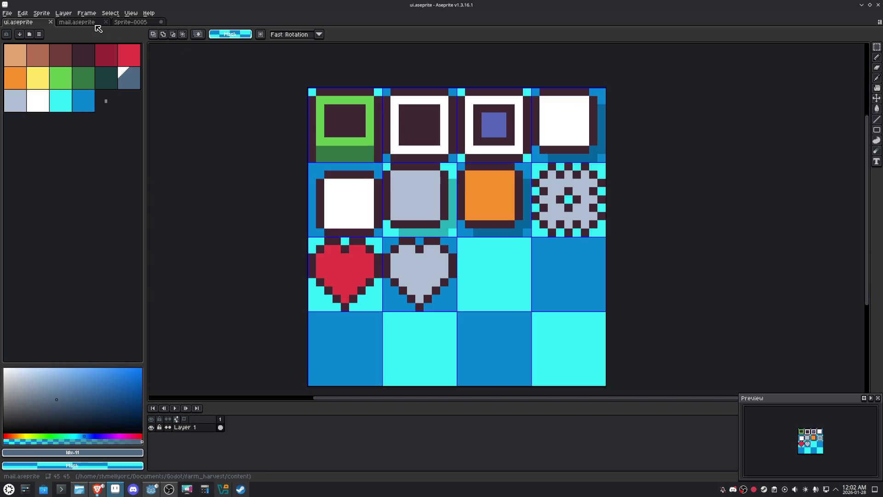
pyautogui.click(135, 23)
pyautogui.hotkey('ctrl', 's')
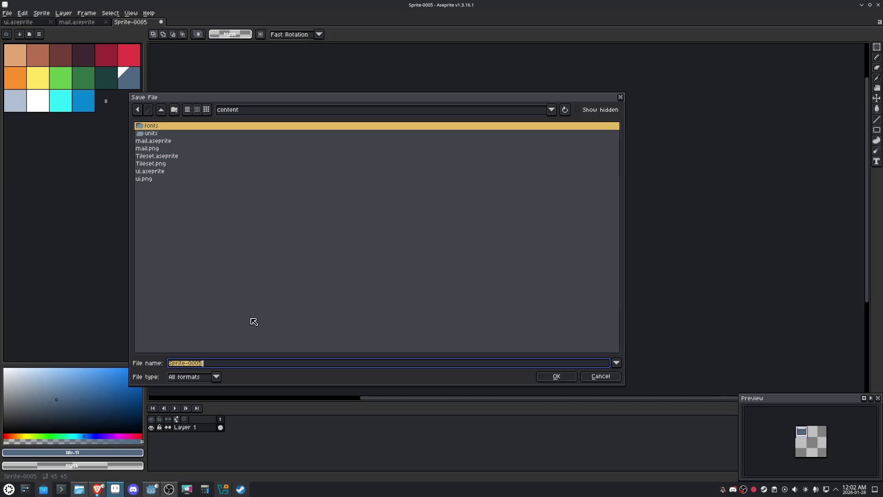
# - Save Sprite-0005 under the name mail_bins, then select the first bin tile
pyautogui.write('mail_bins')
pyautogui.press('Return')
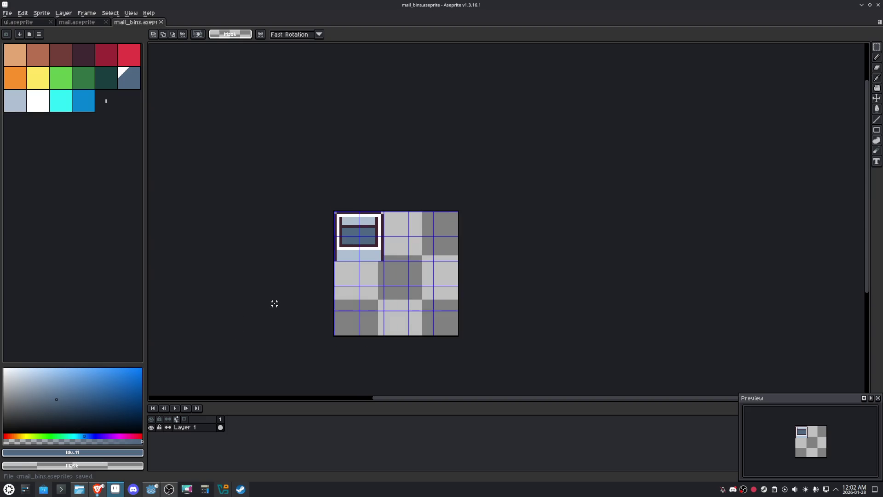
pyautogui.scroll(-2, 267, 267)
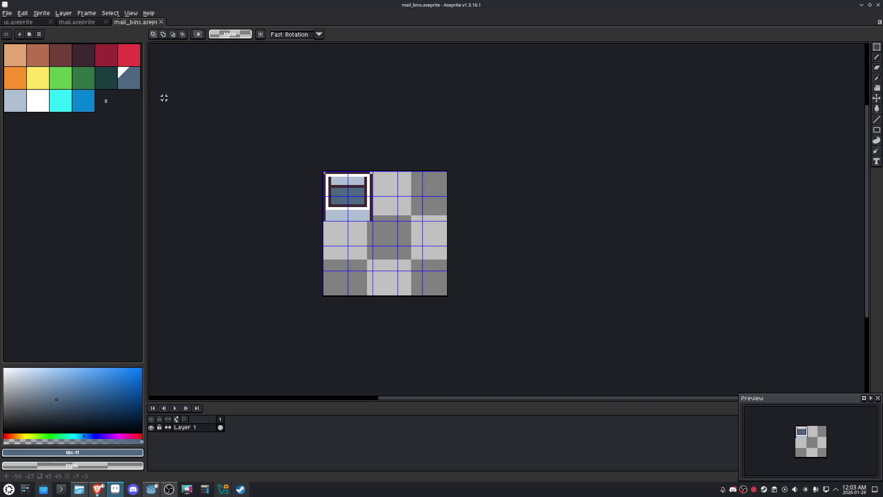
pyautogui.moveTo(327, 181); pyautogui.dragTo(326, 186)
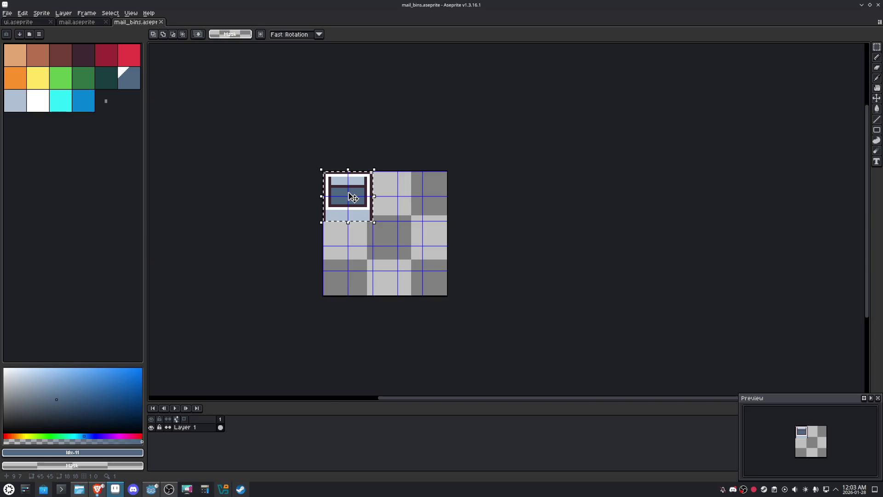
# - Enlarge the canvas rightward and downward by dragging its corner in Canvas Size
pyautogui.hotkey('ctrl', 'd')
pyautogui.scroll(3, 350, 213)
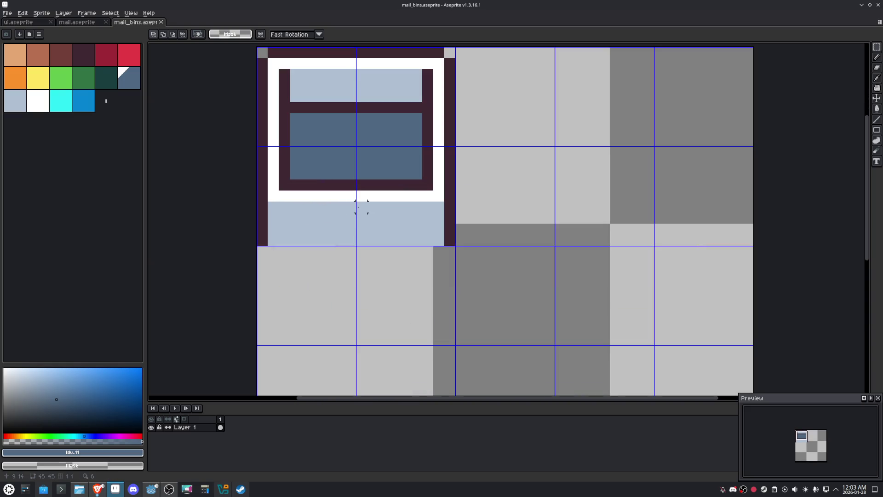
pyautogui.scroll(-3, 360, 207)
pyautogui.scroll(1, 359, 206)
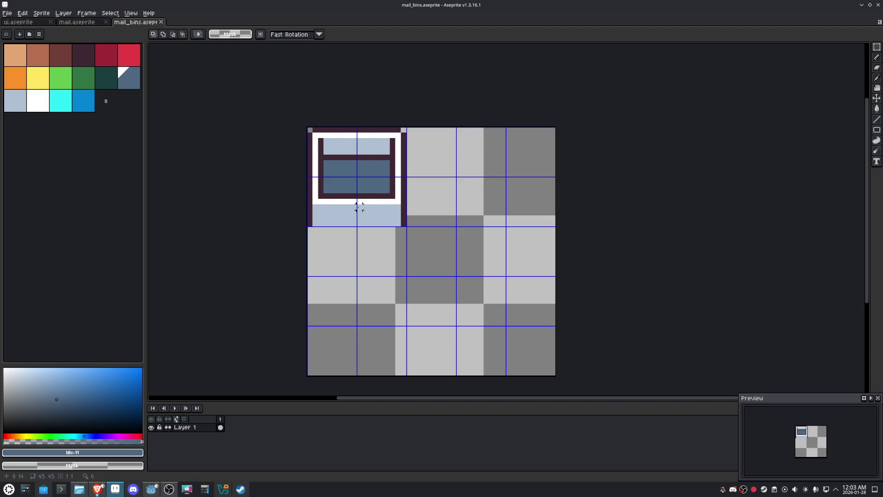
pyautogui.click(42, 12)
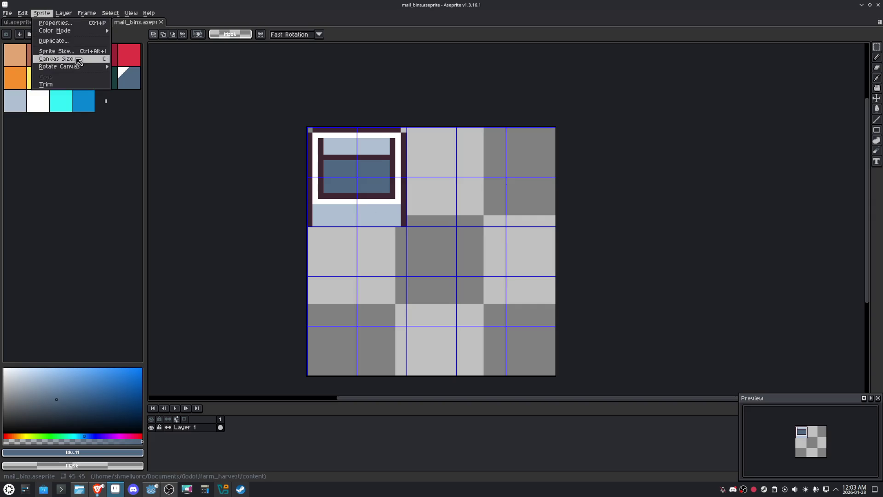
pyautogui.click(78, 61)
pyautogui.scroll(-2, 368, 161)
pyautogui.moveTo(460, 267); pyautogui.dragTo(555, 346)
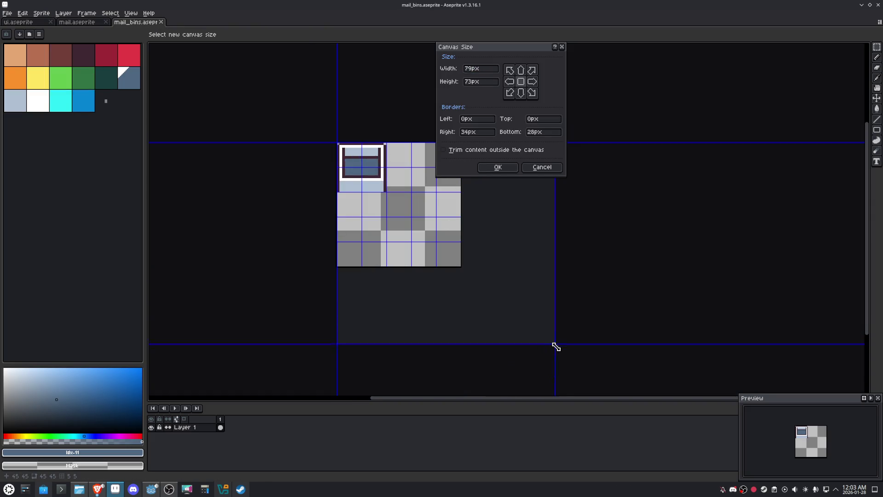
pyautogui.click(499, 168)
# - Select the first bin tile and stamp copies rightward, making three bins across the top row
pyautogui.moveTo(252, 122); pyautogui.dragTo(262, 129)
pyautogui.hotkey('ctrl', 't')
pyautogui.hotkey('shift', 'Right')
pyautogui.hotkey('shift', 'Right')
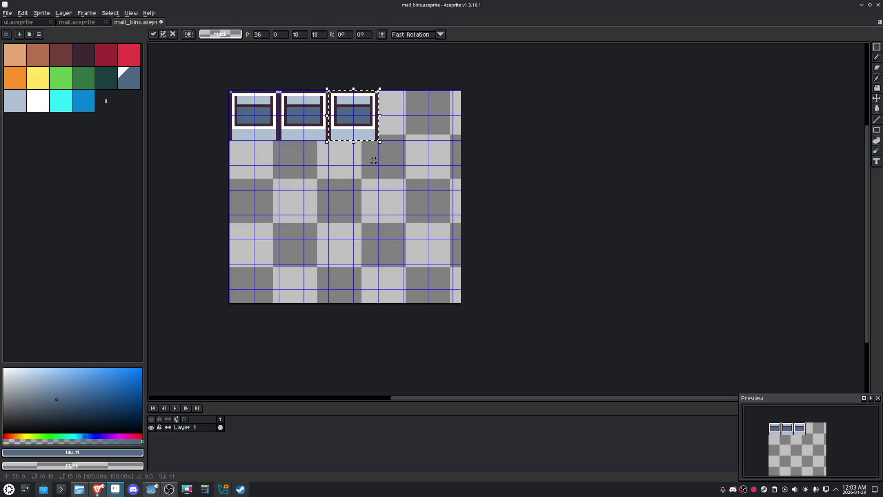
# - Stamp copies of the bin tile along the second row to make two rows of four
pyautogui.press('Return')
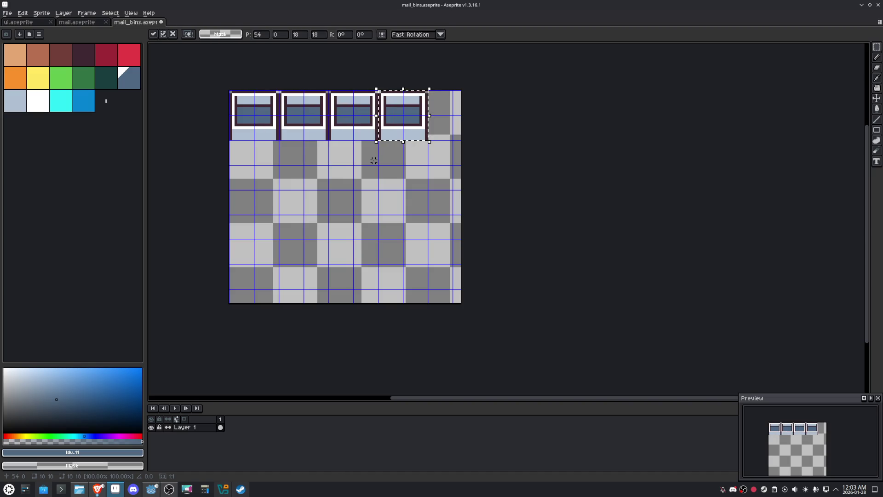
pyautogui.press('Down')
pyautogui.press('Left')
pyautogui.press('Left')
pyautogui.press('Left')
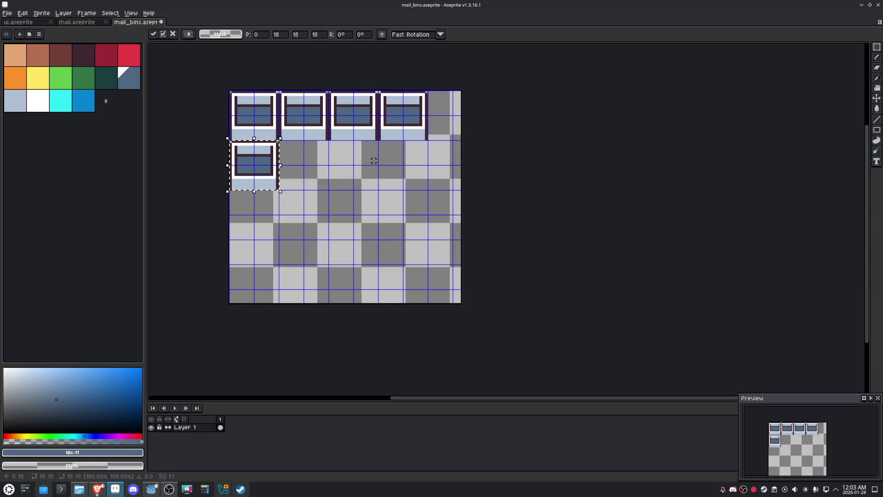
pyautogui.press('Right')
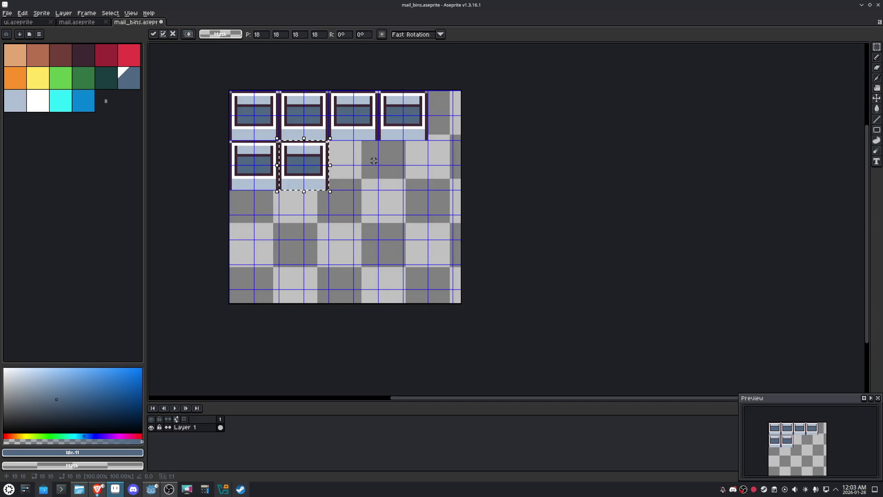
pyautogui.press('Right')
pyautogui.press('Right')
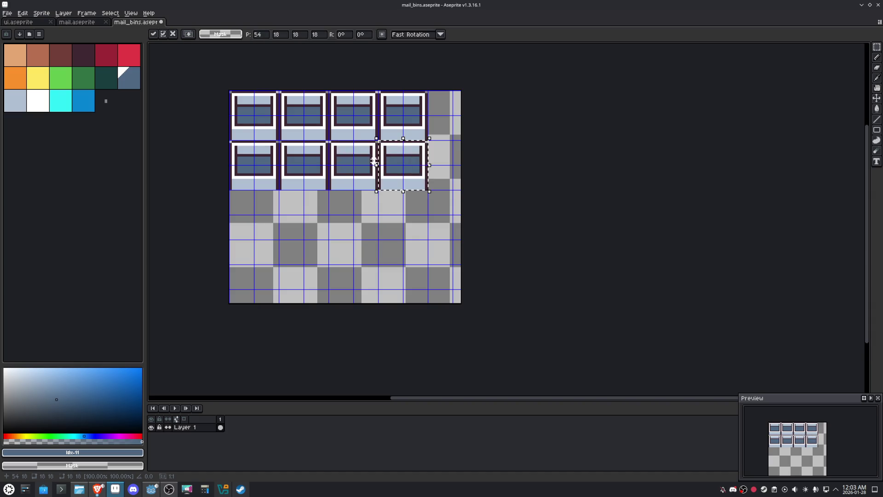
pyautogui.press('Return')
# - Dock mail.aseprite in a side-by-side pane beside the bin sheet
pyautogui.press('h')
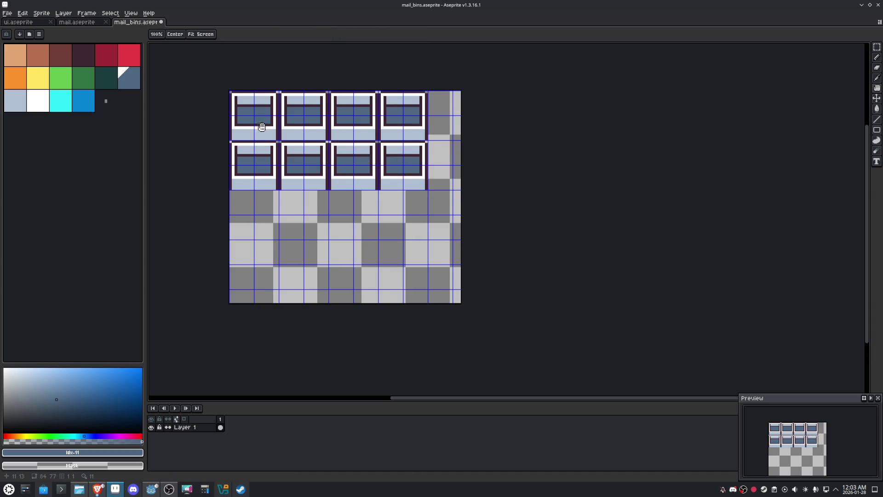
pyautogui.moveTo(258, 122); pyautogui.dragTo(296, 156)
pyautogui.moveTo(77, 21)
pyautogui.mouseDown()
pyautogui.moveTo(847, 155)
pyautogui.moveTo(838, 158)
pyautogui.mouseUp()
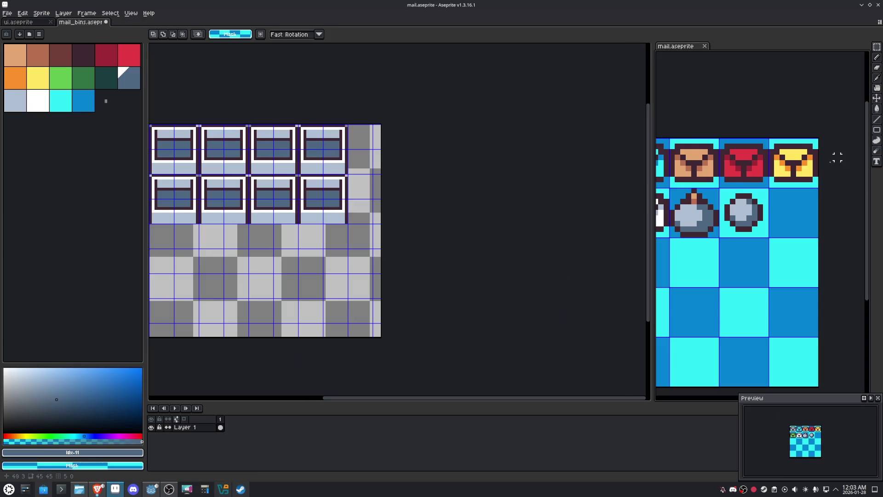
# - Widen the mail.aseprite reference pane and sample cyan from its reference bin
pyautogui.scroll(-3, 481, 211)
pyautogui.scroll(3, 465, 207)
pyautogui.moveTo(222, 156); pyautogui.dragTo(292, 147)
pyautogui.scroll(1, 292, 146)
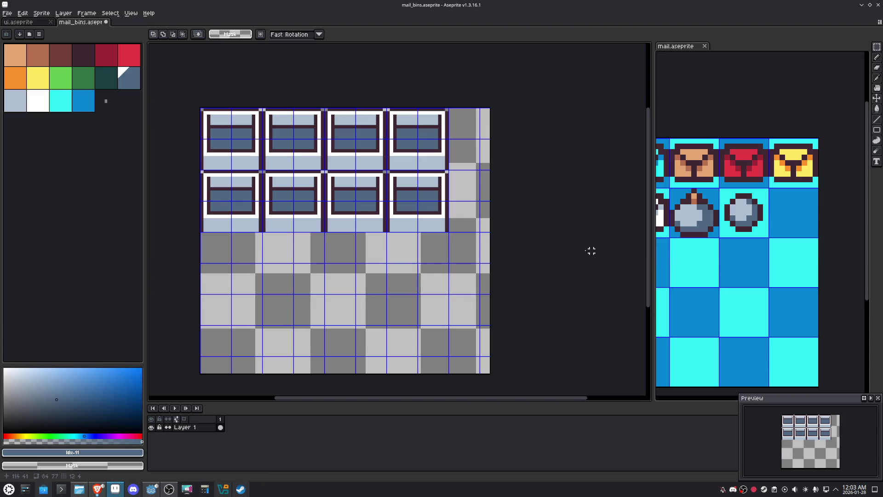
pyautogui.moveTo(650, 243); pyautogui.dragTo(547, 243)
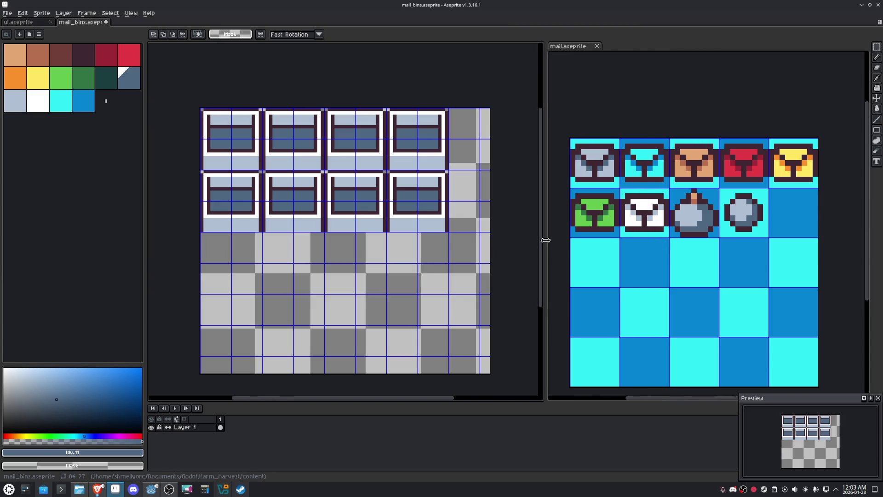
pyautogui.press('i')
pyautogui.click(595, 262)
# - Recolour the second top-row bin blue with a cyan frame, with contiguous fill turned off
pyautogui.press('g')
pyautogui.click(293, 162)
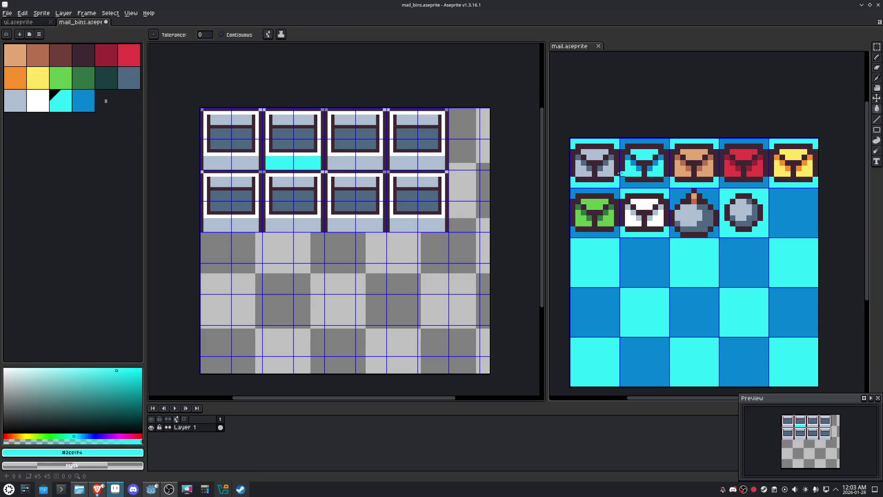
pyautogui.hotkey('ctrl', 'z')
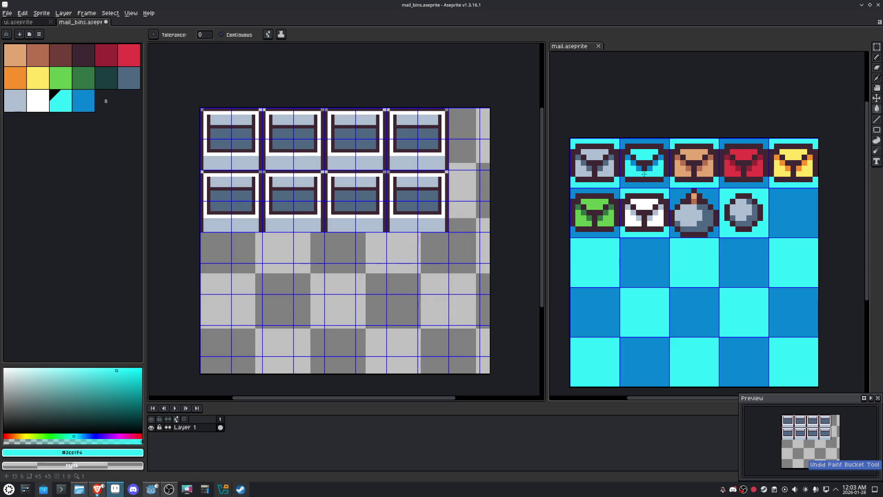
pyautogui.press('i')
pyautogui.click(644, 162)
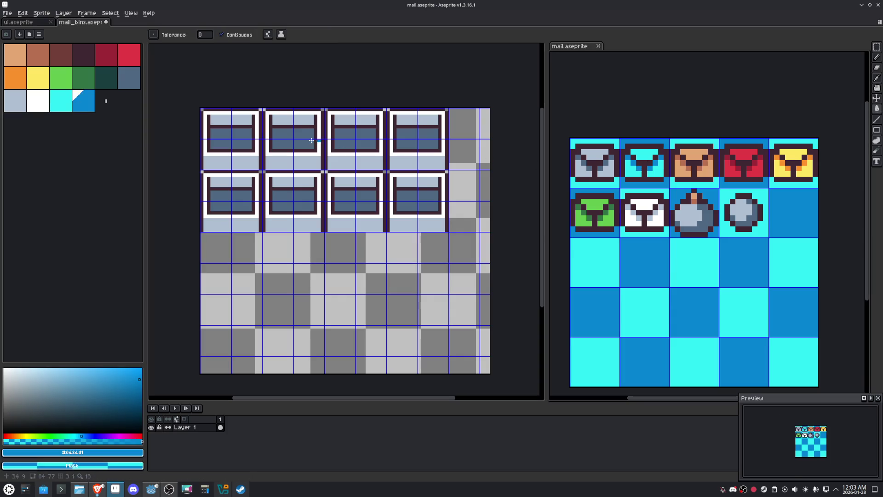
pyautogui.keyDown('ctrl'); pyautogui.click(290, 131); pyautogui.keyUp('ctrl')
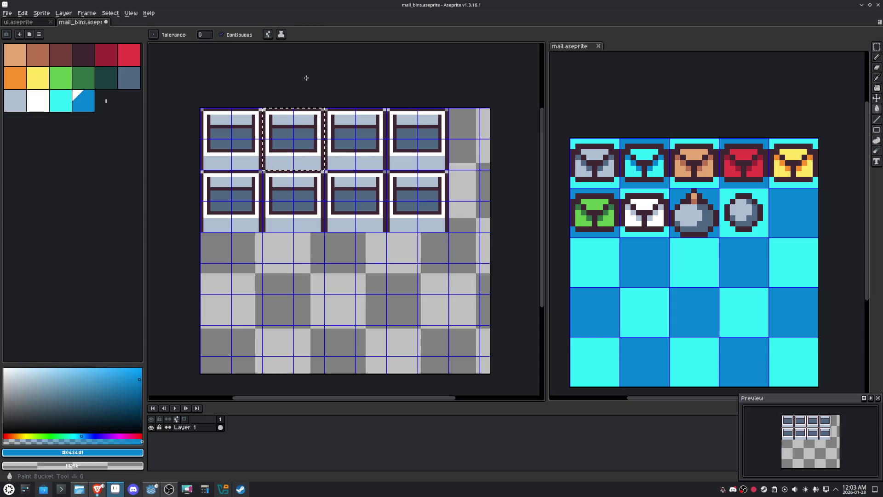
pyautogui.click(222, 34)
pyautogui.click(308, 120)
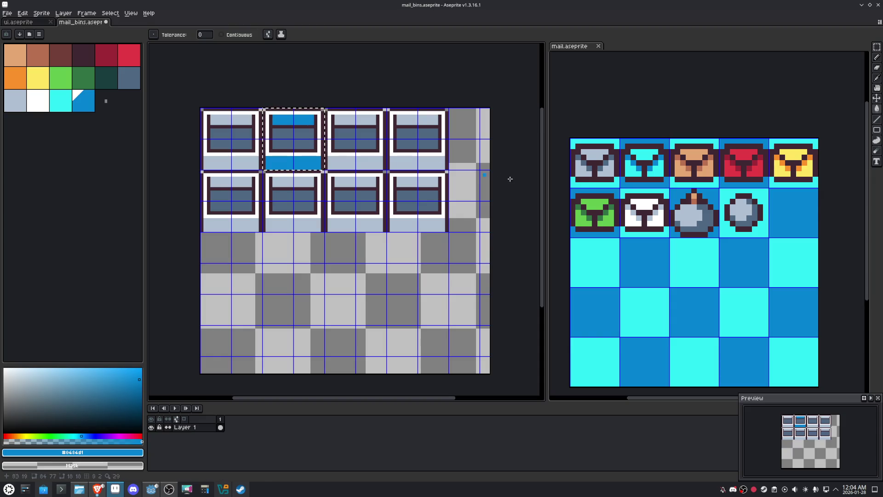
pyautogui.keyDown('alt'); pyautogui.click(635, 180); pyautogui.keyUp('alt')
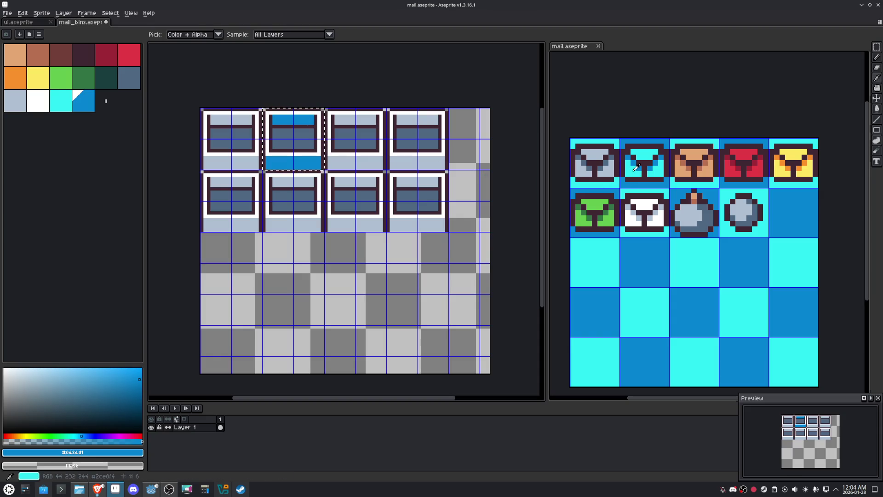
pyautogui.click(291, 153)
# - Recolour the third top-row bin tan with a light tan frame from the reference
pyautogui.press('m')
pyautogui.moveTo(326, 168)
pyautogui.mouseDown()
pyautogui.moveTo(368, 138)
pyautogui.moveTo(384, 110)
pyautogui.mouseUp()
pyautogui.press('i')
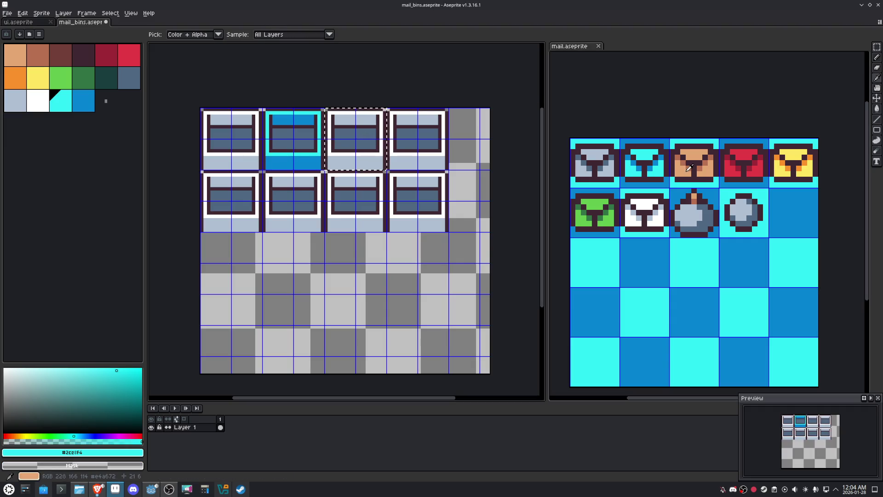
pyautogui.click(692, 164)
pyautogui.press('g')
pyautogui.click(375, 122)
pyautogui.press('i')
pyautogui.click(684, 174)
pyautogui.press('g')
pyautogui.click(381, 157)
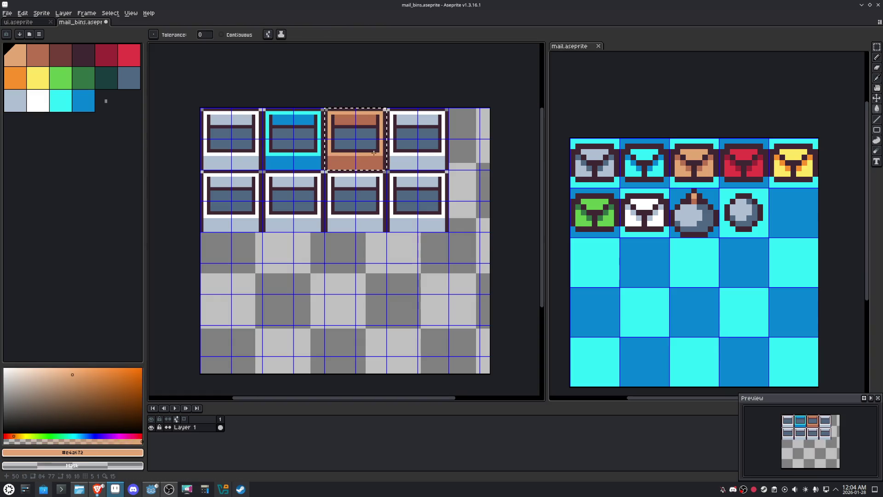
# - Recolour the fourth top-row bin red and dark red from the reference red bin
pyautogui.press('m')
pyautogui.moveTo(436, 159); pyautogui.dragTo(393, 115)
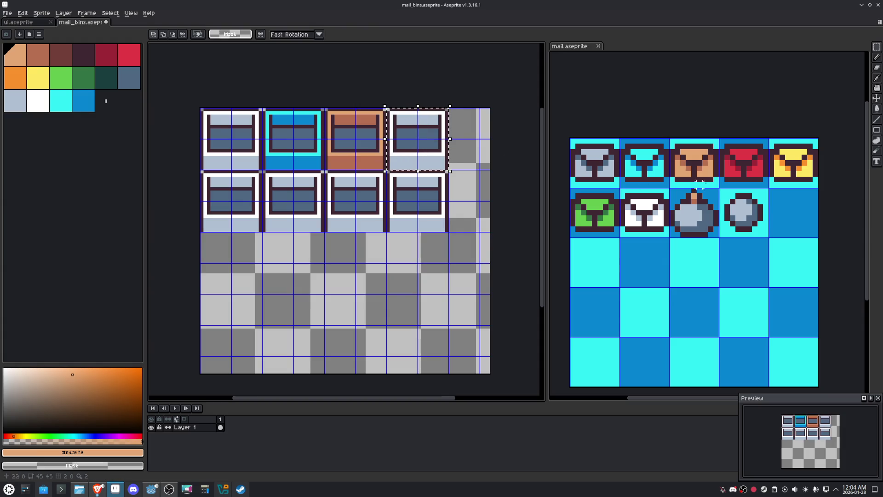
pyautogui.press('i')
pyautogui.click(737, 173)
pyautogui.press('g')
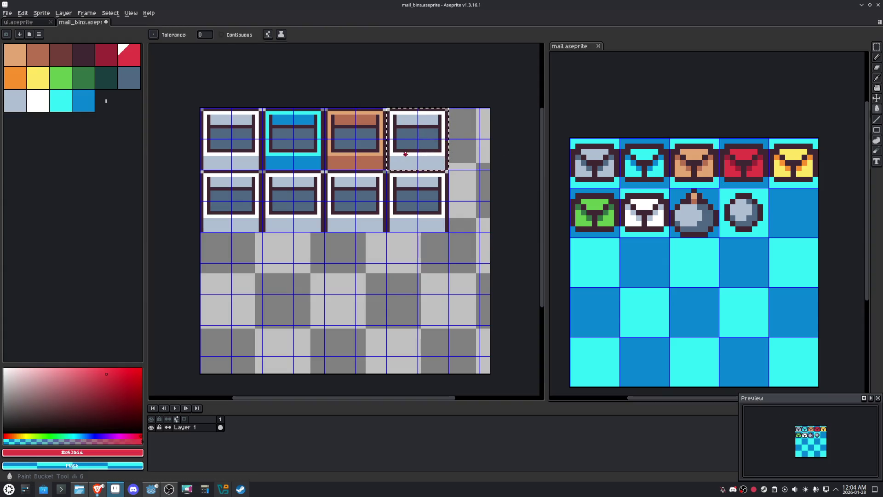
pyautogui.click(405, 153)
pyautogui.press('i')
pyautogui.click(742, 162)
pyautogui.press('g')
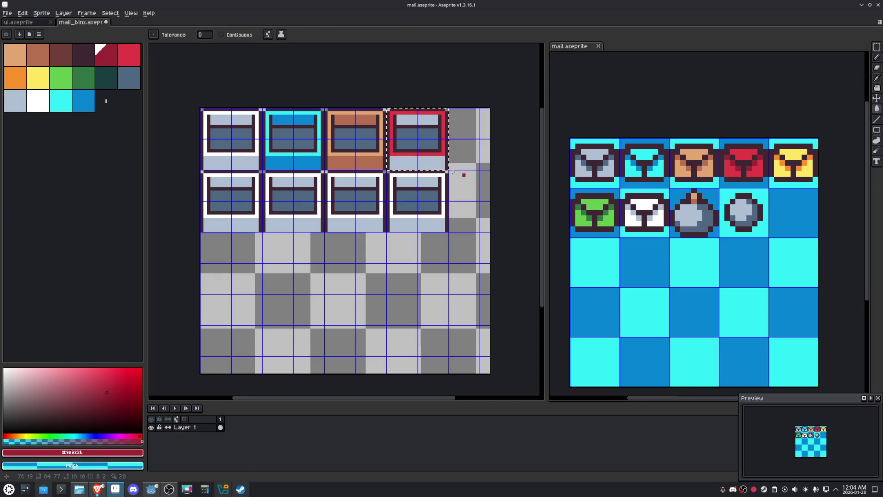
pyautogui.click(415, 159)
# - Recolour the first second-row bin orange with a yellow frame
pyautogui.press('m')
pyautogui.moveTo(208, 184); pyautogui.dragTo(251, 221)
pyautogui.press('i')
pyautogui.click(795, 169)
pyautogui.press('g')
pyautogui.click(261, 201)
pyautogui.press('i')
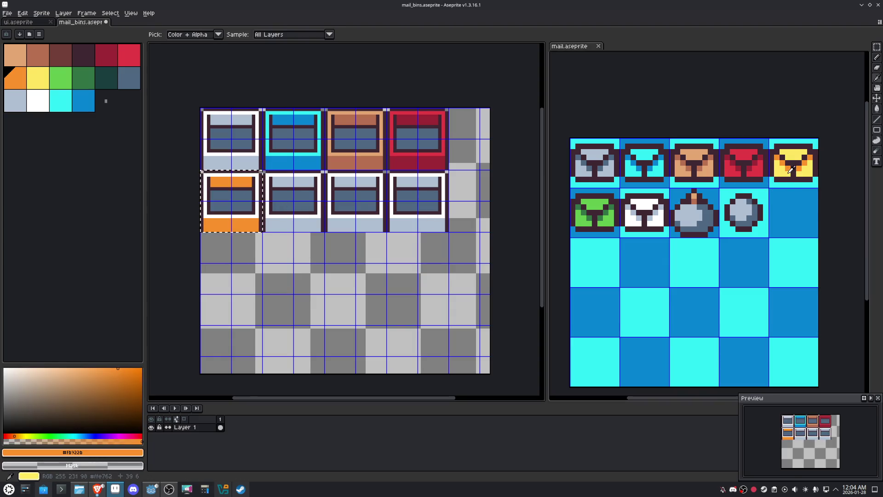
pyautogui.click(791, 171)
pyautogui.press('g')
pyautogui.click(236, 216)
# - Recolour the second second-row bin dark green with a light green frame
pyautogui.press('m')
pyautogui.moveTo(269, 226); pyautogui.dragTo(315, 189)
pyautogui.press('i')
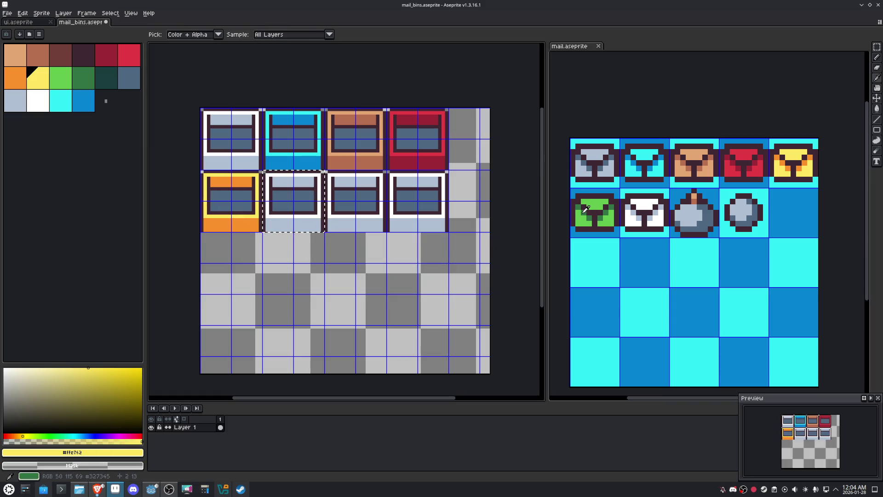
pyautogui.click(586, 209)
pyautogui.press('g')
pyautogui.click(306, 220)
pyautogui.press('i')
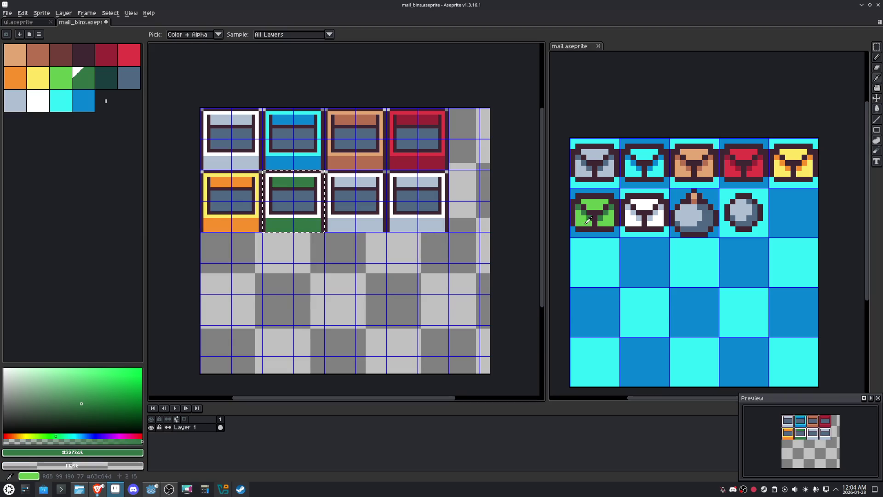
pyautogui.click(588, 221)
pyautogui.press('g')
pyautogui.click(299, 216)
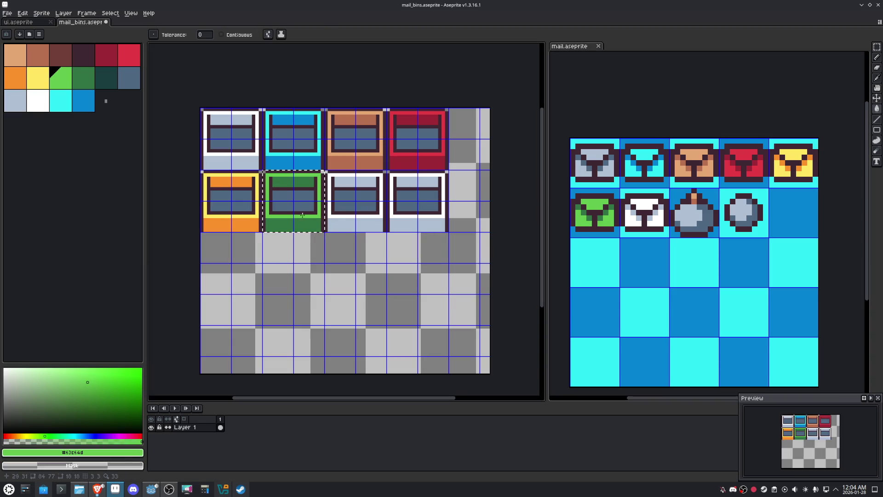
# - Select the third second-row bin and sample white from the white reference bin
pyautogui.press('m')
pyautogui.click(360, 188)
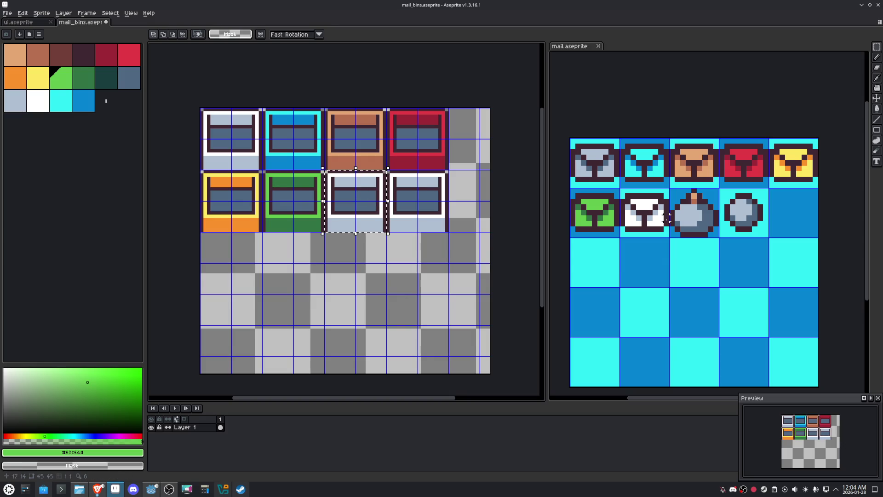
pyautogui.press('i')
pyautogui.click(632, 220)
pyautogui.press('m')
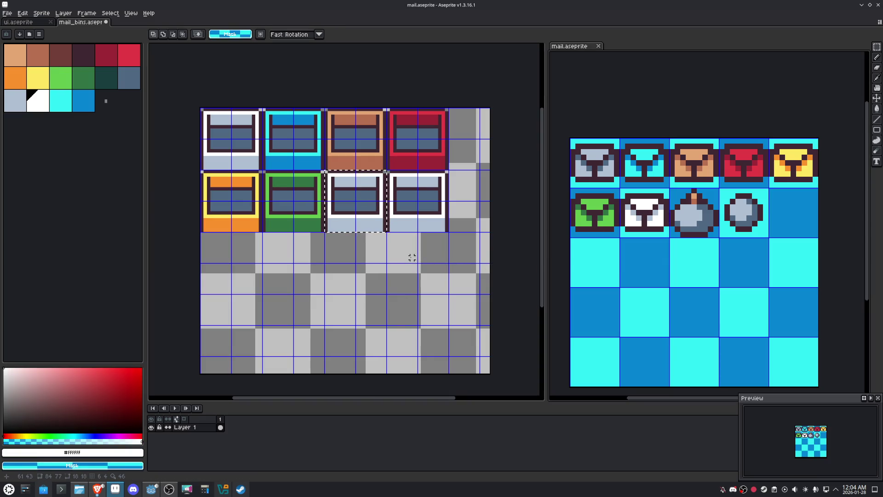
pyautogui.press('g')
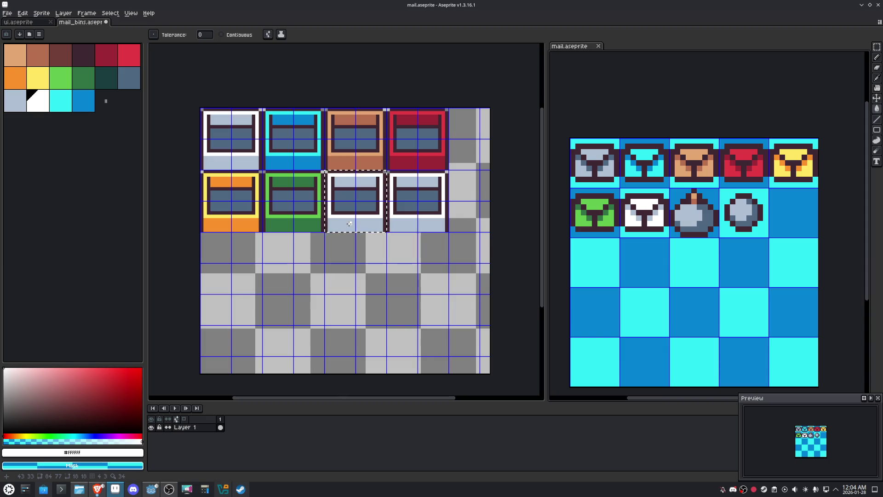
# - Select the top-left bin tile and choose the light-blue palette colour
pyautogui.press('m')
pyautogui.click(278, 171)
pyautogui.moveTo(203, 111); pyautogui.dragTo(261, 169)
pyautogui.click(23, 107)
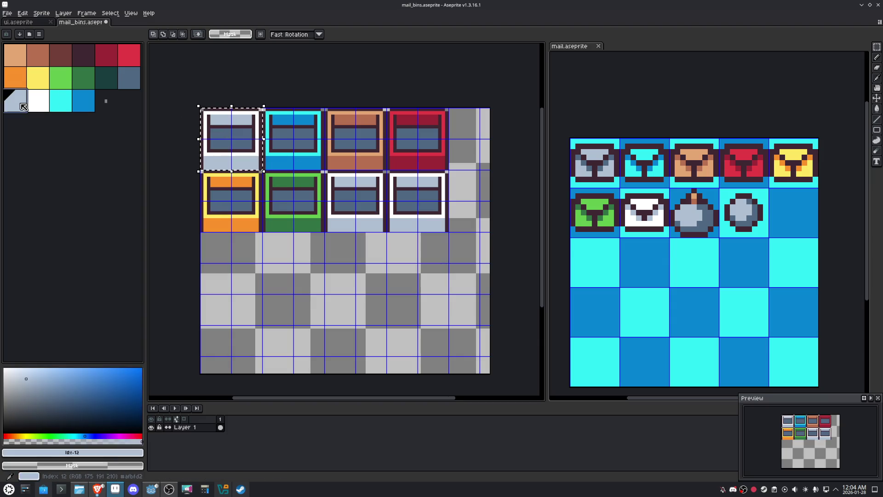
# - Fill the top-left bin's body with a greyed light blue and its white frame light blue
pyautogui.scroll(1, 249, 139)
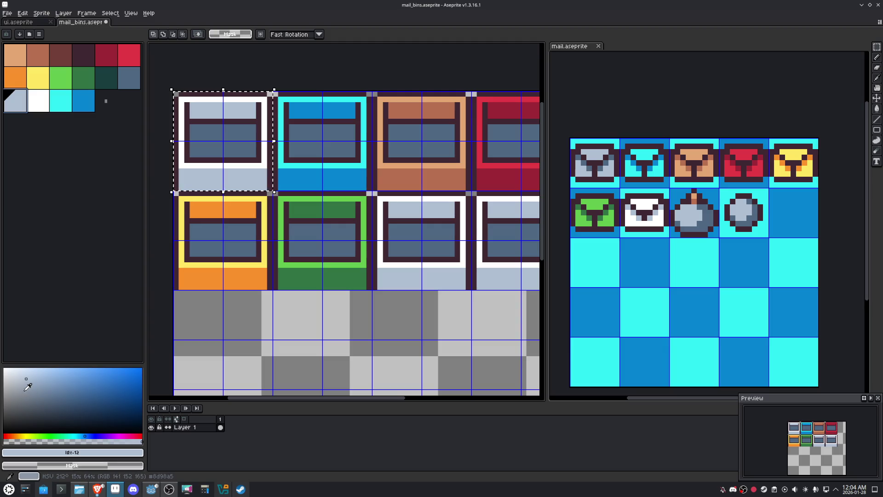
pyautogui.click(25, 392)
pyautogui.press('g')
pyautogui.click(210, 179)
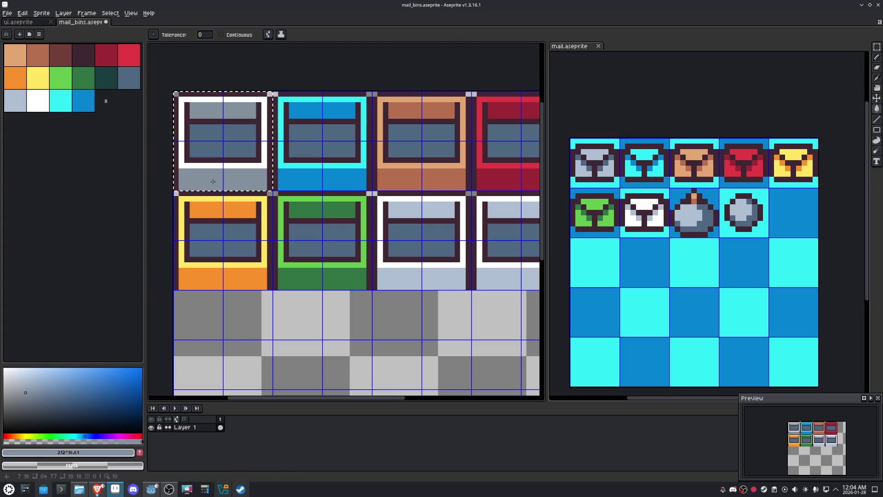
pyautogui.click(14, 101)
pyautogui.click(208, 166)
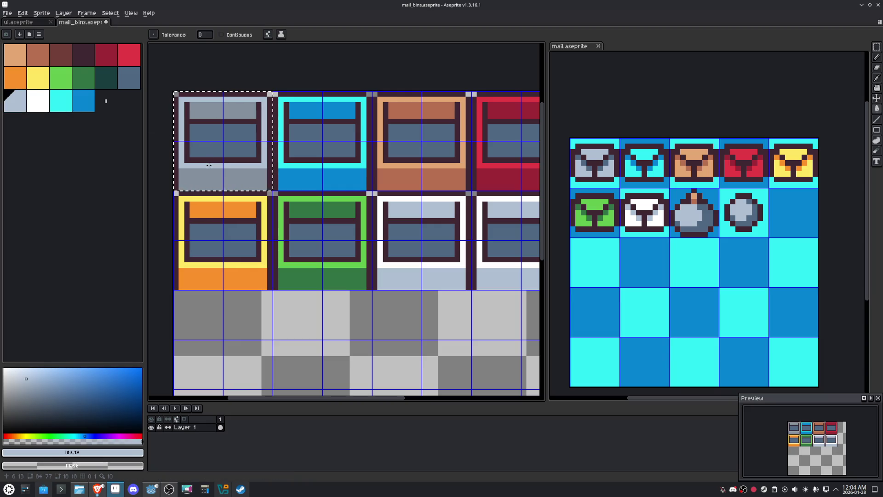
# - Select the last second-row tile and mix a bluish grey in the colour field
pyautogui.press('m')
pyautogui.click(18, 97)
pyautogui.click(26, 393)
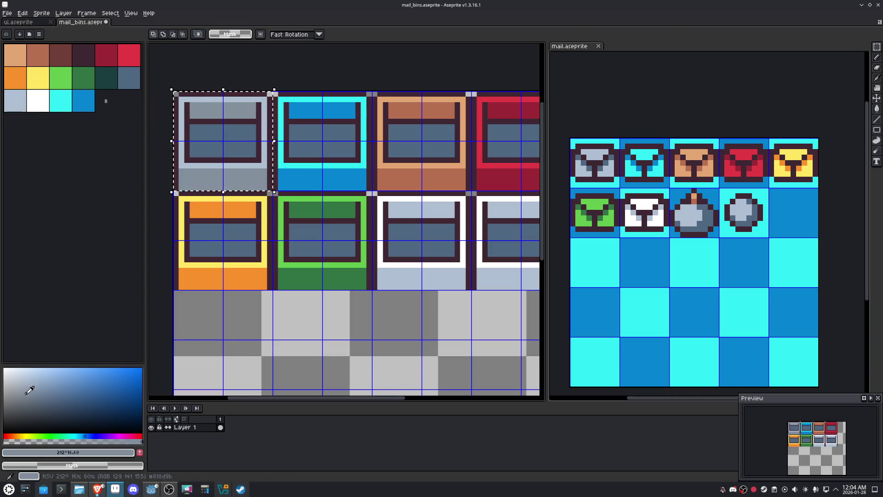
pyautogui.press('g')
pyautogui.press('m')
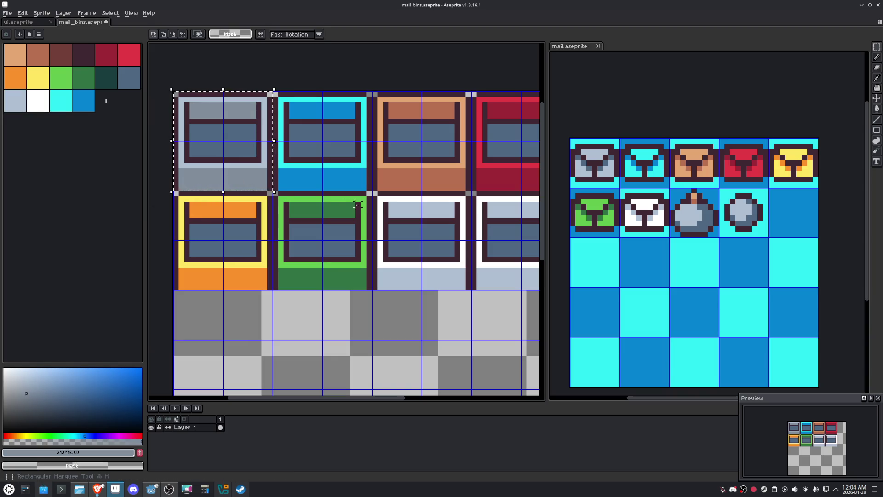
pyautogui.scroll(-5, 368, 230)
pyautogui.scroll(3, 355, 213)
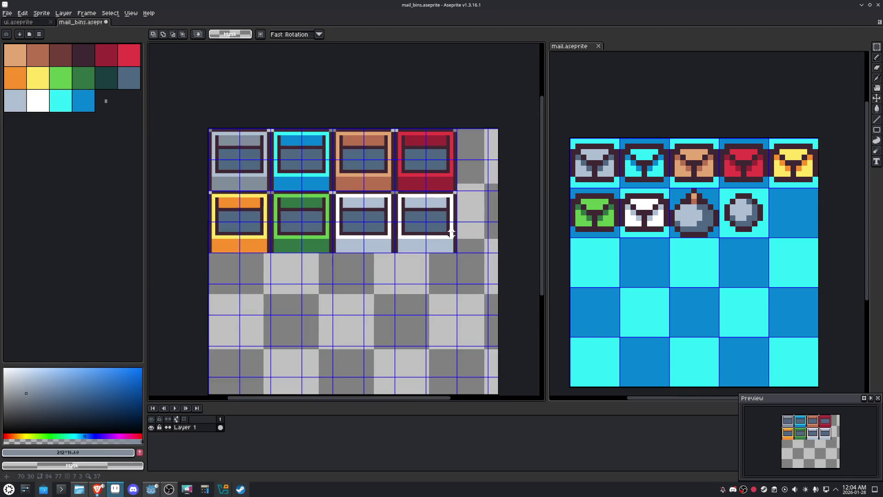
pyautogui.moveTo(447, 233); pyautogui.dragTo(418, 214)
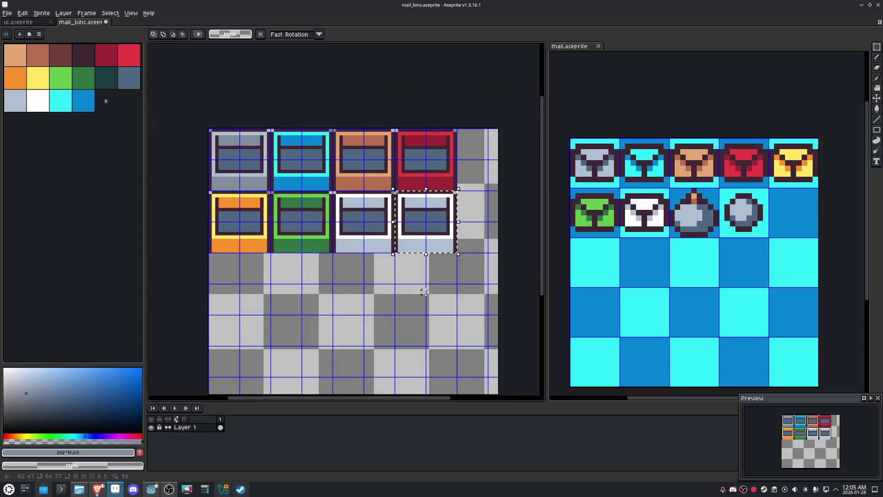
pyautogui.click(7, 404)
pyautogui.click(34, 407)
# - Fill the last bin's body slate blue and its white frame light blue
pyautogui.click(129, 77)
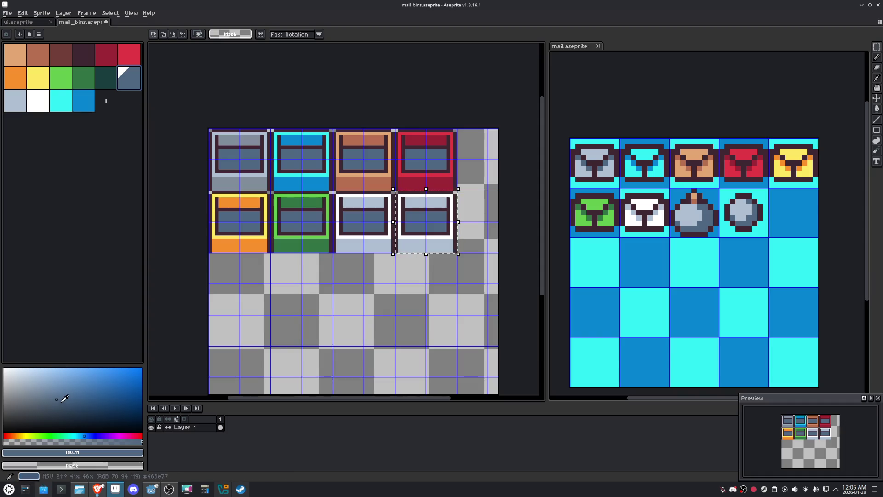
pyautogui.press('g')
pyautogui.click(424, 247)
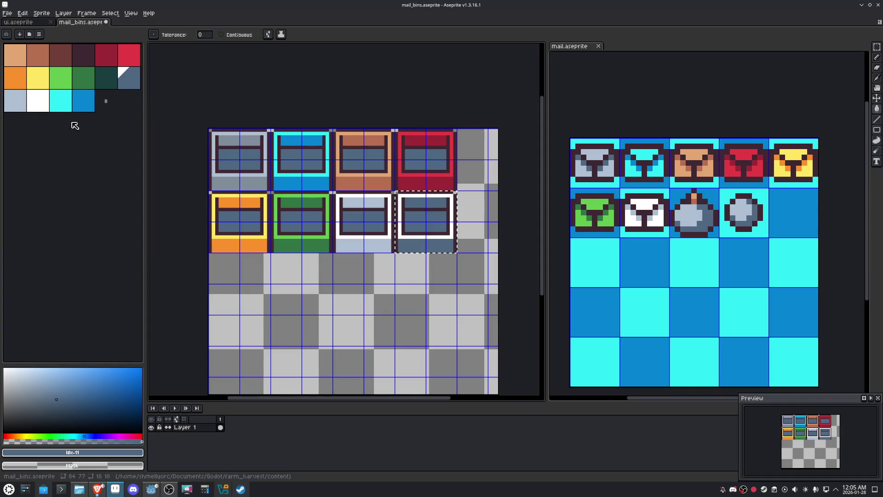
pyautogui.press(']')
pyautogui.click(412, 238)
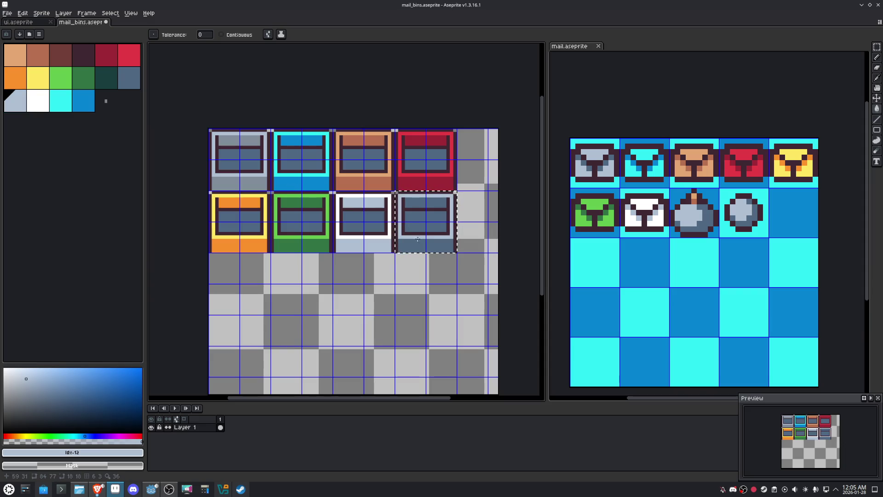
# - Darken the last bin's body to dark slate and fill its frame mid slate blue
pyautogui.scroll(2, 442, 241)
pyautogui.press('i')
pyautogui.click(442, 241)
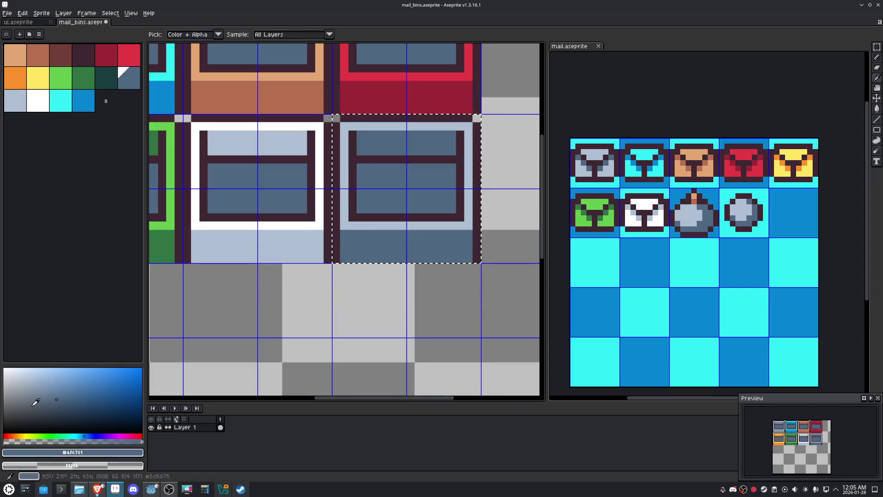
pyautogui.click(57, 407)
pyautogui.press('g')
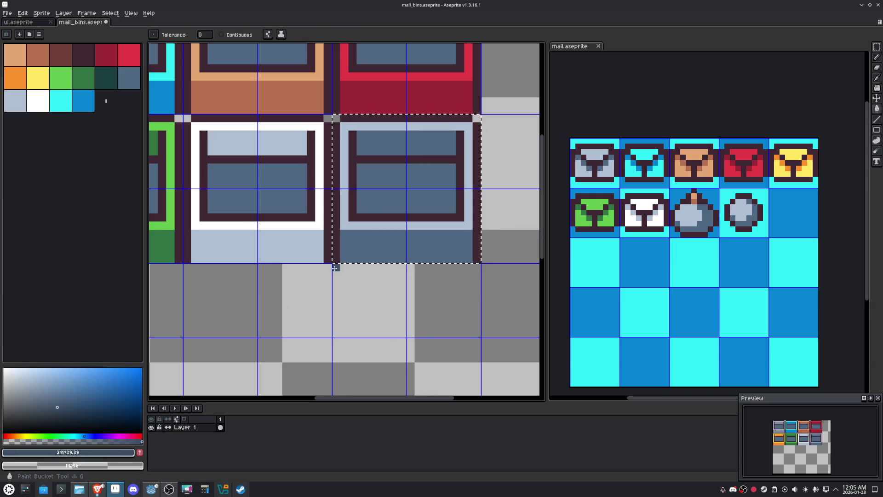
pyautogui.click(380, 244)
pyautogui.click(56, 395)
pyautogui.click(388, 226)
# - Marquee-select all eight bins on the sheet
pyautogui.press('m')
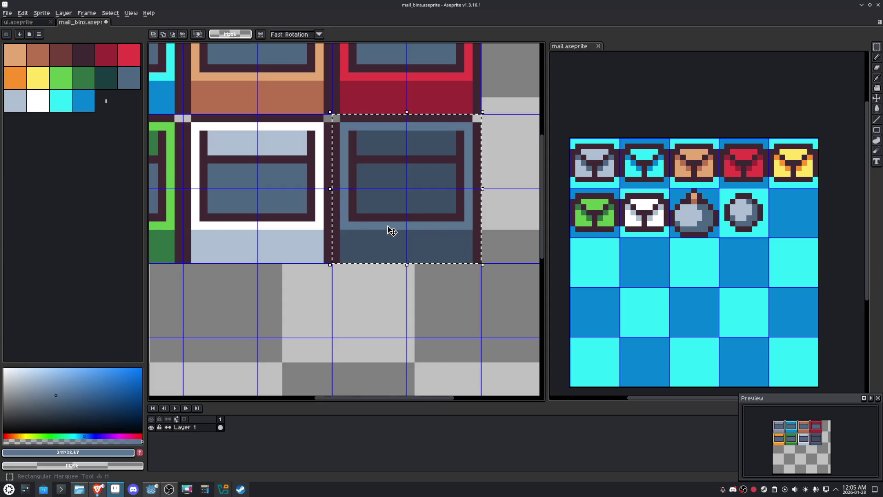
pyautogui.scroll(-5, 387, 226)
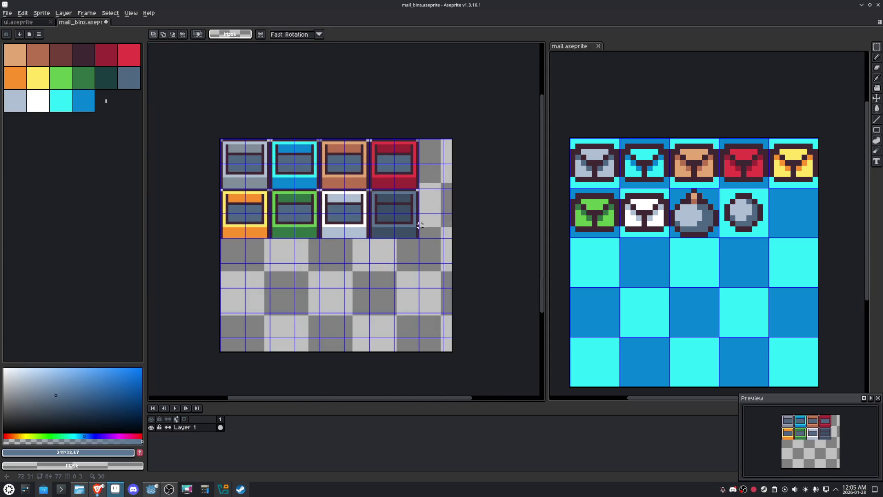
pyautogui.moveTo(406, 220)
pyautogui.mouseDown()
pyautogui.moveTo(233, 203)
pyautogui.moveTo(239, 142)
pyautogui.mouseUp()
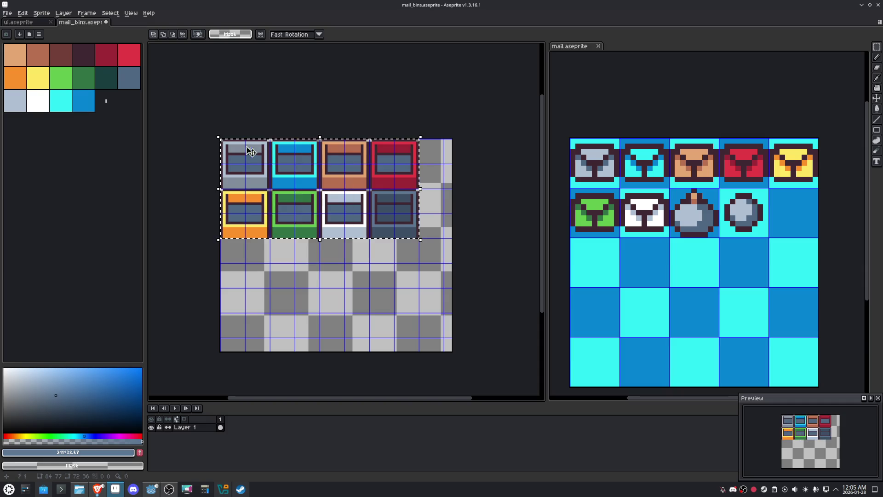
pyautogui.click(42, 13)
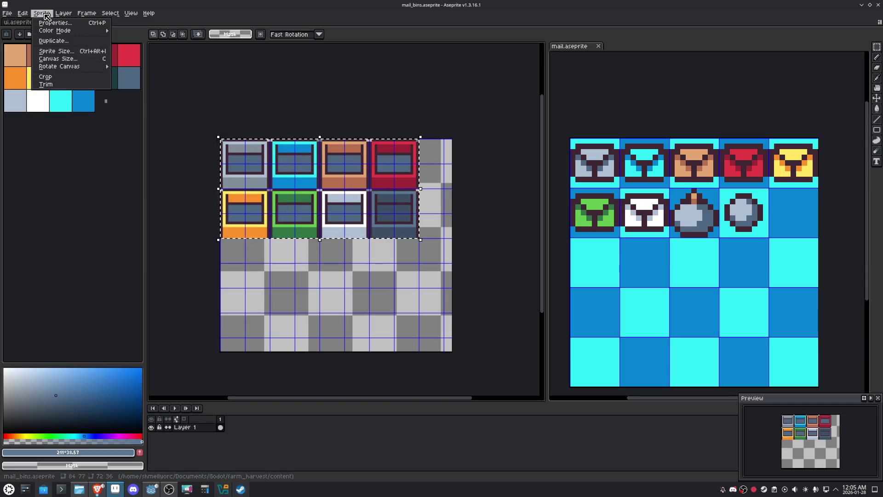
# - Crop the canvas to the eight bins, deselect, and save mail_bins.aseprite
pyautogui.click(62, 79)
pyautogui.click(318, 156)
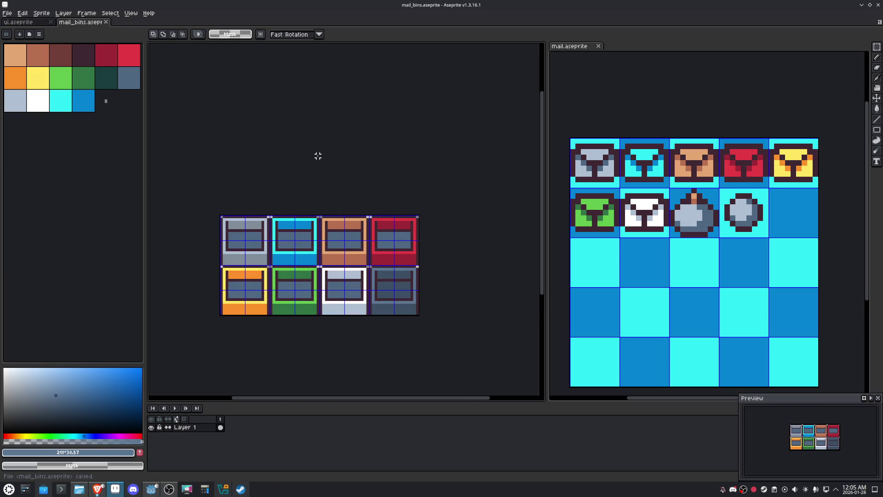
pyautogui.click(15, 23)
pyautogui.click(80, 22)
pyautogui.hotkey('ctrl', 's')
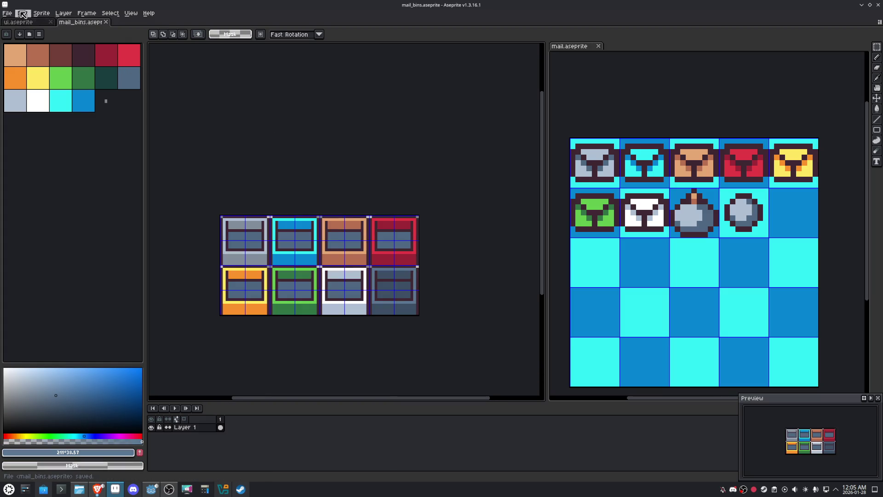
# - Export the cropped sheet as mail_bins.png
pyautogui.click(7, 13)
pyautogui.moveTo(38, 83)
pyautogui.click(113, 83)
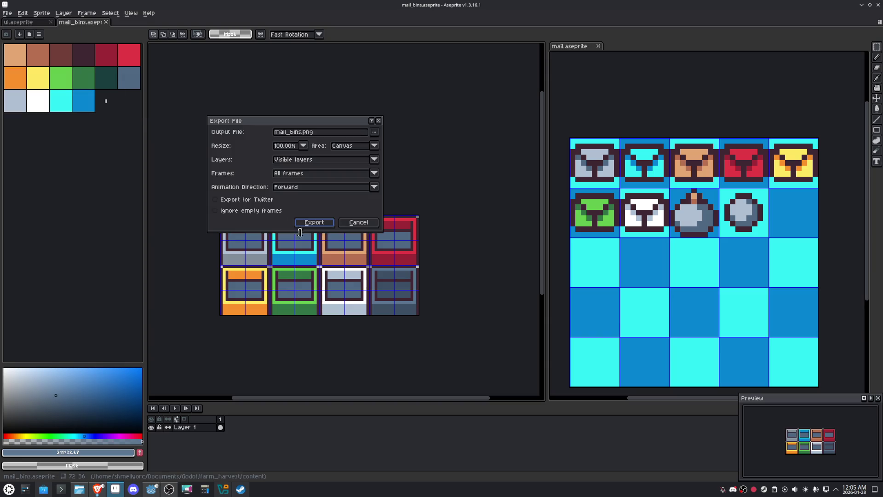
pyautogui.click(310, 223)
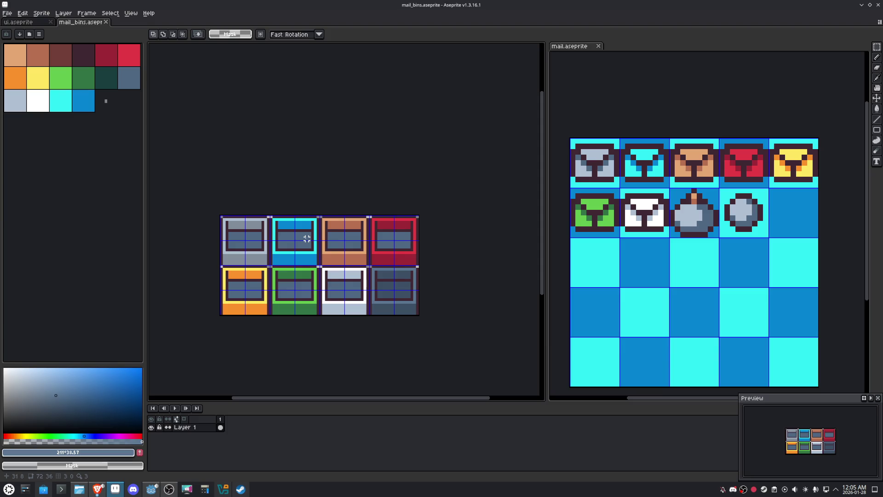
# - Select the bottom-right bin and fill its slate areas with a darker slate shade
pyautogui.moveTo(406, 308); pyautogui.dragTo(388, 282)
pyautogui.scroll(6, 377, 299)
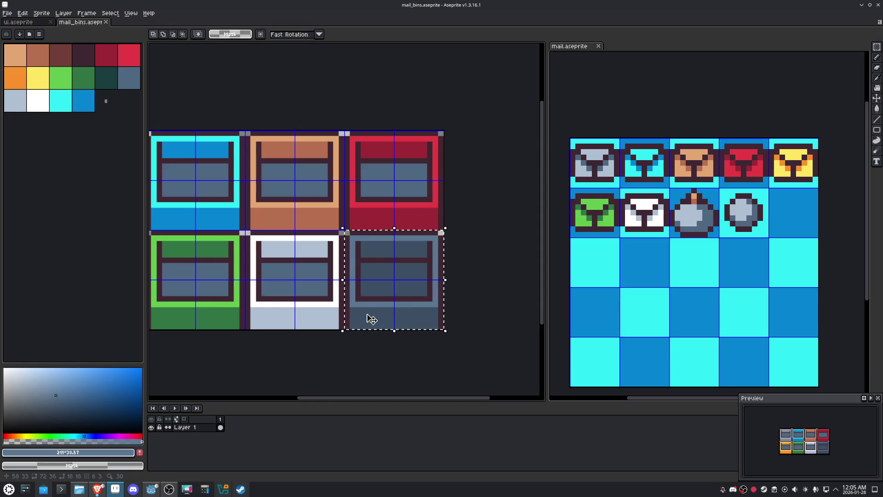
pyautogui.keyDown('alt'); pyautogui.click(375, 316); pyautogui.keyUp('alt')
pyautogui.press('g')
pyautogui.click(55, 413)
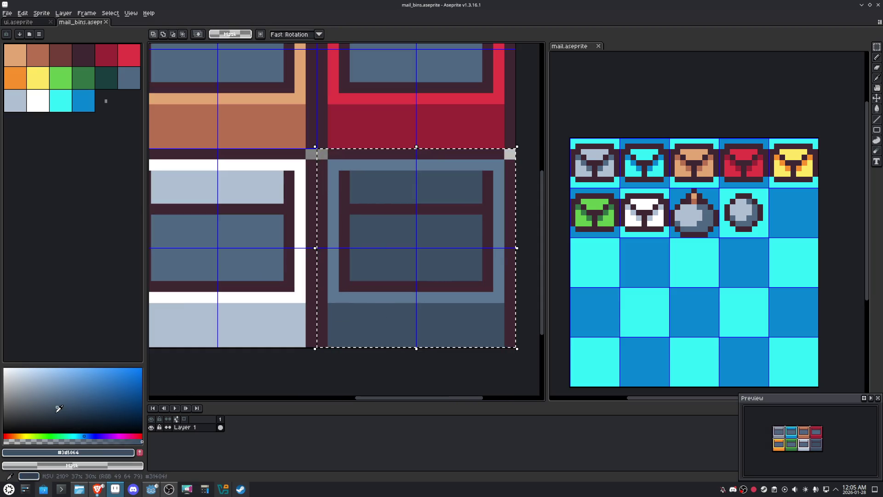
pyautogui.click(353, 333)
# - Fill the frame around the bin's inner box with a slightly lighter shade
pyautogui.click(55, 406)
pyautogui.click(351, 297)
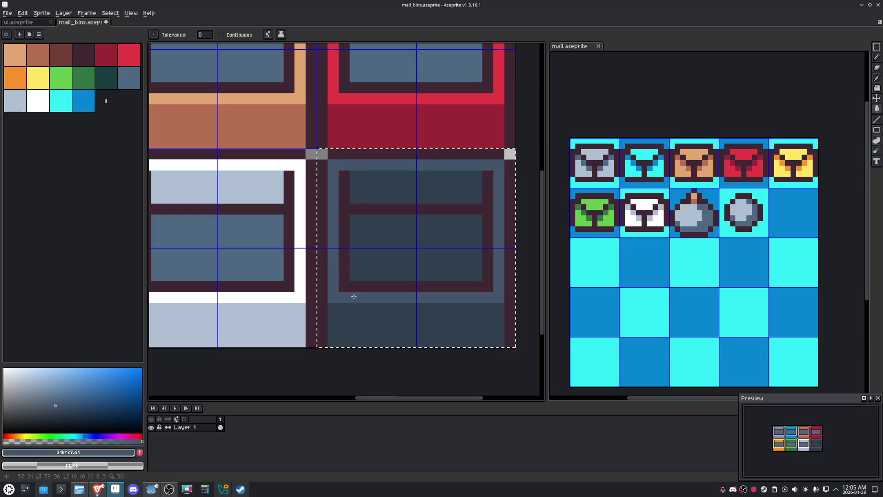
pyautogui.scroll(-5, 353, 297)
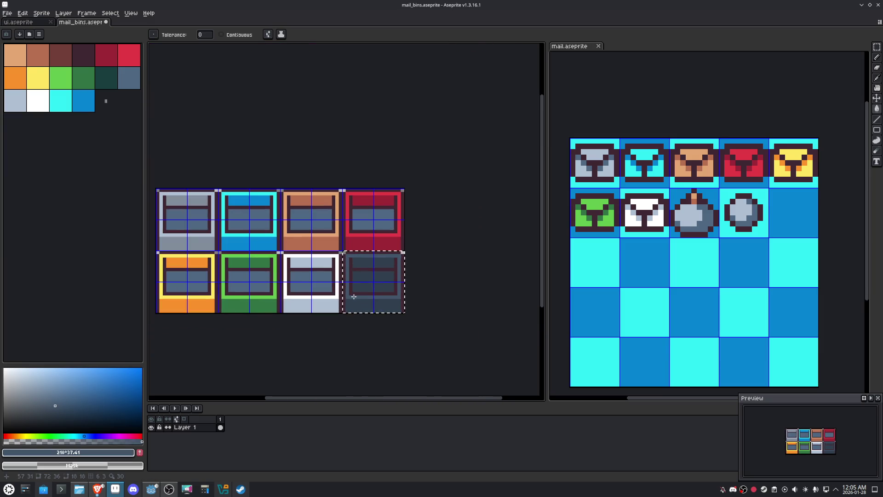
pyautogui.scroll(1, 354, 296)
# - Refill the bin's dark slate areas and slate frame with near-neutral greys
pyautogui.click(14, 415)
pyautogui.click(4, 415)
pyautogui.click(372, 312)
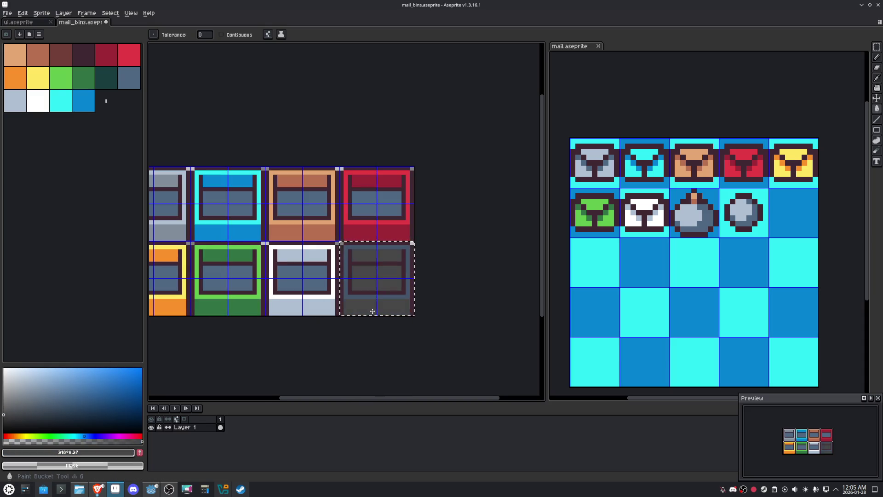
pyautogui.scroll(2, 373, 311)
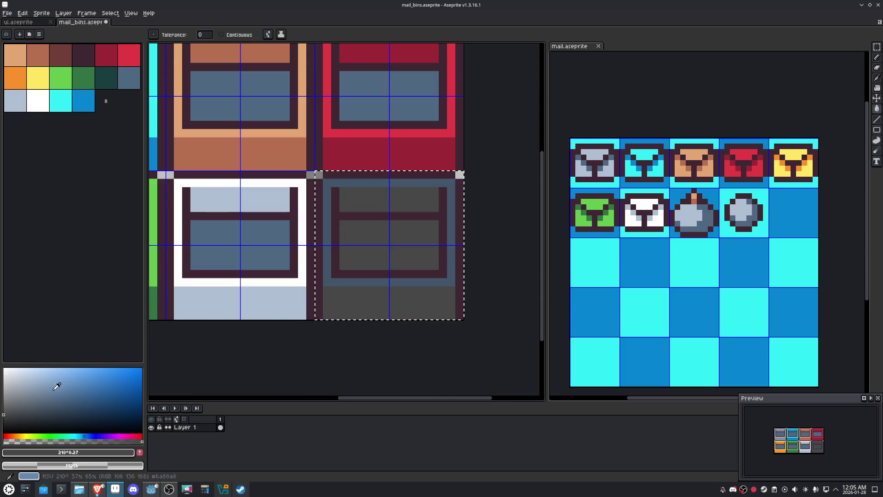
pyautogui.click(4, 405)
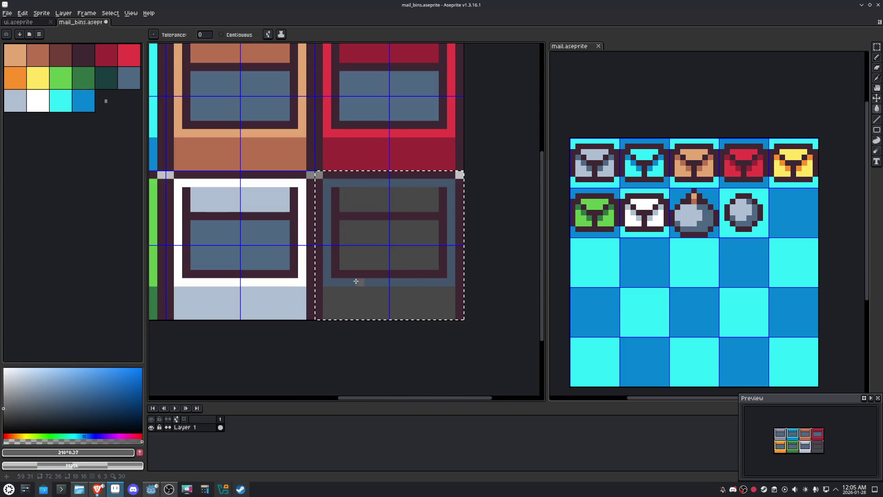
pyautogui.click(354, 282)
pyautogui.scroll(-3, 360, 279)
# - Select the top-left grey bin tile and choose a custom blue-grey fill colour
pyautogui.press('m')
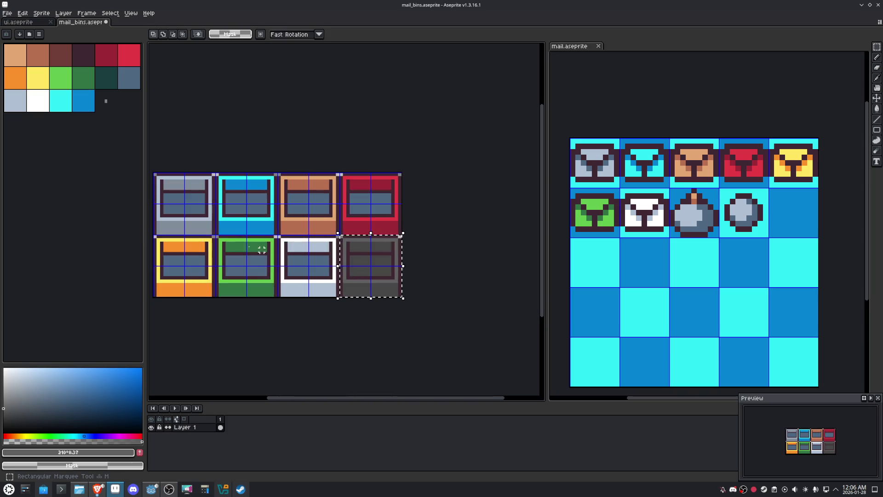
pyautogui.moveTo(199, 219); pyautogui.dragTo(174, 198)
pyautogui.scroll(3, 172, 200)
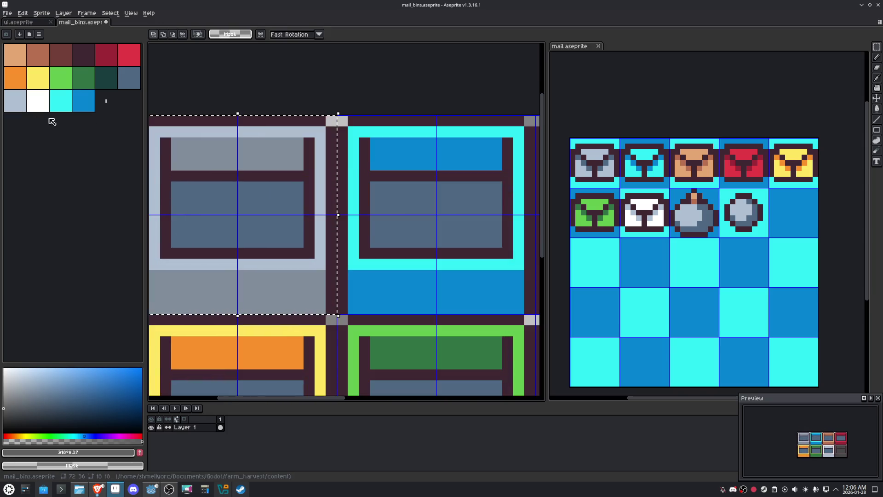
pyautogui.click(19, 107)
pyautogui.press('g')
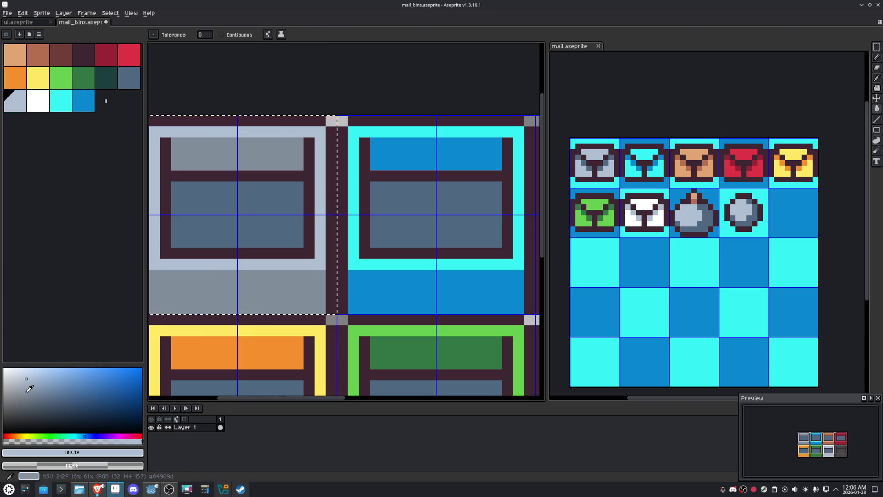
pyautogui.click(28, 391)
# - Try filling the grey bin's dark areas with the red bin's blue-grey window colour, then undo
pyautogui.press('space')
pyautogui.scroll(-3, 207, 286)
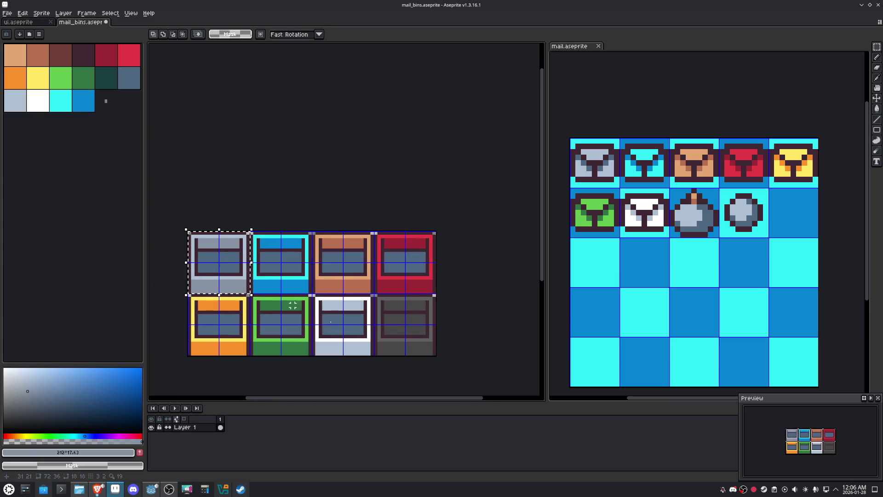
pyautogui.moveTo(394, 351); pyautogui.dragTo(357, 317)
pyautogui.scroll(2, 377, 308)
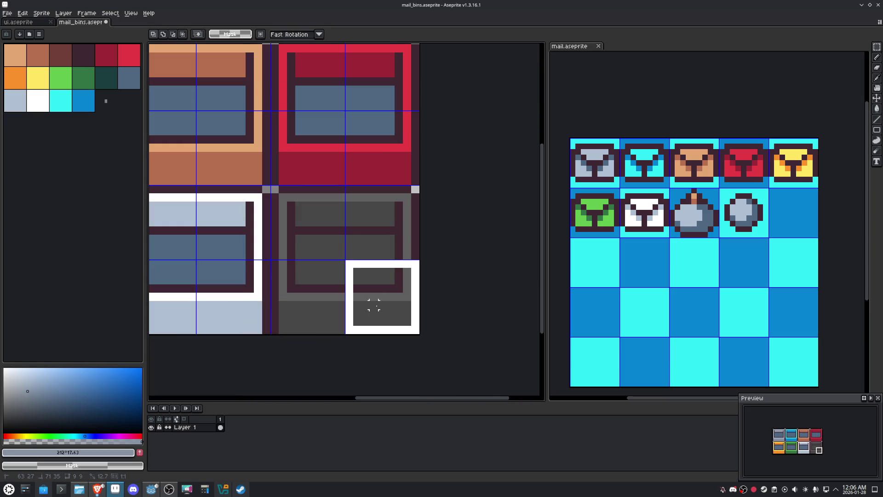
pyautogui.keyDown('alt'); pyautogui.click(333, 92); pyautogui.keyUp('alt')
pyautogui.press('g')
pyautogui.click(315, 252)
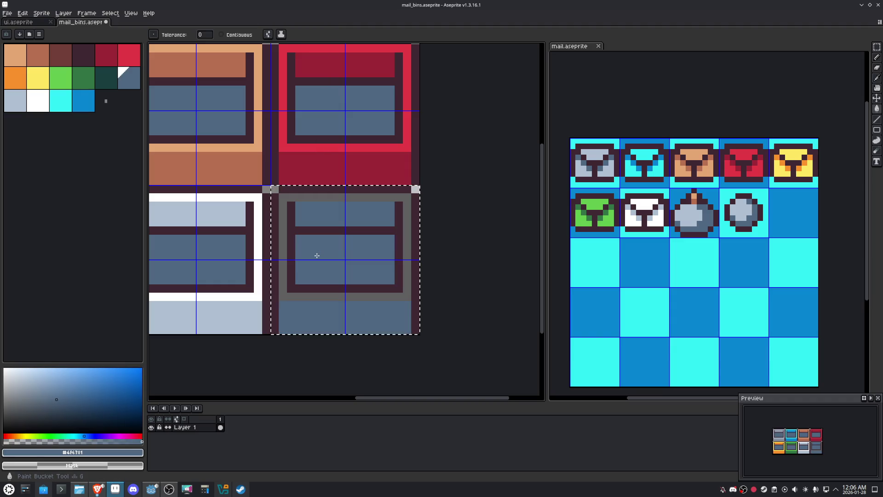
pyautogui.hotkey('ctrl', 'z')
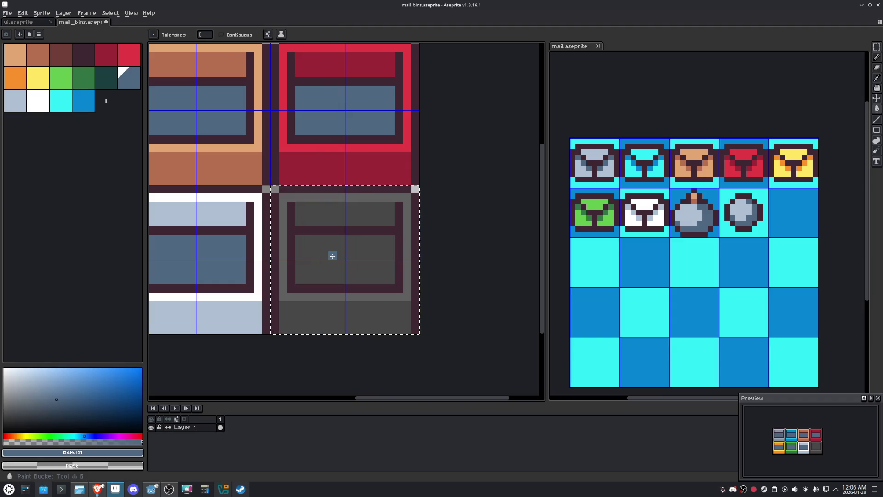
# - Sample a darker grey from the bottom-right bin, then fill the selected window panels slate blue
pyautogui.press('i')
pyautogui.click(331, 315)
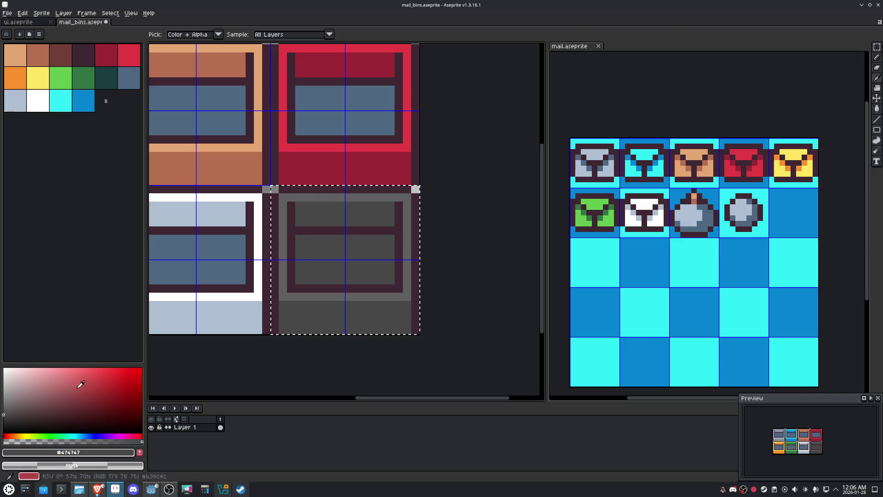
pyautogui.click(6, 415)
pyautogui.press('g')
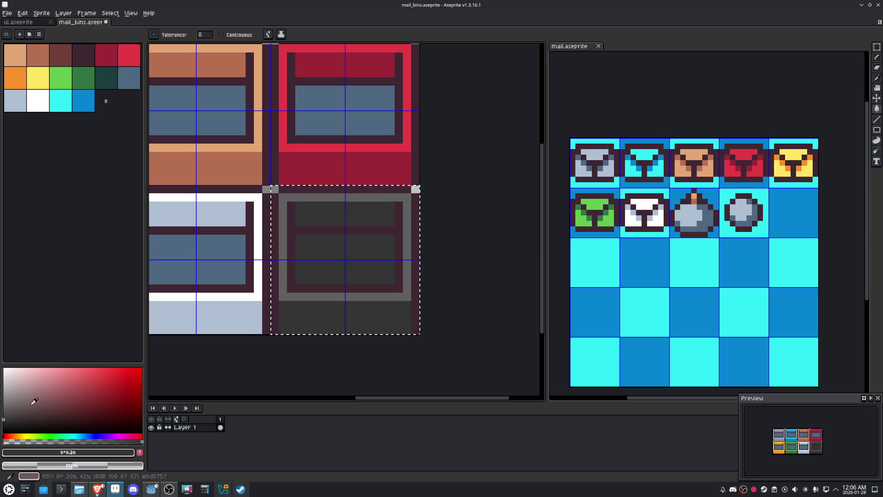
pyautogui.click(104, 379)
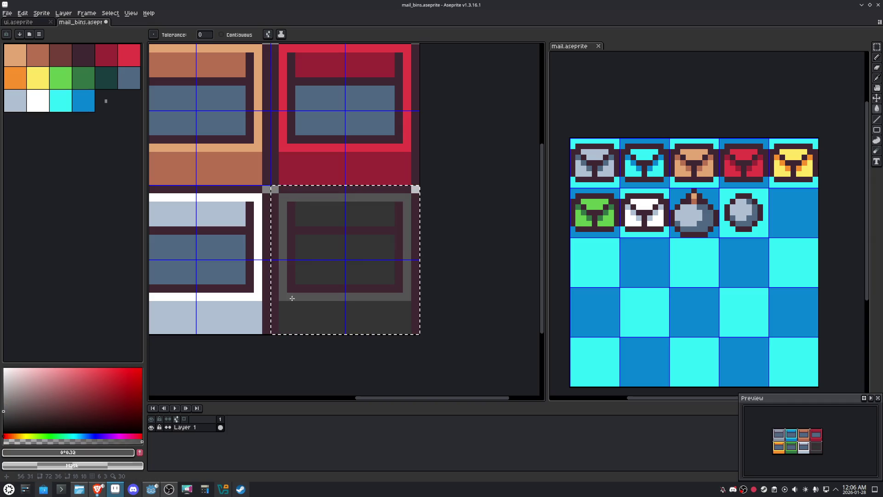
pyautogui.press('m')
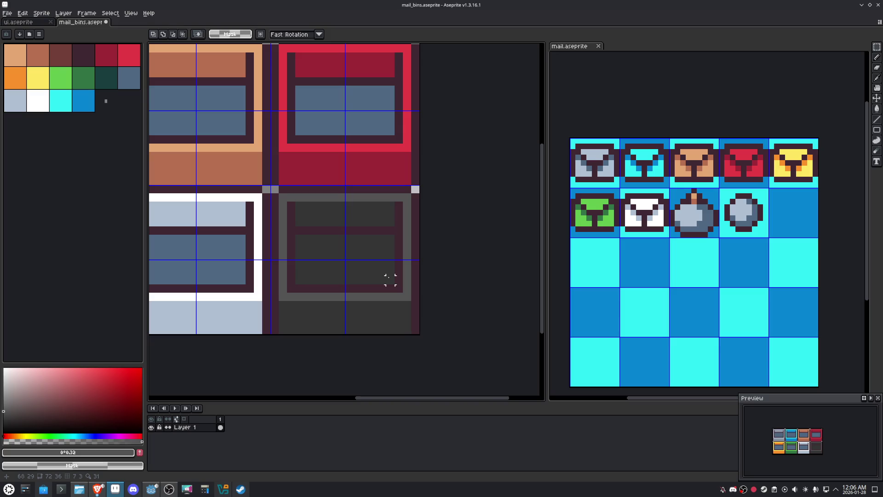
pyautogui.click(129, 77)
pyautogui.press('f')
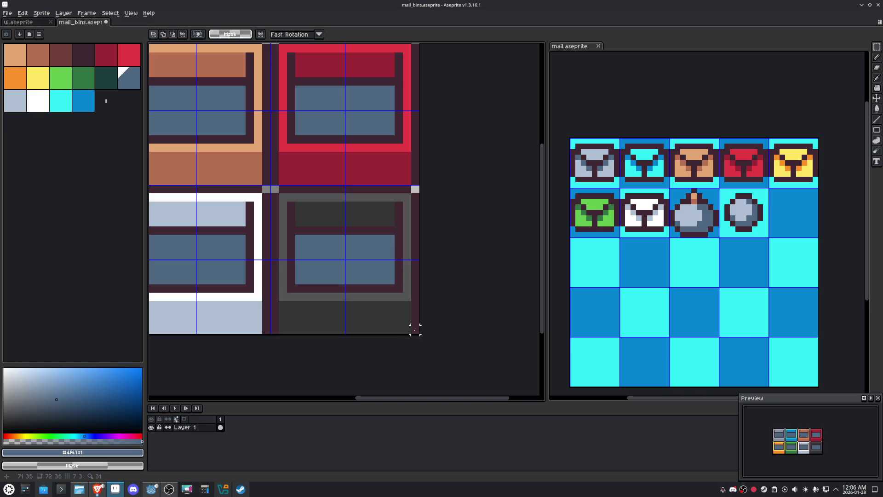
# - Lighten the tile's darkest grey areas with two progressively lighter greys
pyautogui.press('i')
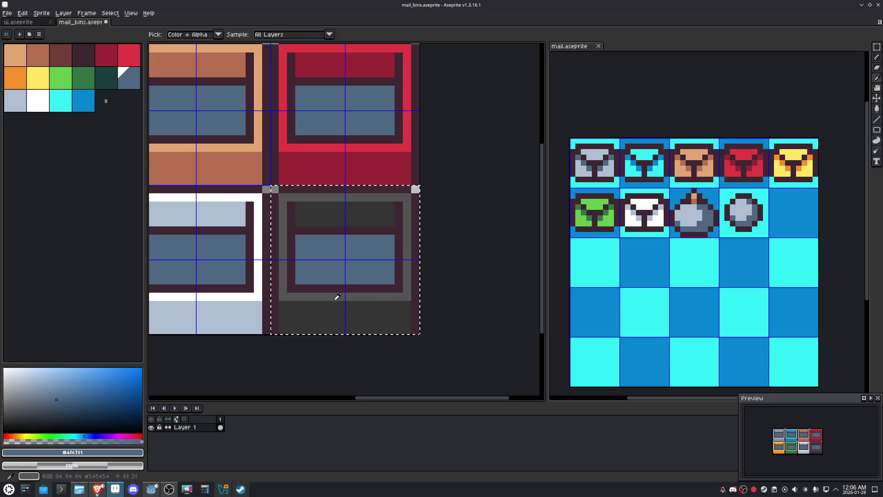
pyautogui.click(322, 309)
pyautogui.click(4, 413)
pyautogui.press('g')
pyautogui.click(309, 318)
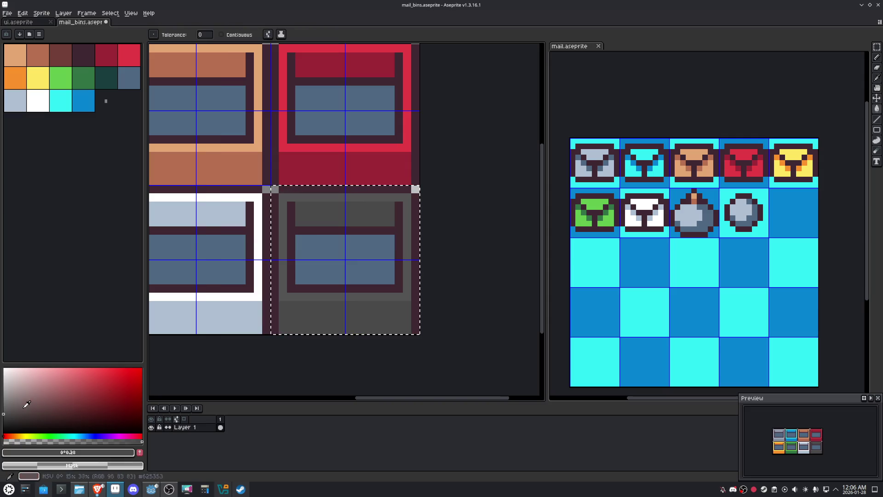
pyautogui.click(4, 403)
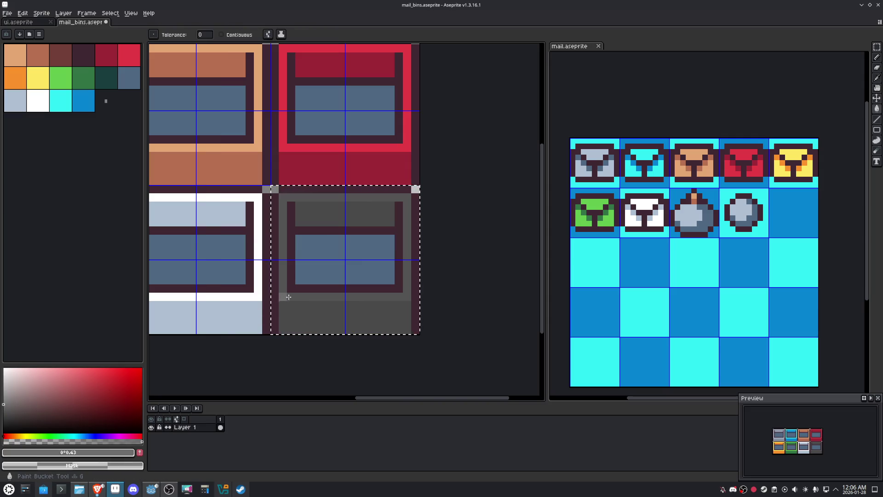
pyautogui.click(300, 300)
# - Pan the bin grid into view and select the top-left grey bin tile
pyautogui.scroll(-3, 387, 282)
pyautogui.moveTo(386, 282); pyautogui.dragTo(448, 273)
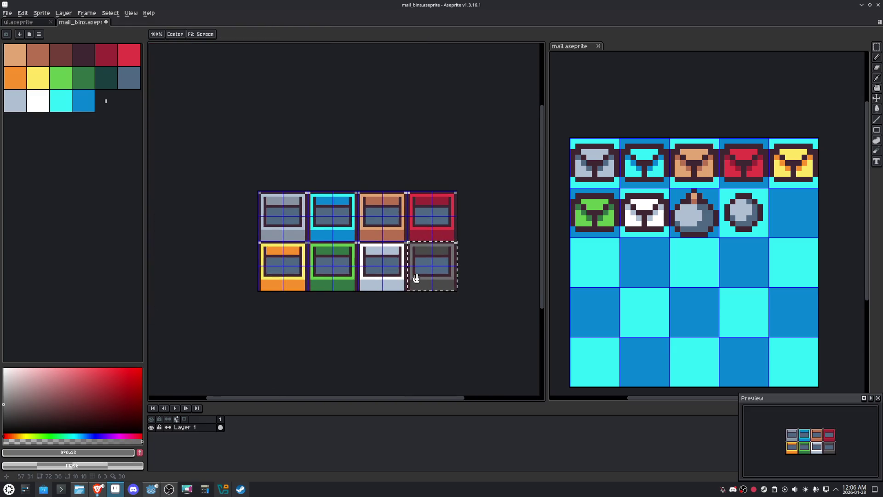
pyautogui.moveTo(292, 231); pyautogui.dragTo(284, 215)
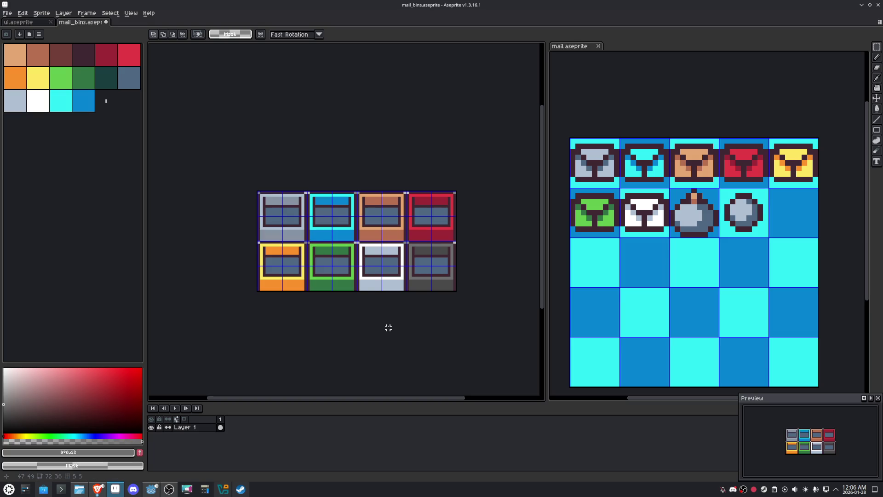
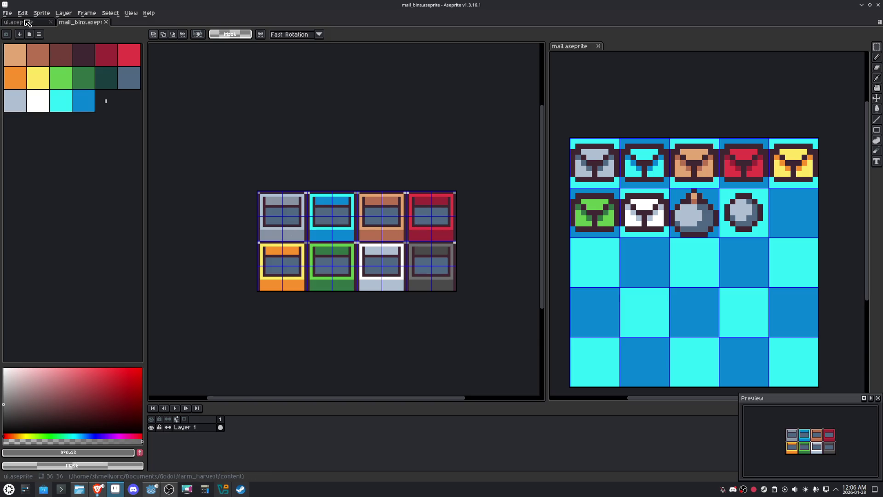
# - Export the Aseprite sprite sheet as mail_bins.png and switch back to the Godot editor
pyautogui.click(7, 13)
pyautogui.moveTo(69, 82)
pyautogui.click(111, 83)
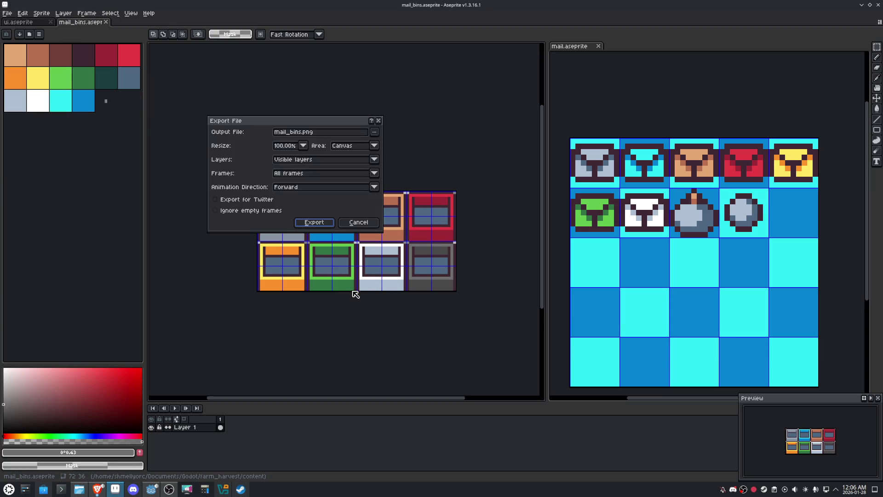
pyautogui.click(314, 226)
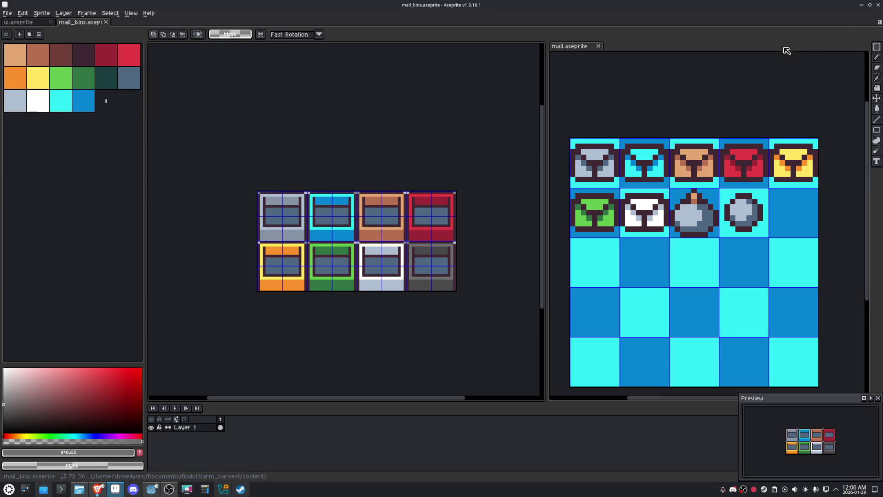
pyautogui.click(152, 490)
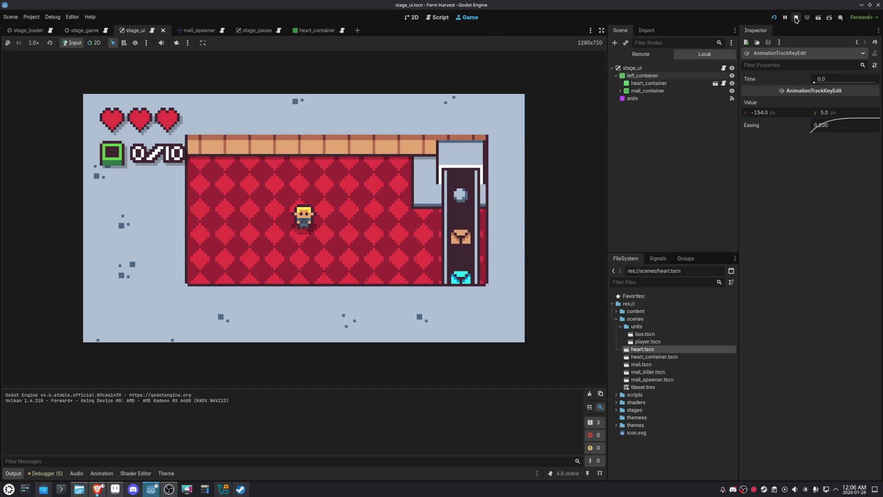
# - Stop the running game and create a new 2D scene with an Area2D root
pyautogui.press('F8')
pyautogui.click(412, 21)
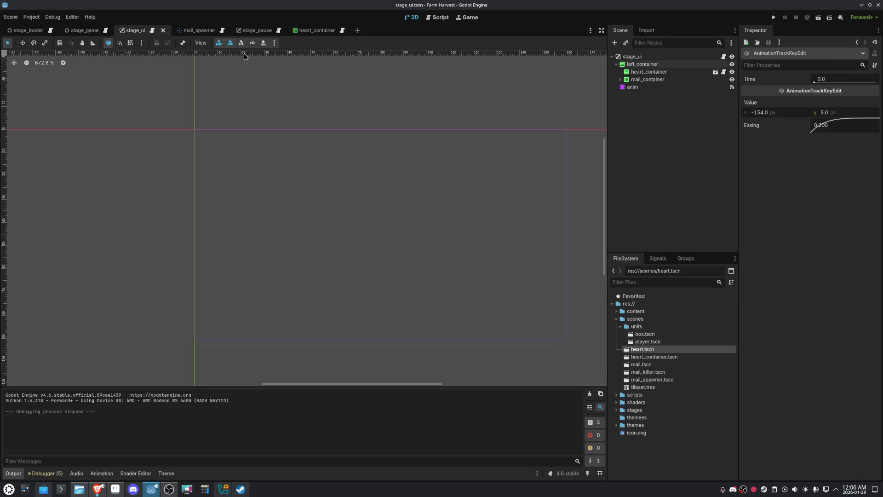
pyautogui.click(358, 30)
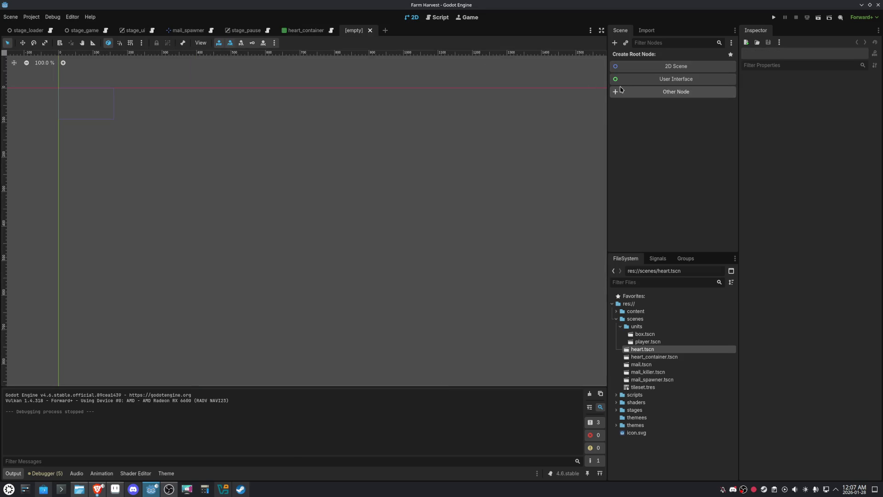
pyautogui.click(676, 92)
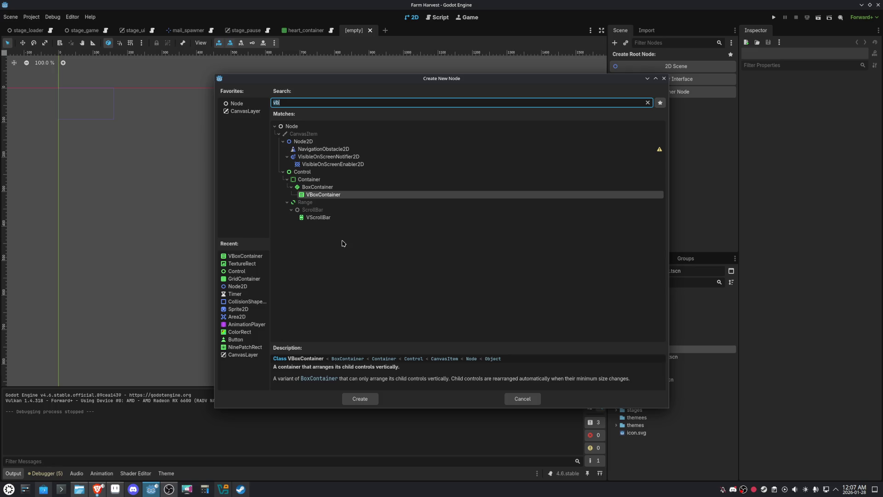
pyautogui.write('area')
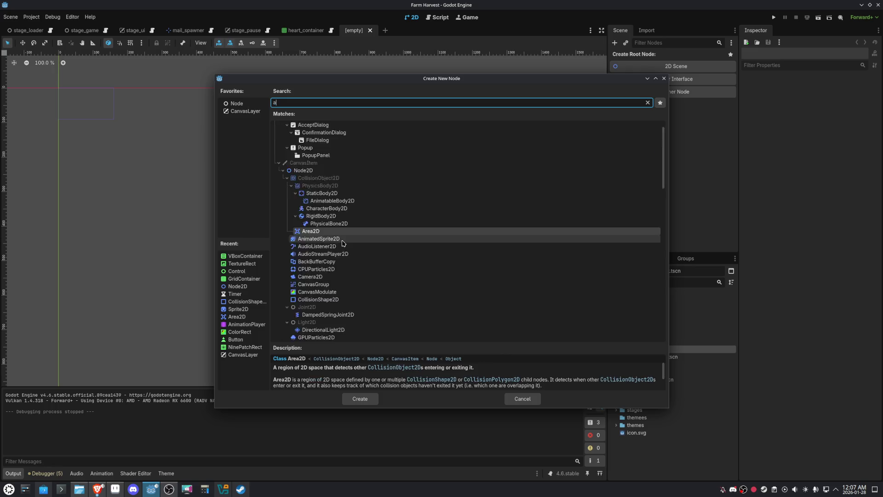
pyautogui.press('Return')
# - Add a Sprite2D child under the area_2d root
pyautogui.moveTo(166, 141); pyautogui.dragTo(347, 235)
pyautogui.scroll(8, 223, 181)
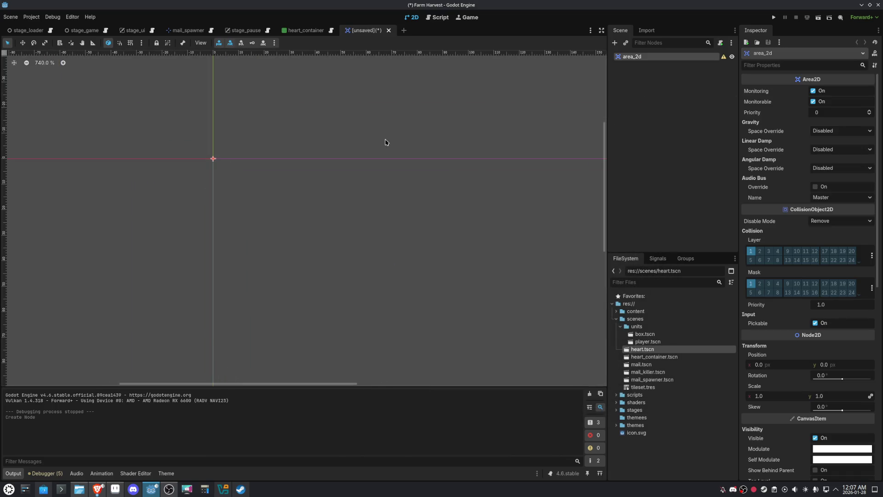
pyautogui.click(615, 42)
pyautogui.write('sp')
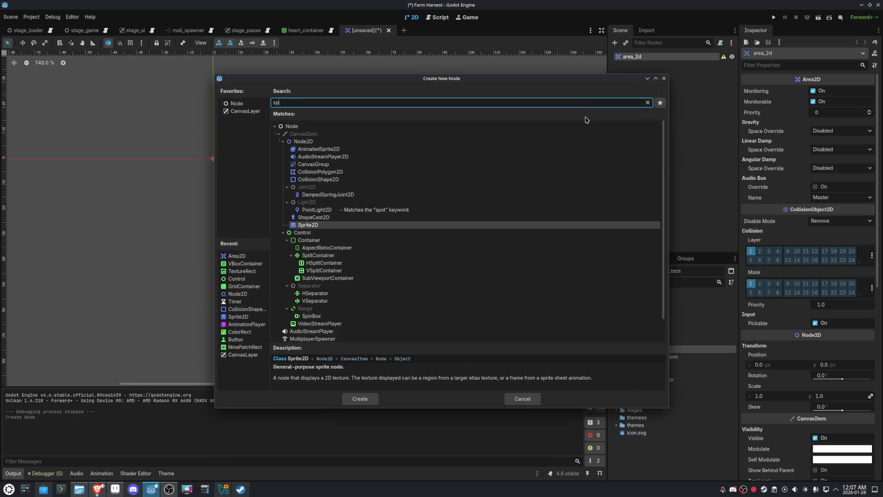
pyautogui.write('rit')
pyautogui.press('Return')
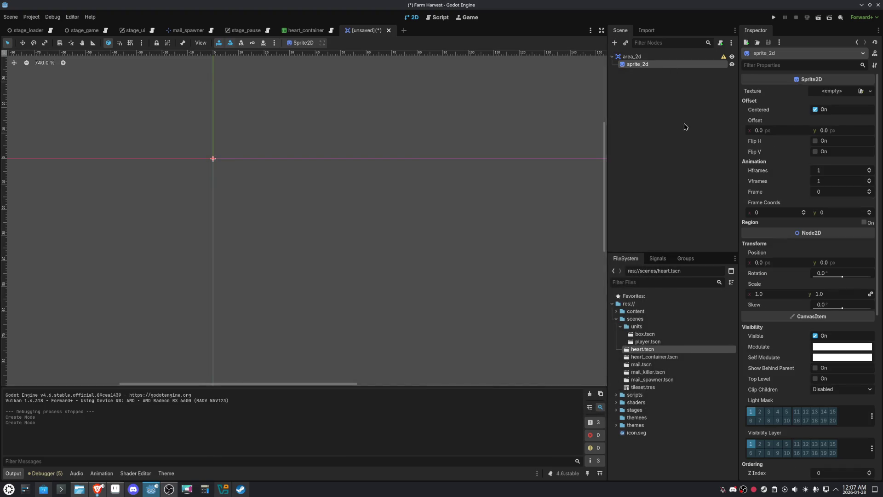
# - Load mail_bins.png as the sprite texture, split into 4 Hframes and 2 Vframes
pyautogui.click(861, 91)
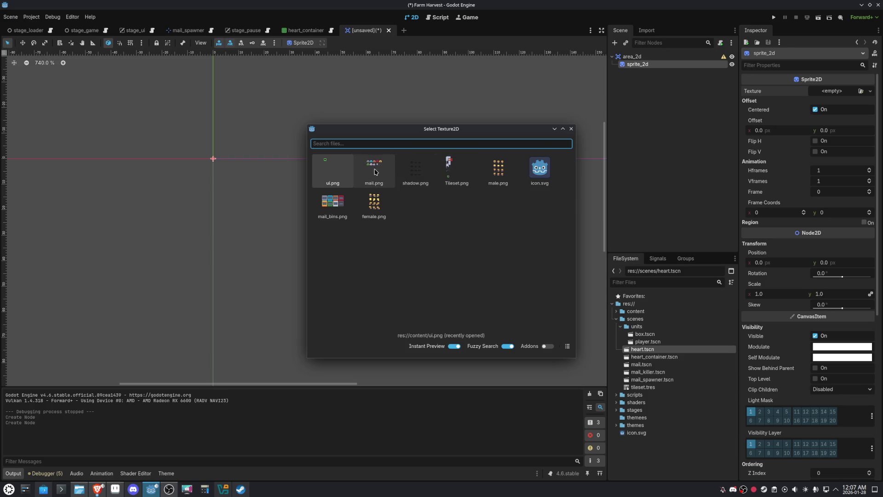
pyautogui.doubleClick(333, 201)
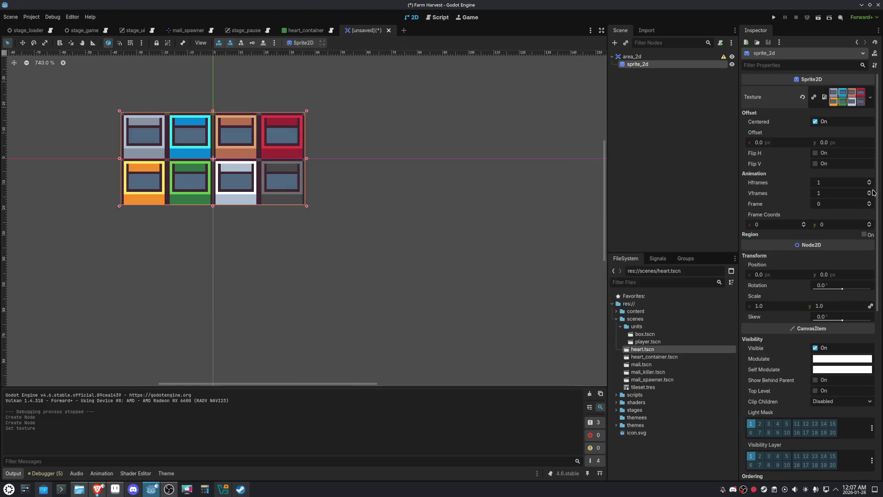
pyautogui.click(870, 181)
pyautogui.click(870, 181)
pyautogui.click(870, 180)
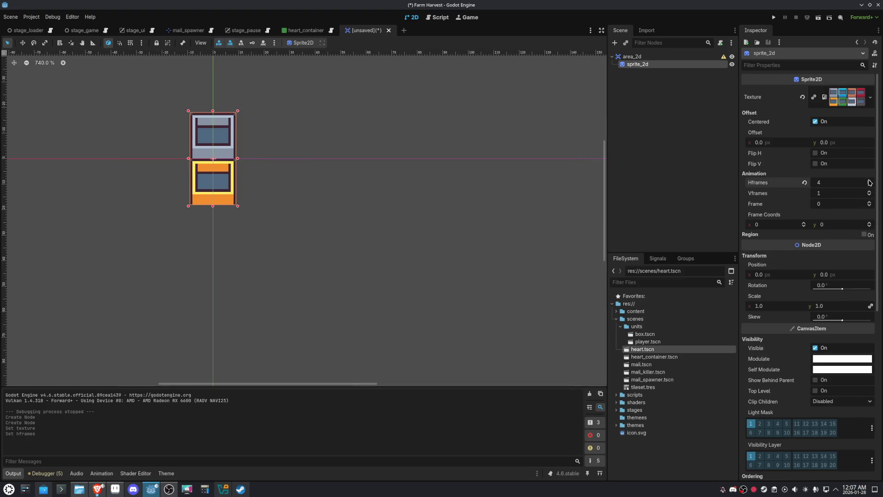
pyautogui.click(869, 191)
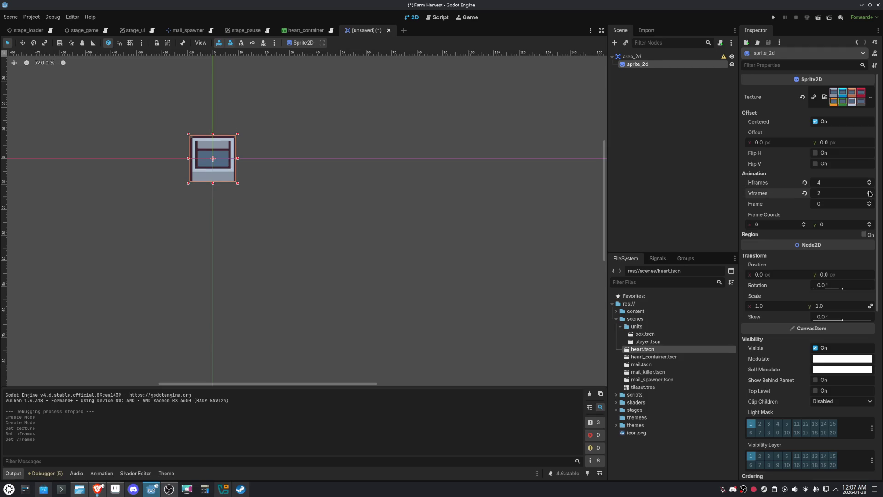
pyautogui.scroll(2, 267, 173)
pyautogui.scroll(2, 341, 189)
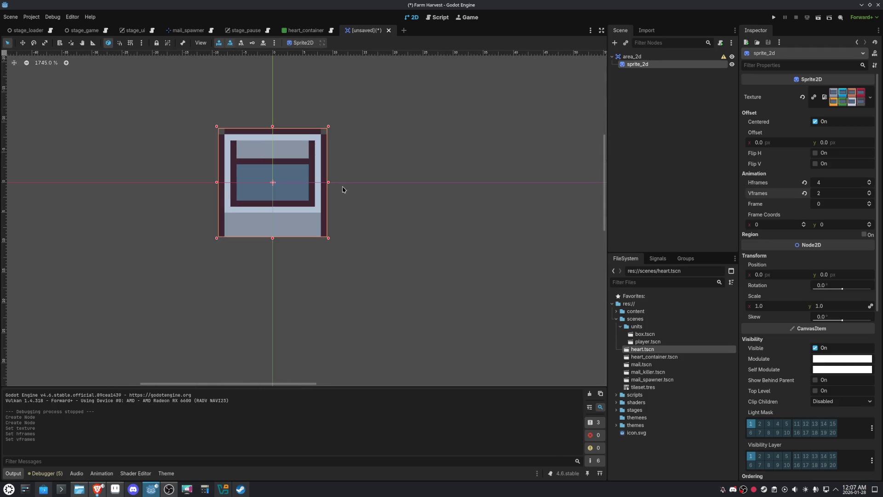
pyautogui.scroll(1, 343, 189)
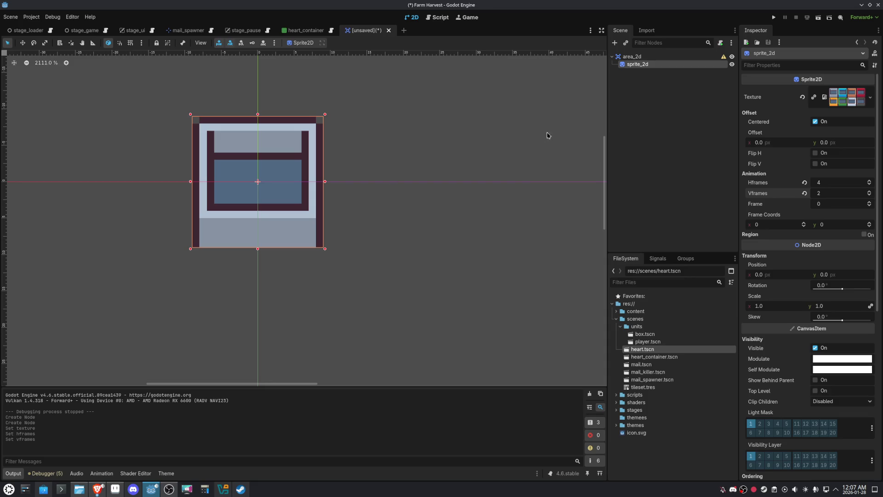
pyautogui.click(626, 57)
pyautogui.click(615, 42)
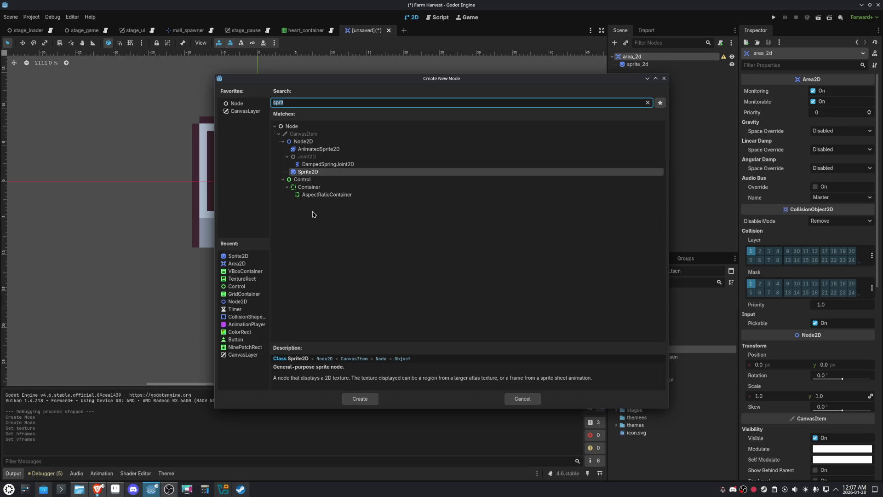
# - Add a CollisionShape2D under area_2d and try circle, then capsule shapes
pyautogui.doubleClick(247, 317)
pyautogui.click(870, 91)
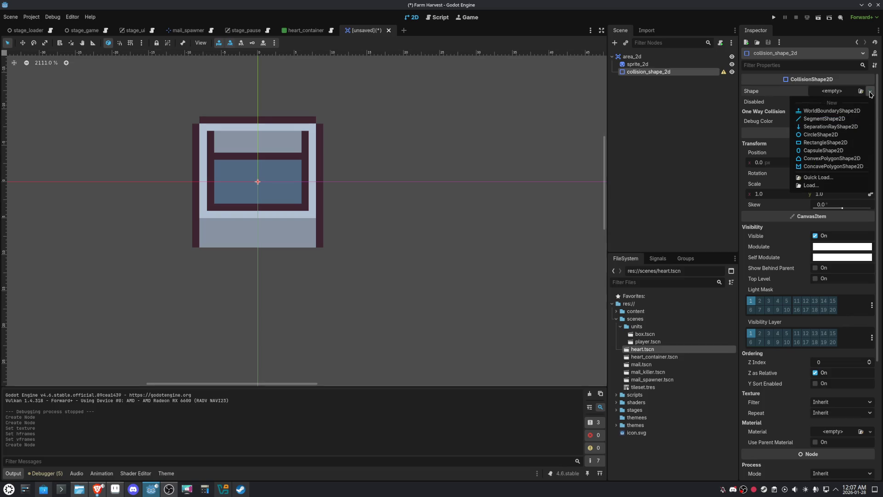
pyautogui.click(821, 135)
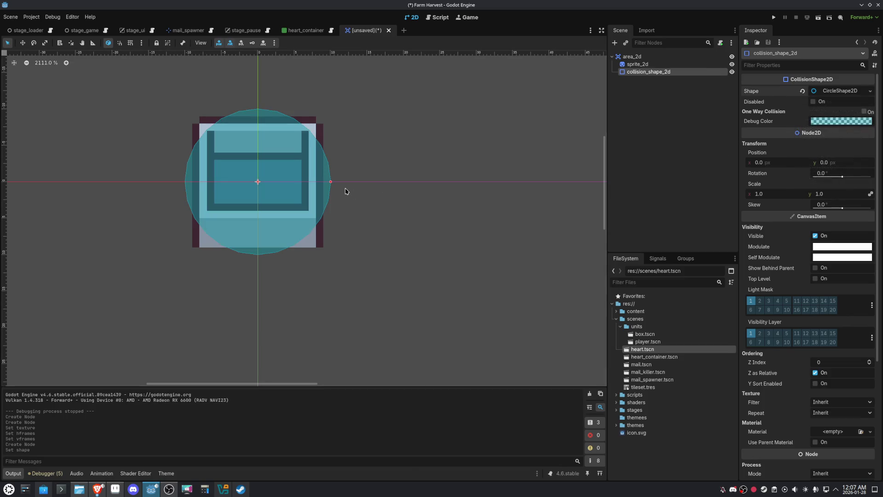
pyautogui.moveTo(330, 182); pyautogui.dragTo(288, 182)
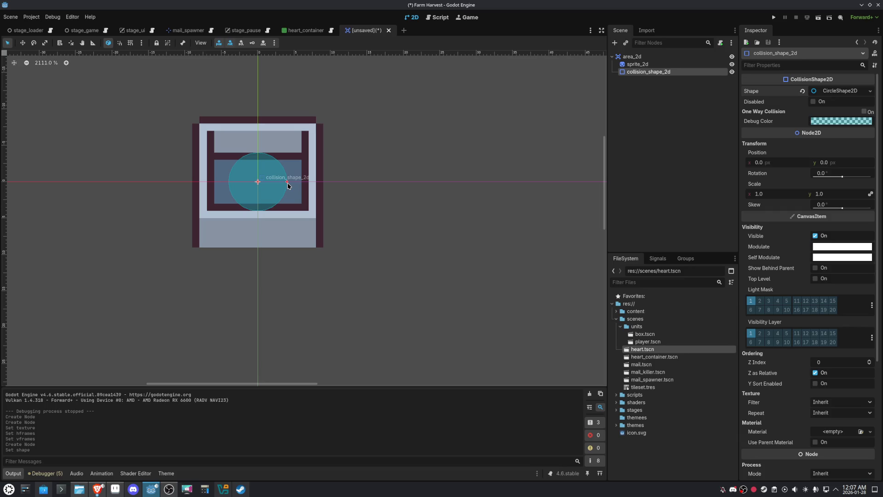
pyautogui.click(869, 91)
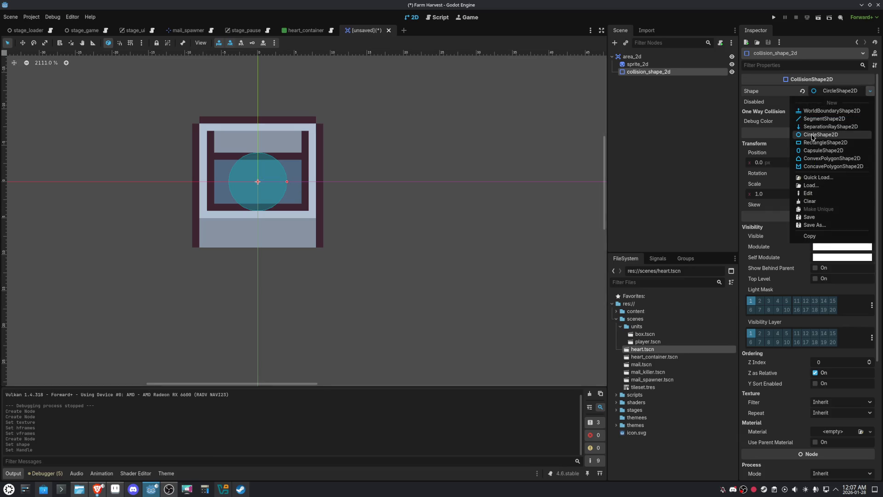
pyautogui.click(809, 151)
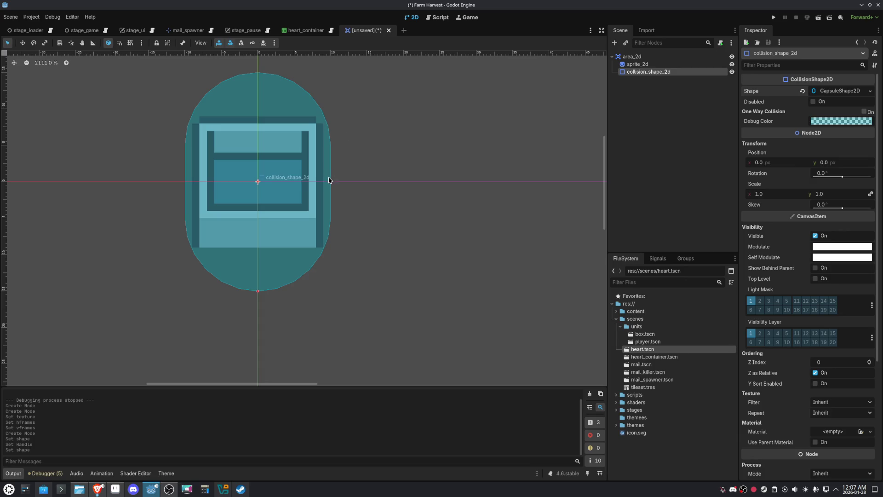
pyautogui.moveTo(305, 182); pyautogui.dragTo(301, 183)
# - Rotate the capsule -90° to lie horizontally and shrink it
pyautogui.scroll(-2, 380, 166)
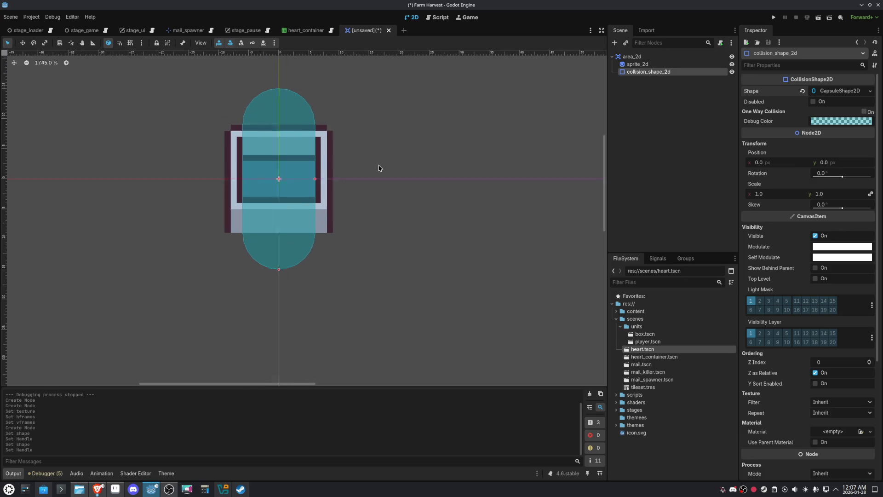
pyautogui.click(34, 43)
pyautogui.moveTo(236, 90)
pyautogui.mouseDown()
pyautogui.moveTo(256, 122)
pyautogui.moveTo(221, 138)
pyautogui.moveTo(181, 187)
pyautogui.moveTo(178, 181)
pyautogui.mouseUp()
pyautogui.click(7, 43)
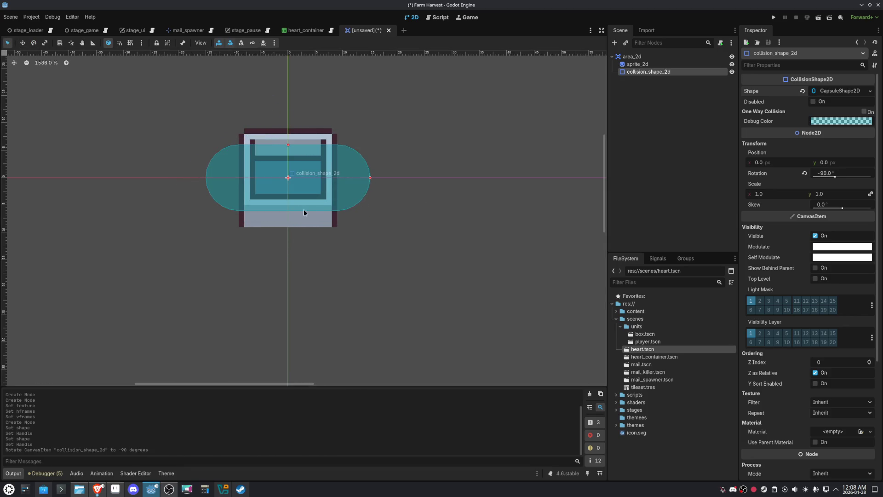
pyautogui.moveTo(371, 178); pyautogui.dragTo(337, 178)
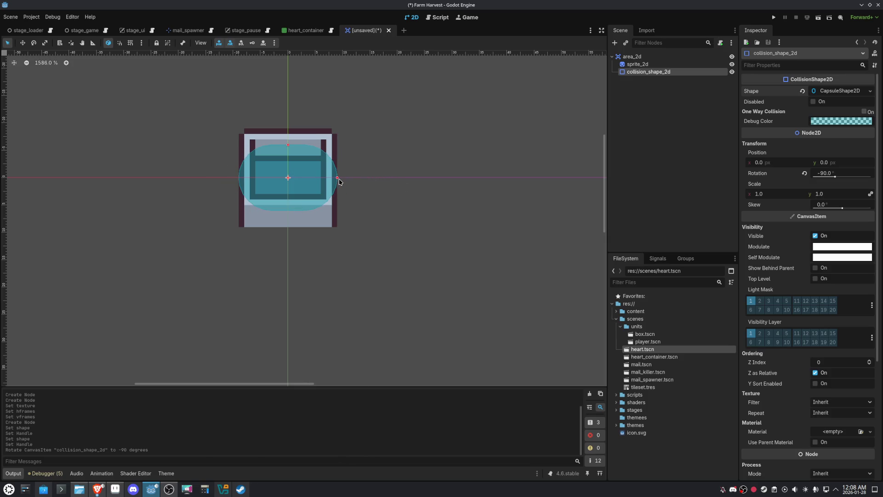
pyautogui.moveTo(288, 147); pyautogui.dragTo(285, 154)
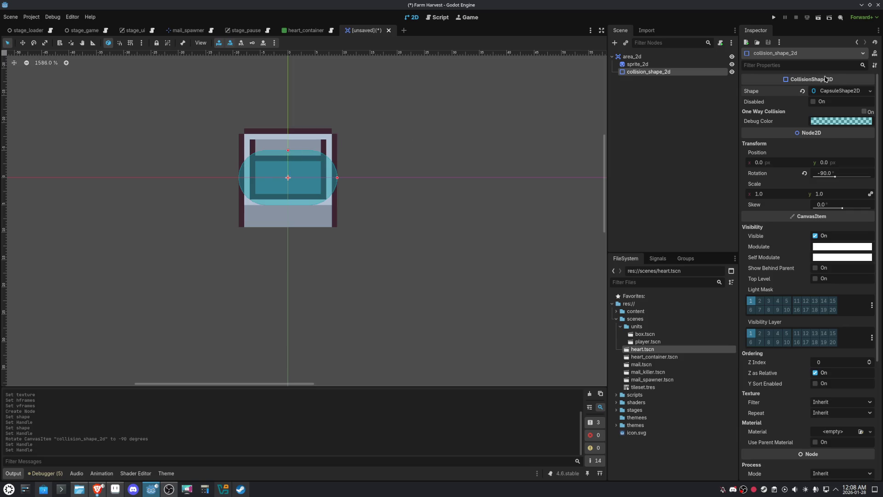
# - Switch to a RectangleShape2D and size it to fit inside the bin's opening
pyautogui.click(870, 91)
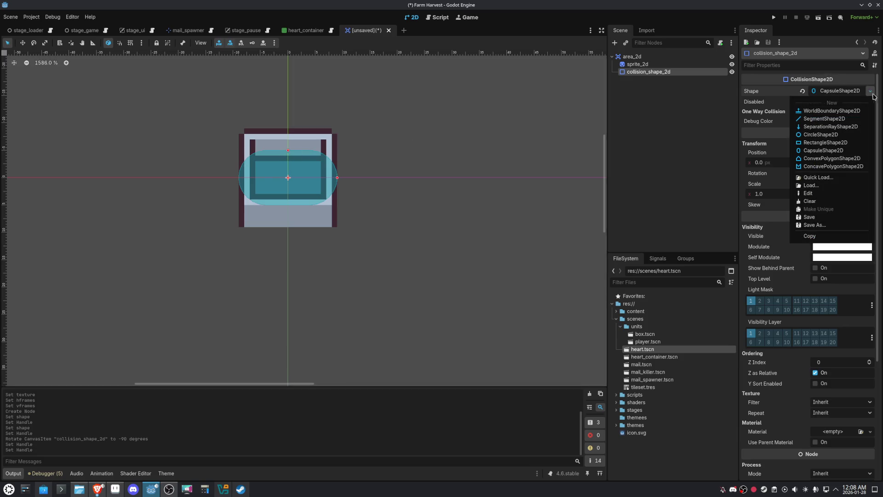
pyautogui.click(826, 142)
pyautogui.scroll(1, 262, 145)
pyautogui.moveTo(370, 189); pyautogui.dragTo(342, 194)
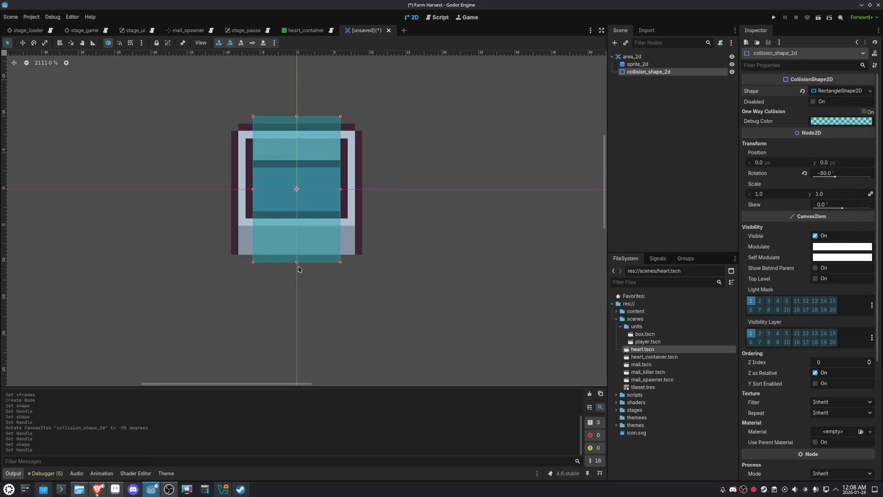
pyautogui.moveTo(297, 263); pyautogui.dragTo(302, 238)
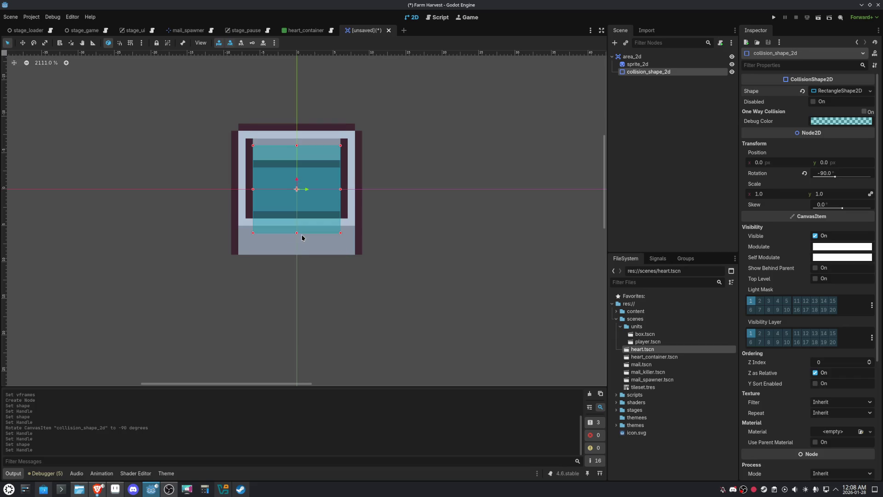
pyautogui.click(302, 236)
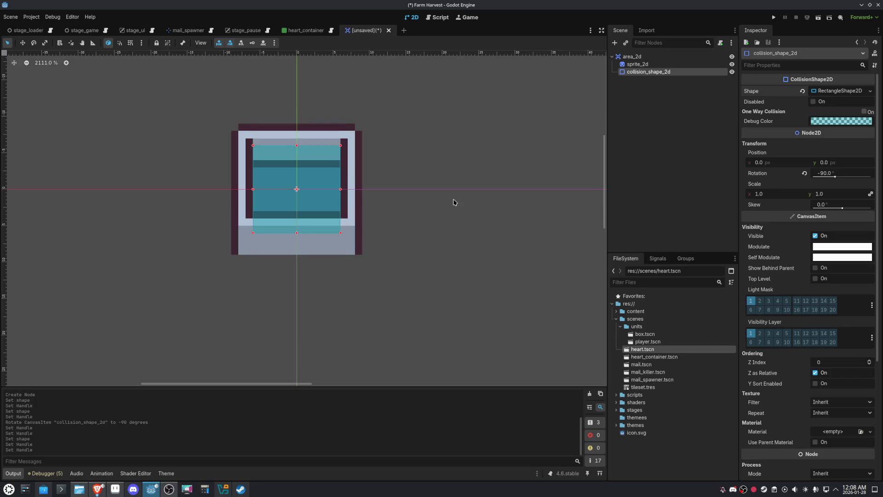
# - Rename the collision shape node to collision and the sprite node to sprite
pyautogui.doubleClick(649, 73)
pyautogui.press('BackSpace')
pyautogui.press('BackSpace')
pyautogui.press('BackSpace')
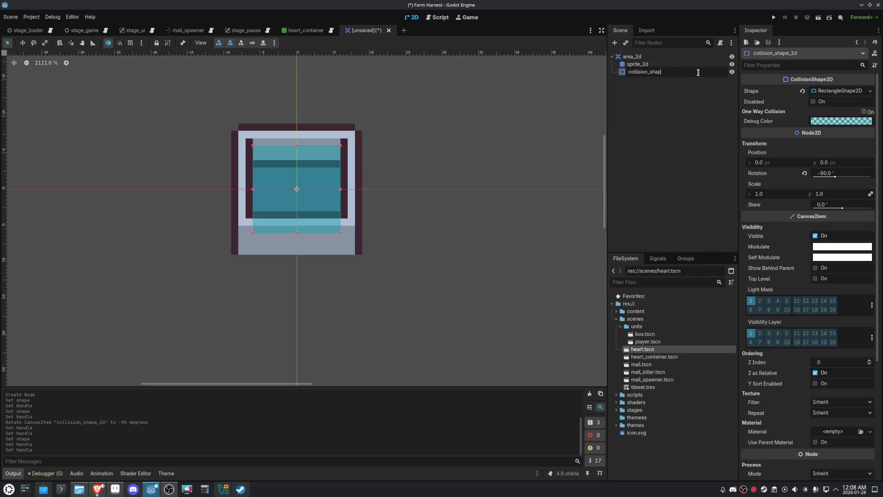
pyautogui.click(672, 64)
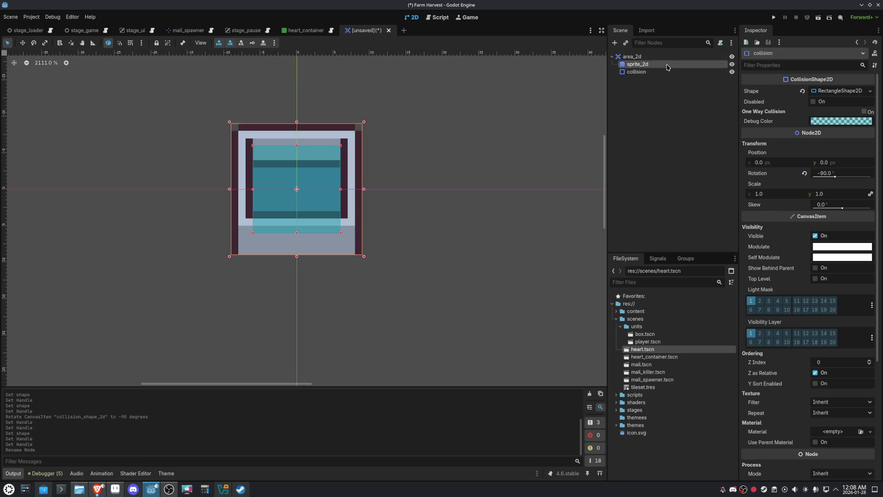
pyautogui.doubleClick(671, 63)
pyautogui.press('BackSpace')
pyautogui.press('Return')
# - Rename the root node to mail_bin and save the scene as mail_bin.tscn
pyautogui.press('Up')
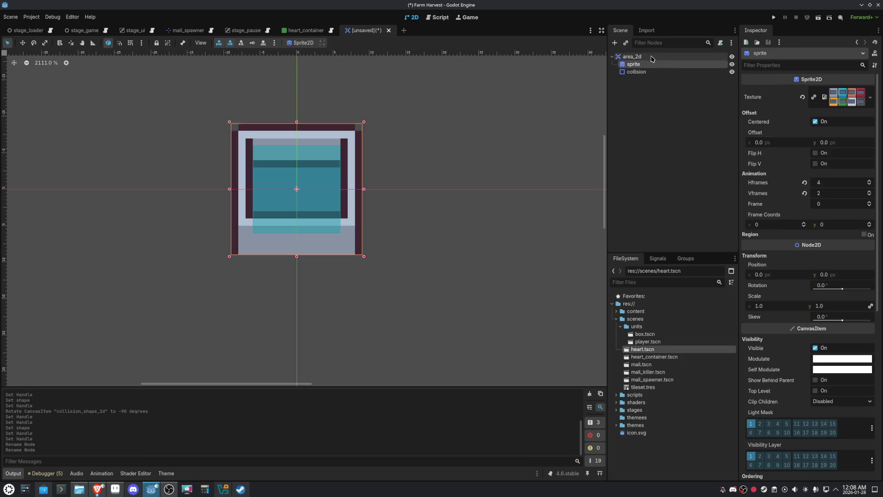
pyautogui.press('F2')
pyautogui.write('mail_bin')
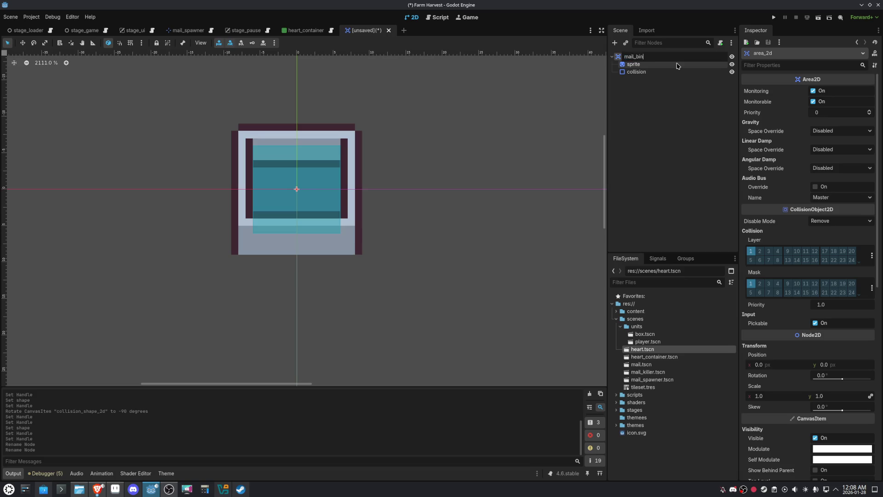
pyautogui.press('Return')
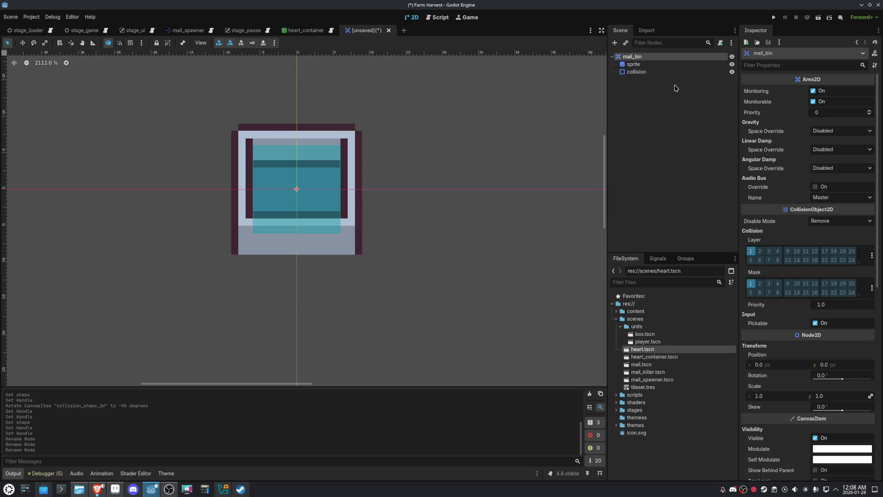
pyautogui.hotkey('ctrl', 's')
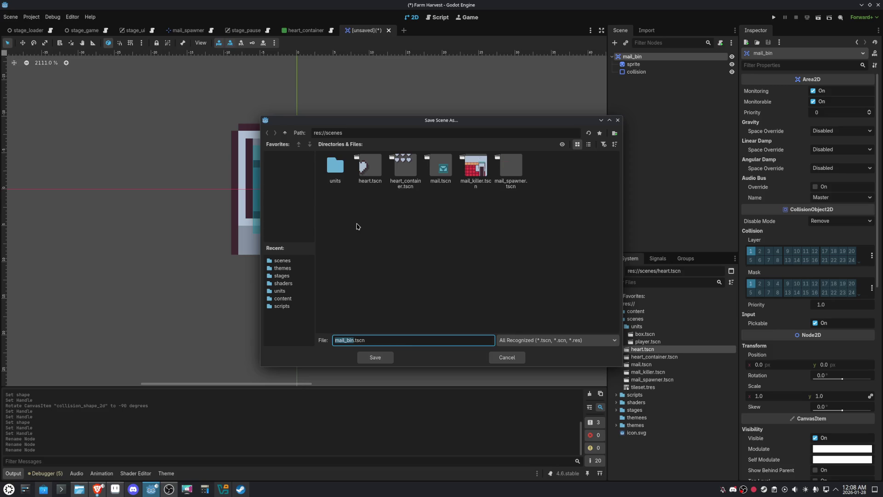
pyautogui.click(375, 357)
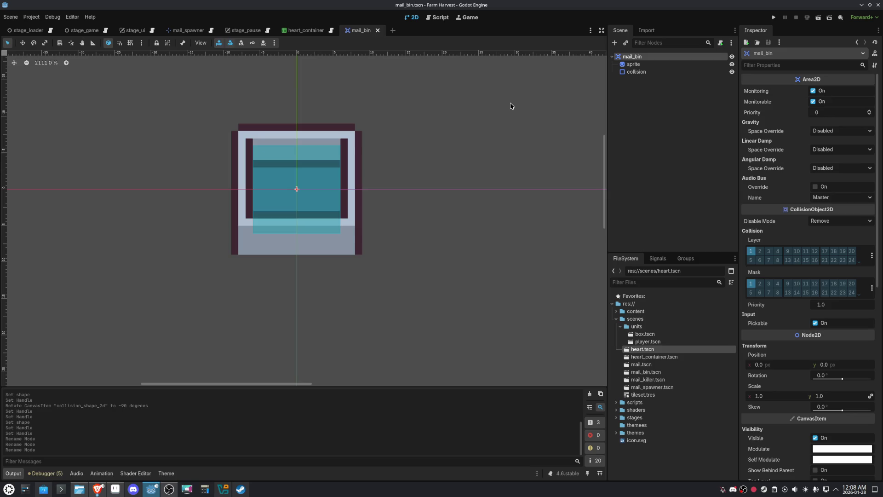
# - Clear collision layer 1, set the collision mask to layer 3 only, and save
pyautogui.click(751, 251)
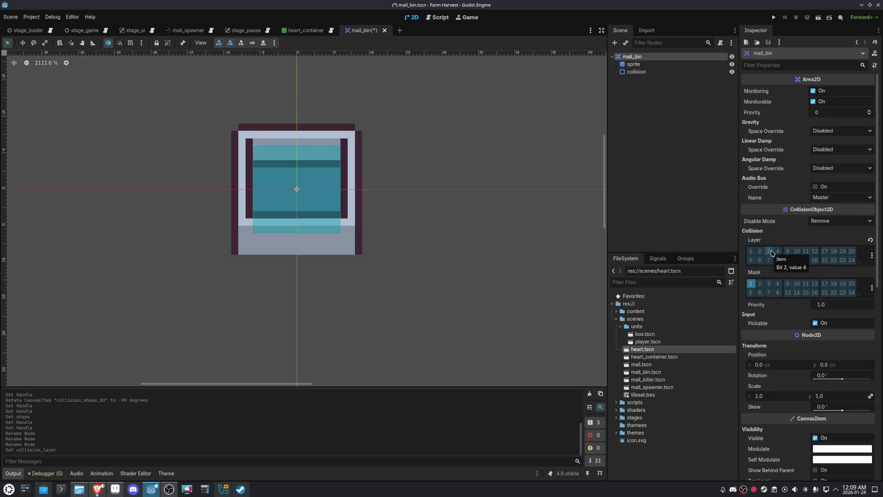
pyautogui.click(769, 283)
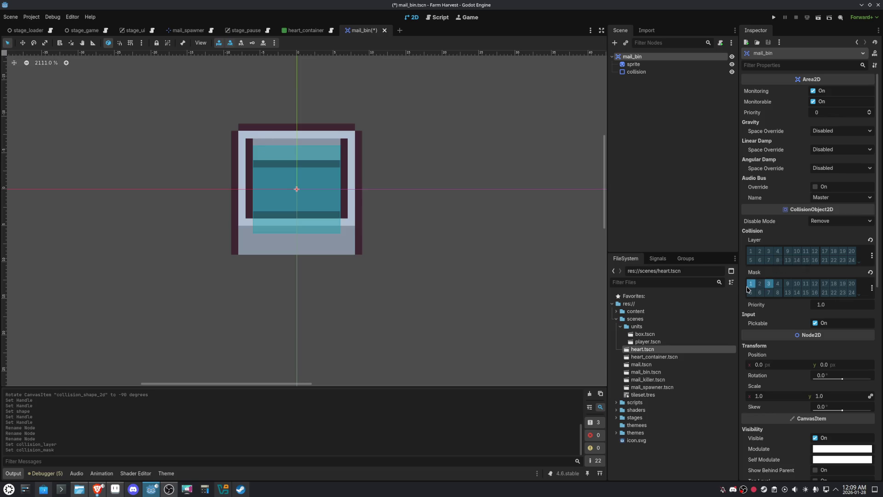
pyautogui.click(749, 285)
pyautogui.hotkey('ctrl', 's')
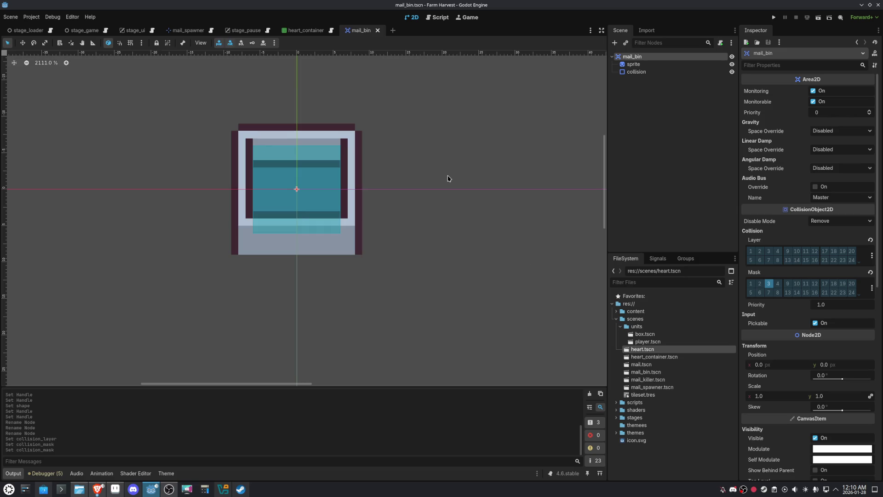
# - Recentre the view on the bin and select the collision node, keeping its name
pyautogui.moveTo(440, 215)
pyautogui.mouseDown()
pyautogui.moveTo(501, 264)
pyautogui.moveTo(470, 271)
pyautogui.mouseUp()
pyautogui.scroll(-5, 470, 271)
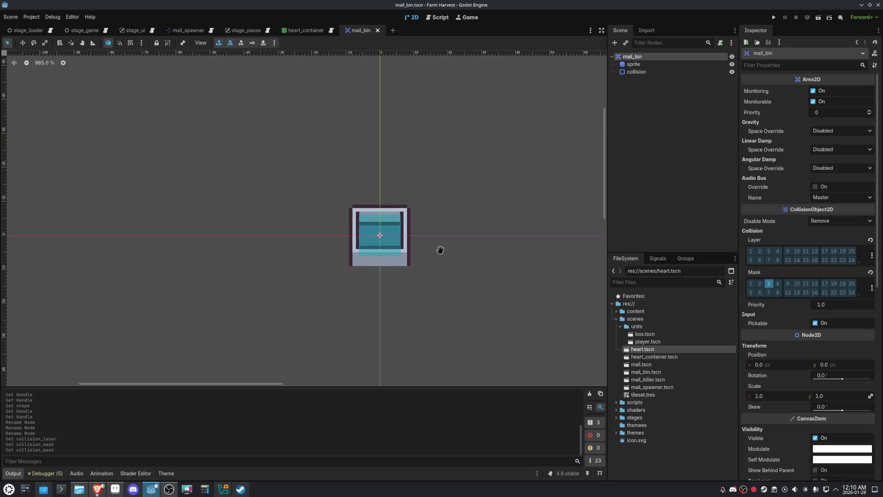
pyautogui.scroll(4, 442, 239)
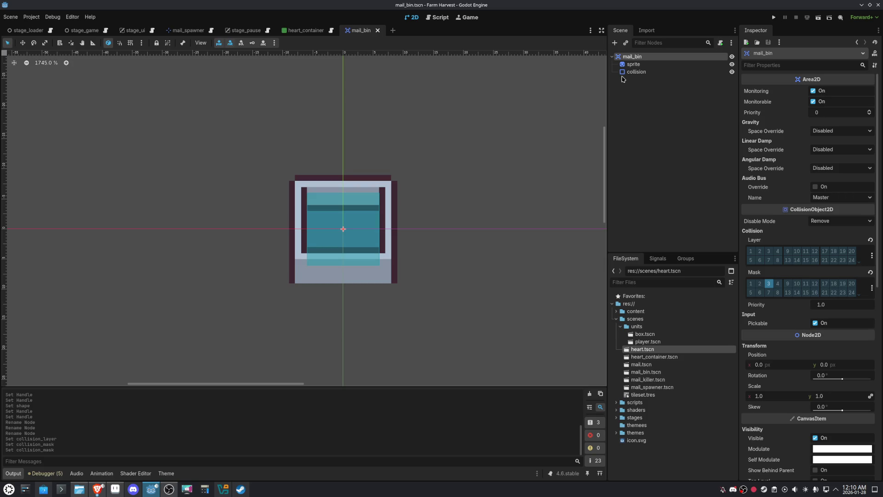
pyautogui.click(633, 73)
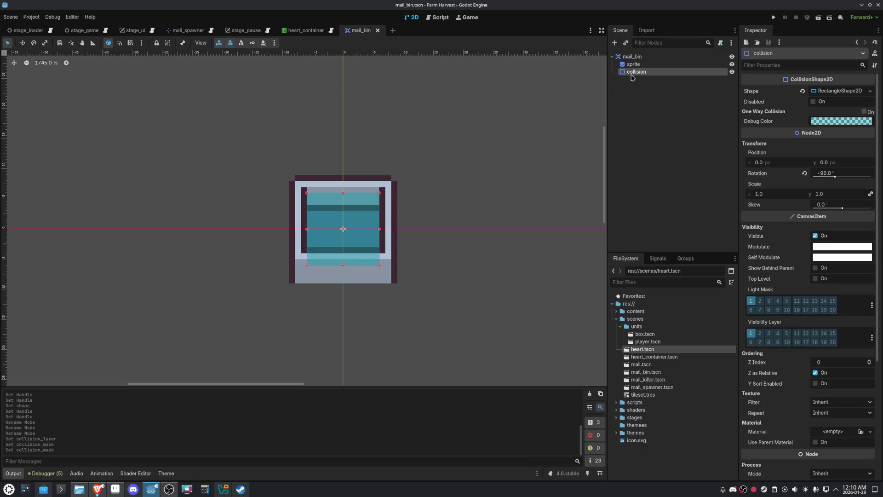
pyautogui.click(630, 71)
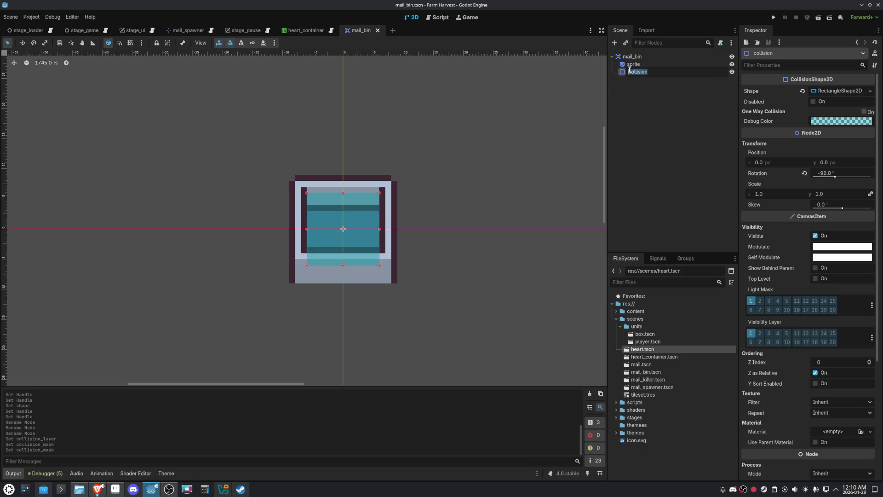
pyautogui.click(633, 64)
pyautogui.click(630, 72)
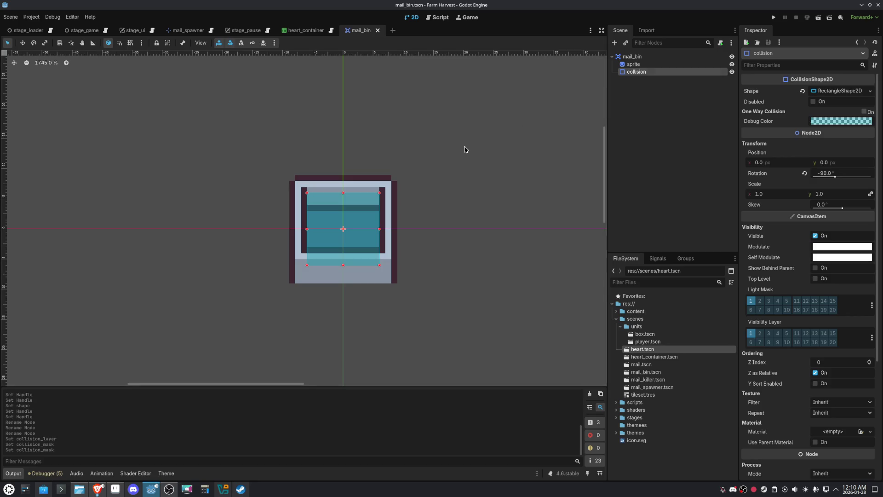
pyautogui.click(465, 148)
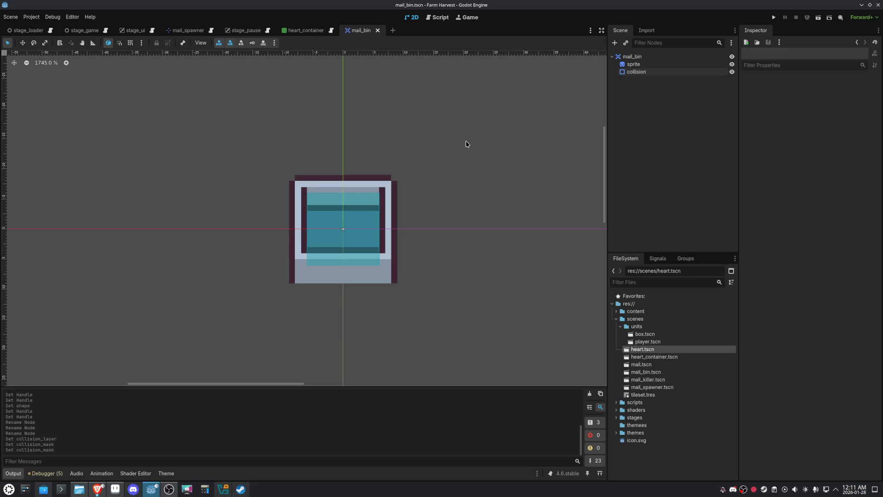
# - Save, then add a Marker2D child under the mail_bin root
pyautogui.hotkey('ctrl', 's')
pyautogui.click(617, 53)
pyautogui.click(615, 43)
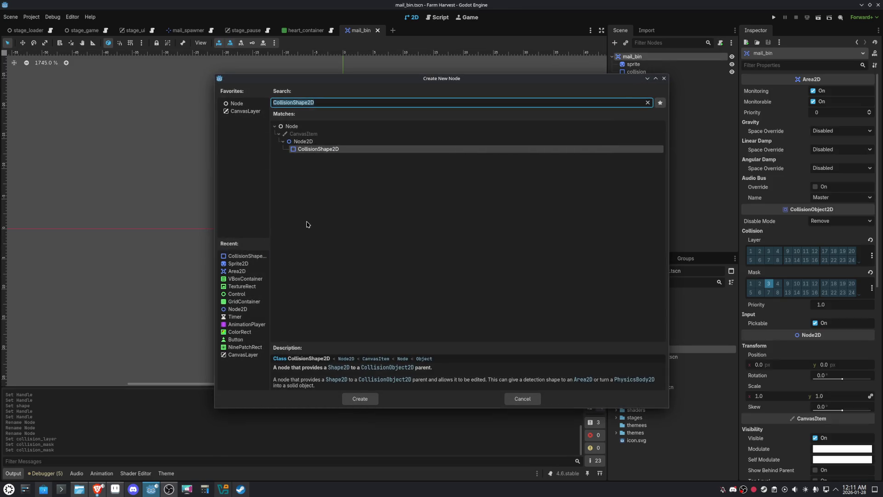
pyautogui.write('marker')
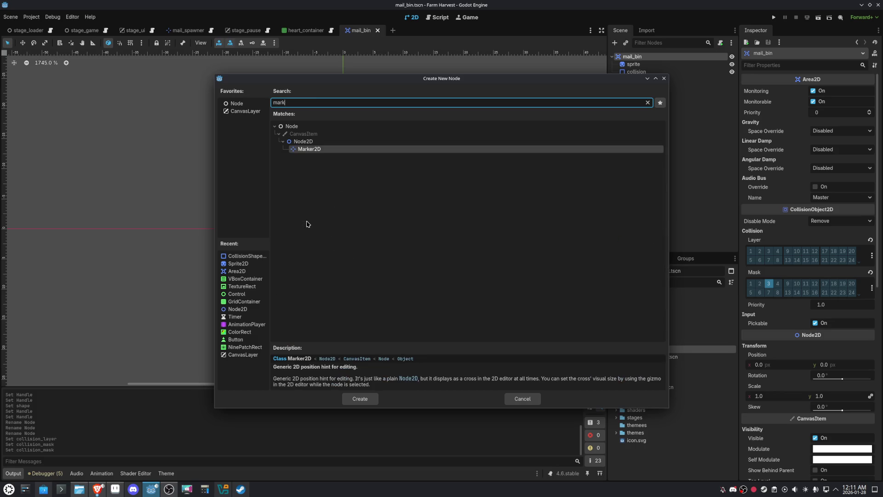
pyautogui.press('Return')
# - Move marker_2d up to position (0, -17) above the bin
pyautogui.moveTo(436, 195); pyautogui.dragTo(427, 143)
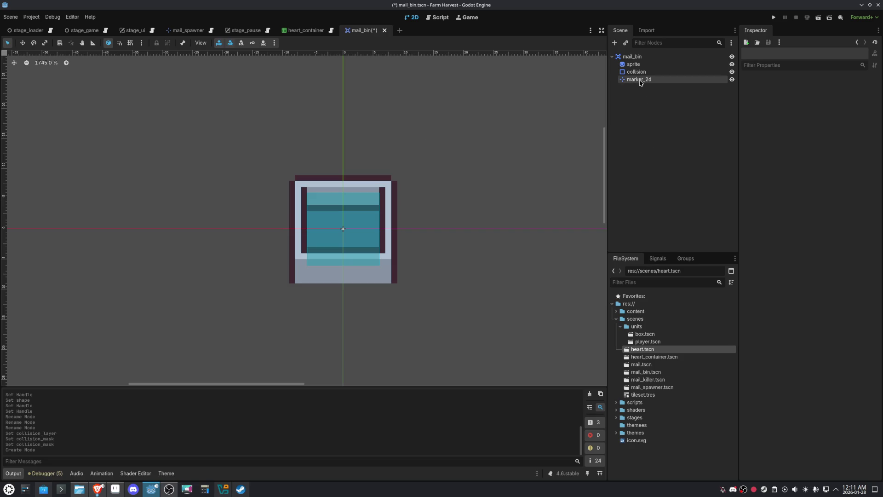
pyautogui.click(640, 80)
pyautogui.click(23, 43)
pyautogui.moveTo(455, 232); pyautogui.dragTo(459, 131)
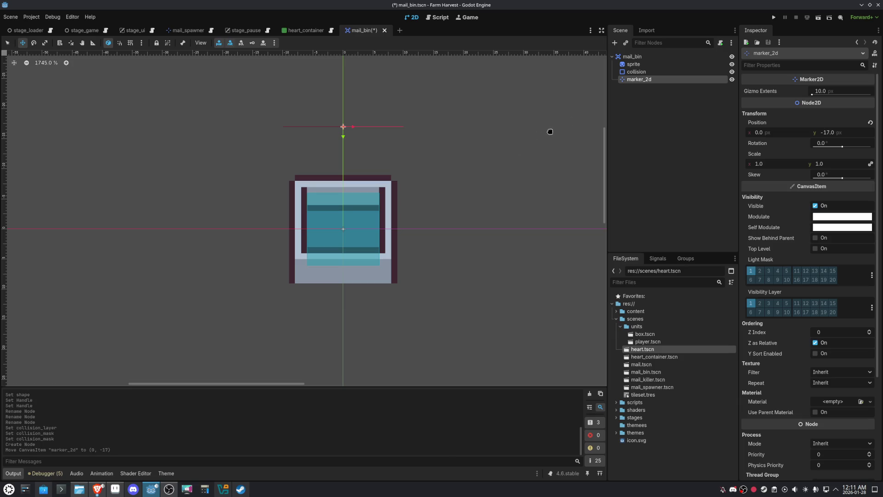
# - Add a Sprite2D under the marker using mail.png with 5 Hframes and 5 Vframes
pyautogui.click(614, 43)
pyautogui.write('sprite')
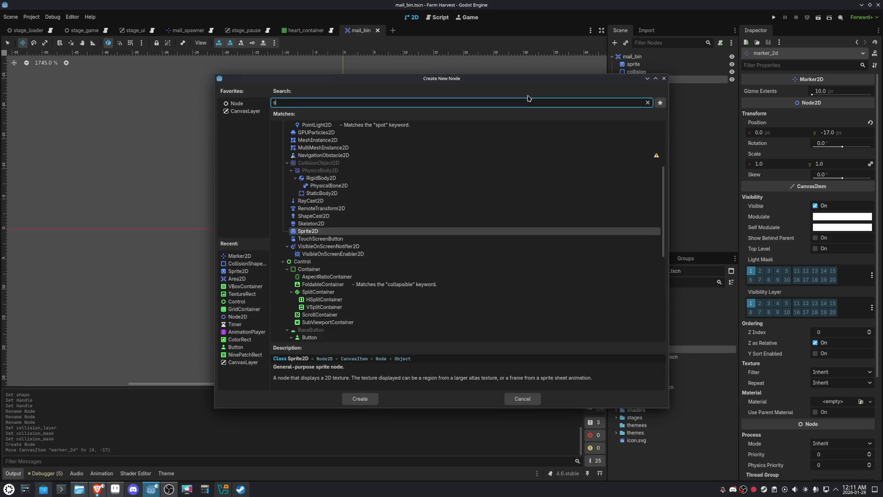
pyautogui.press('Return')
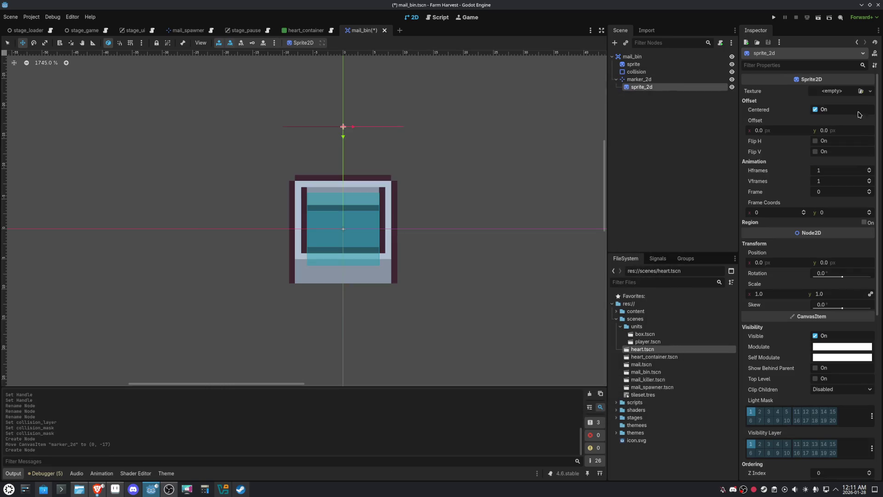
pyautogui.click(860, 90)
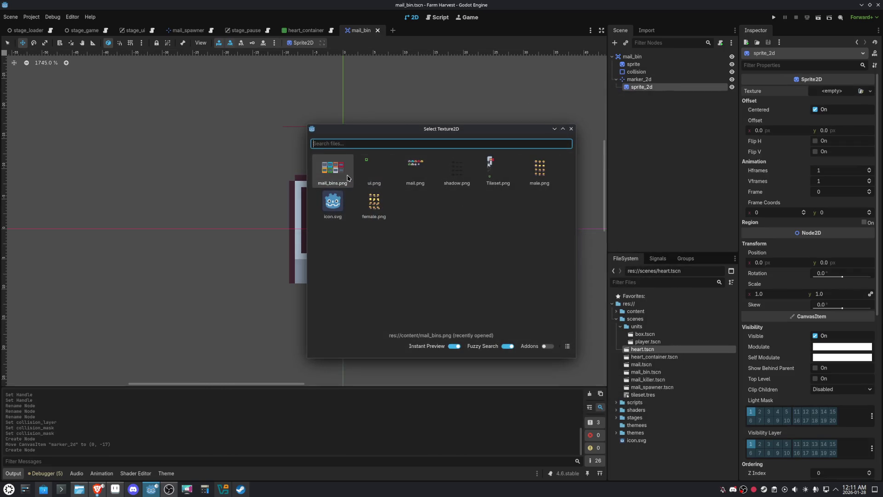
pyautogui.click(411, 171)
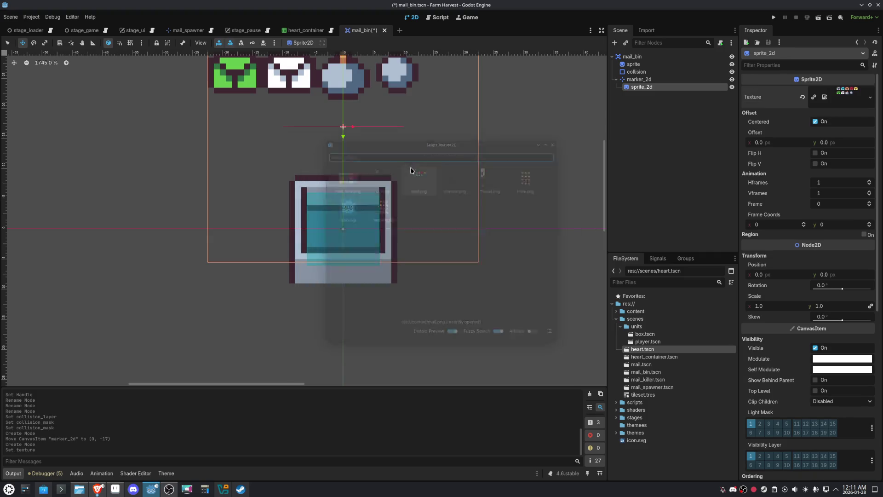
pyautogui.click(870, 182)
pyautogui.click(870, 181)
pyautogui.click(871, 181)
pyautogui.click(871, 182)
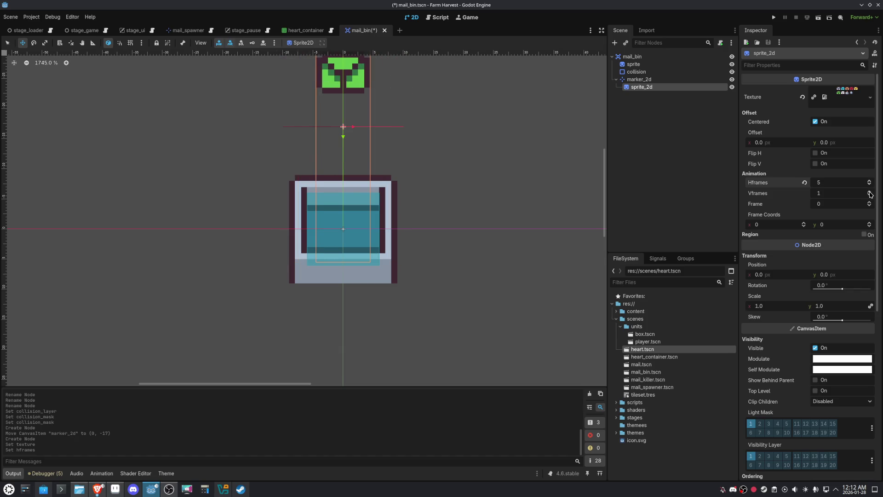
pyautogui.click(870, 192)
pyautogui.click(870, 191)
pyautogui.click(869, 191)
pyautogui.click(870, 192)
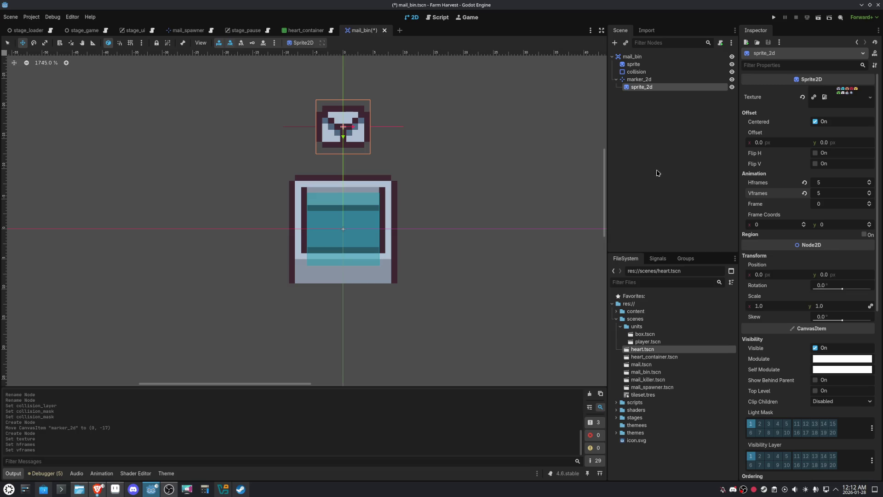
# - Lower marker_2d to y -15 inside the bin
pyautogui.click(639, 80)
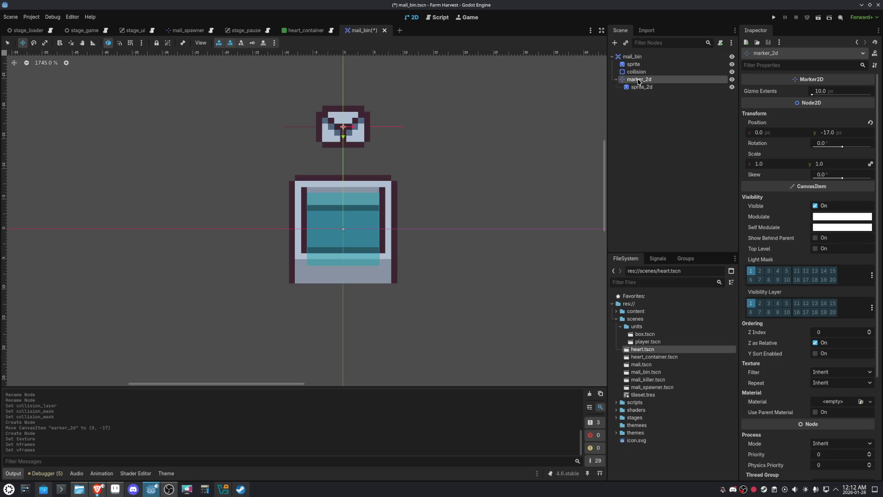
pyautogui.moveTo(417, 102); pyautogui.dragTo(420, 117)
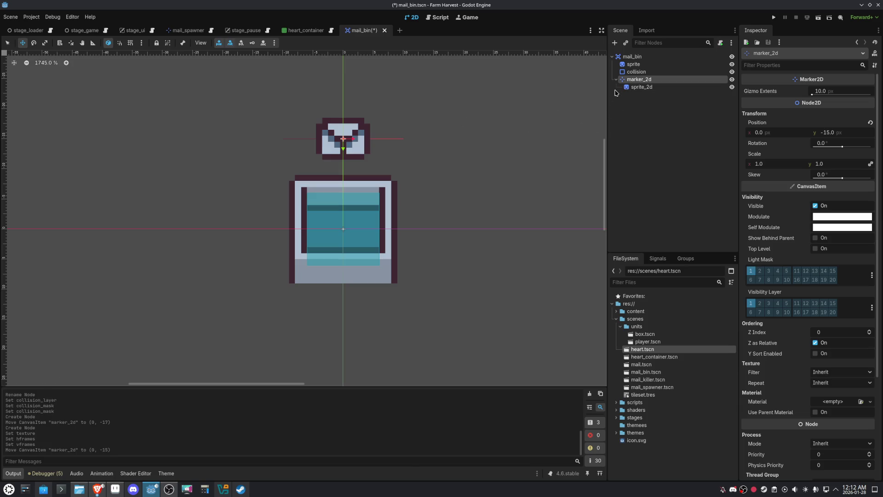
pyautogui.click(615, 42)
# - Add an AnimationPlayer and key marker_2d's starting position at 0 seconds
pyautogui.write('anim')
pyautogui.press('Return')
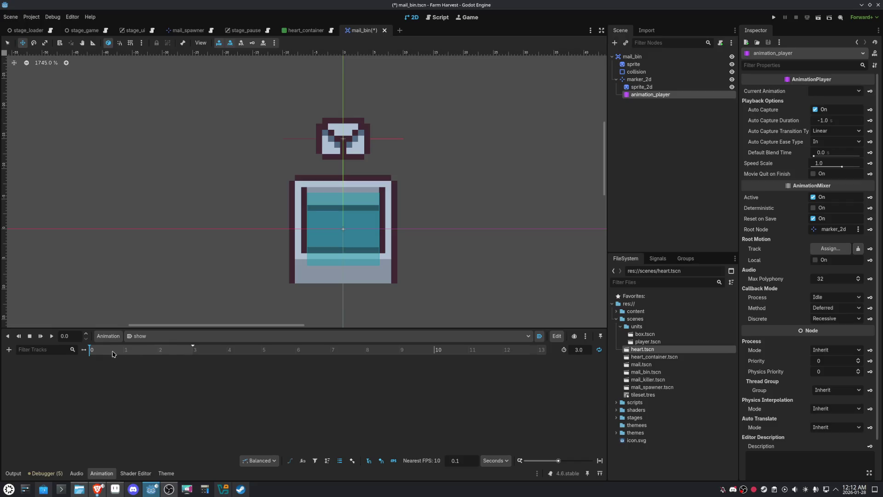
pyautogui.click(637, 80)
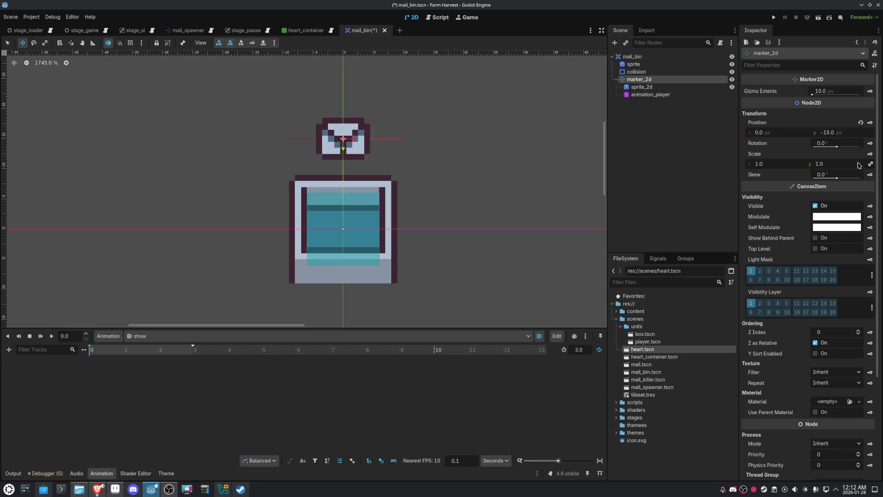
pyautogui.click(869, 131)
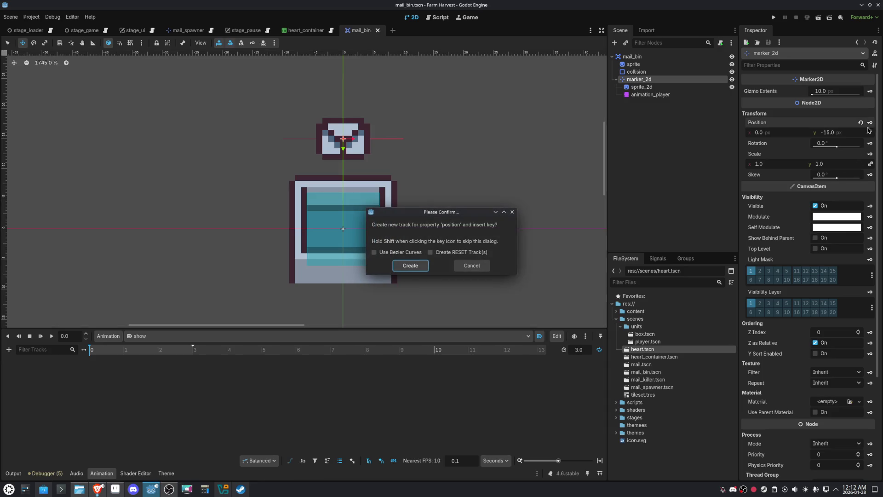
pyautogui.click(411, 265)
pyautogui.click(123, 349)
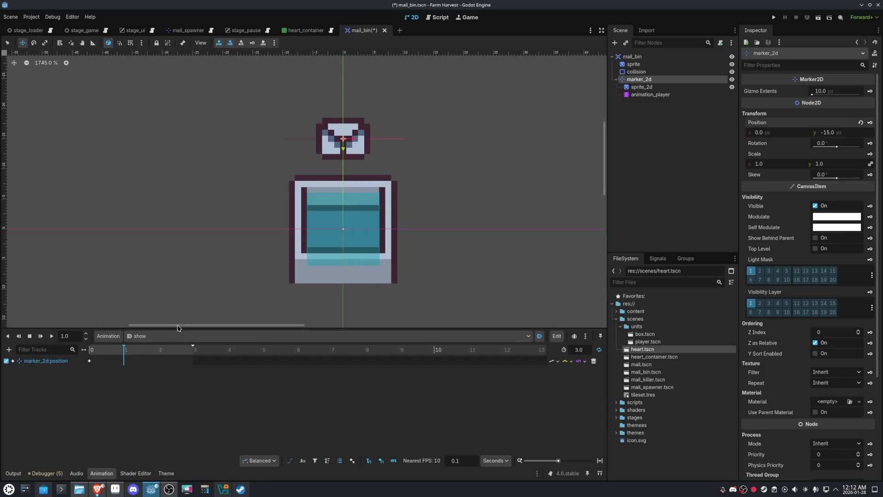
# - Move the mail icon to y -13 and key its position at 1 second
pyautogui.moveTo(96, 87); pyautogui.dragTo(97, 99)
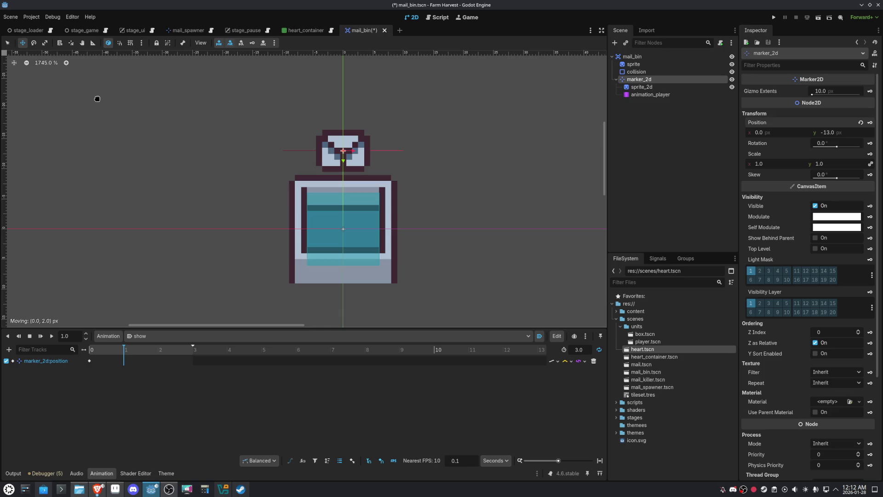
pyautogui.moveTo(97, 99); pyautogui.dragTo(98, 99)
pyautogui.click(871, 123)
# - Raise the mail icon and key its final position at 2 seconds, ending at y -18
pyautogui.moveTo(158, 159); pyautogui.dragTo(157, 154)
pyautogui.moveTo(110, 350)
pyautogui.mouseDown()
pyautogui.moveTo(85, 349)
pyautogui.moveTo(160, 346)
pyautogui.mouseUp()
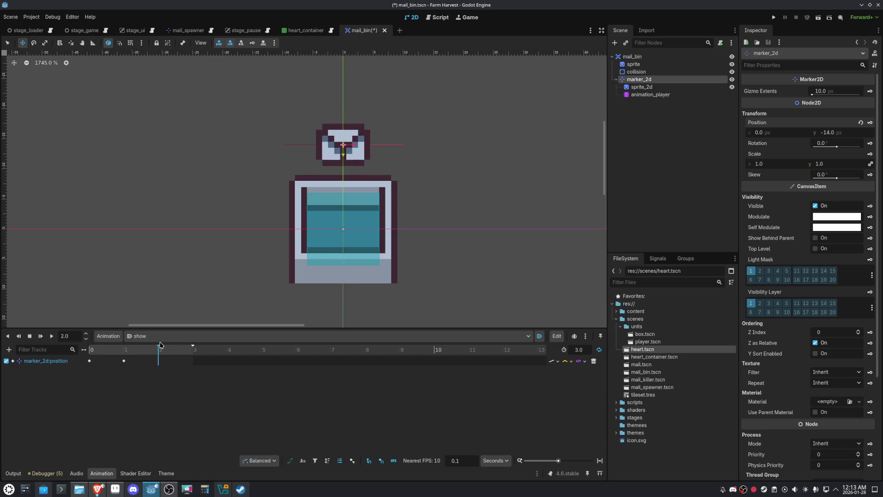
pyautogui.moveTo(465, 159); pyautogui.dragTo(464, 136)
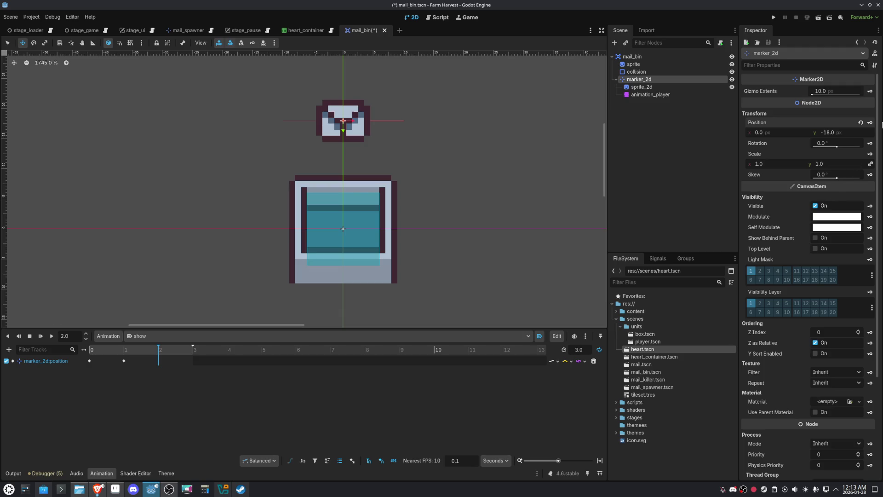
pyautogui.click(870, 123)
pyautogui.click(570, 361)
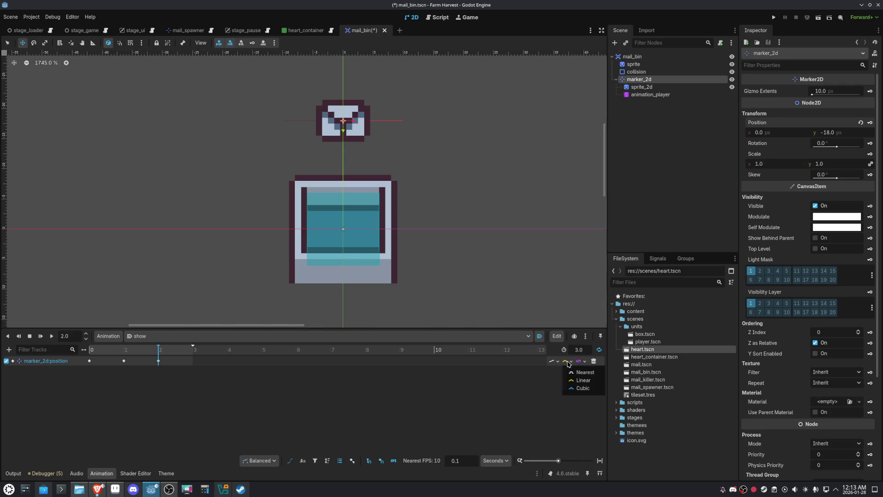
# - Set the position track to Cubic interpolation and the animation length to 4 seconds
pyautogui.click(581, 388)
pyautogui.click(40, 336)
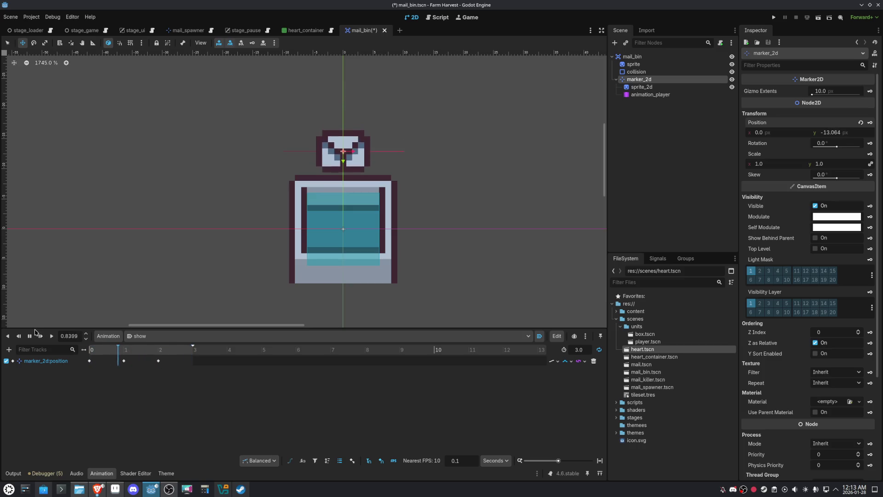
pyautogui.click(26, 337)
pyautogui.click(583, 349)
pyautogui.write('4')
pyautogui.press('Return')
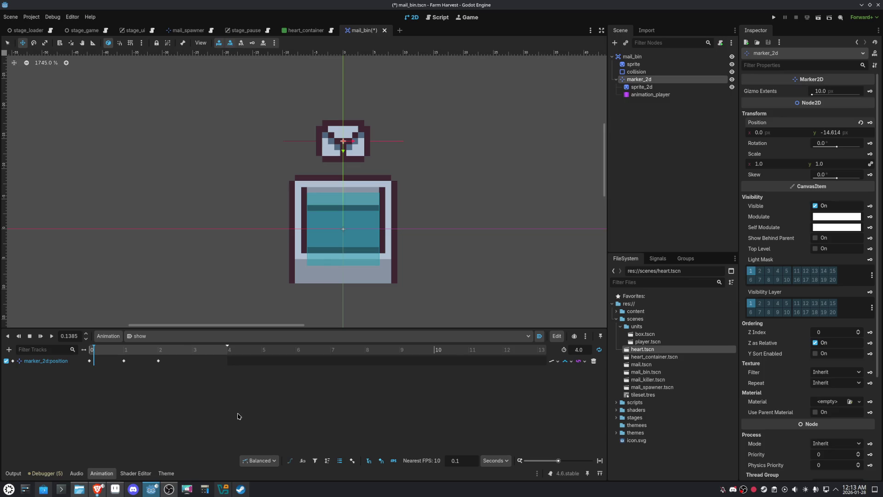
pyautogui.click(40, 336)
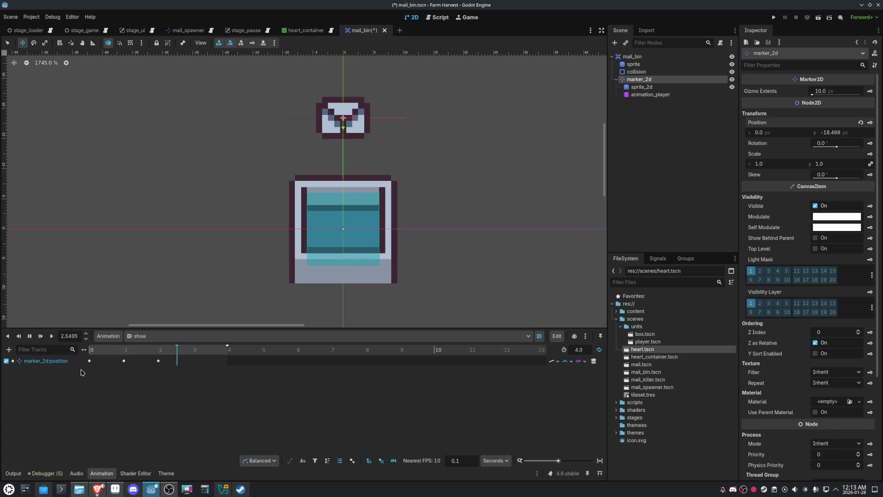
pyautogui.click(29, 336)
# - Shift all three position keys one second later and extend the length to 5 seconds
pyautogui.moveTo(180, 399)
pyautogui.mouseDown()
pyautogui.moveTo(142, 375)
pyautogui.moveTo(83, 358)
pyautogui.mouseUp()
pyautogui.moveTo(161, 363); pyautogui.dragTo(194, 361)
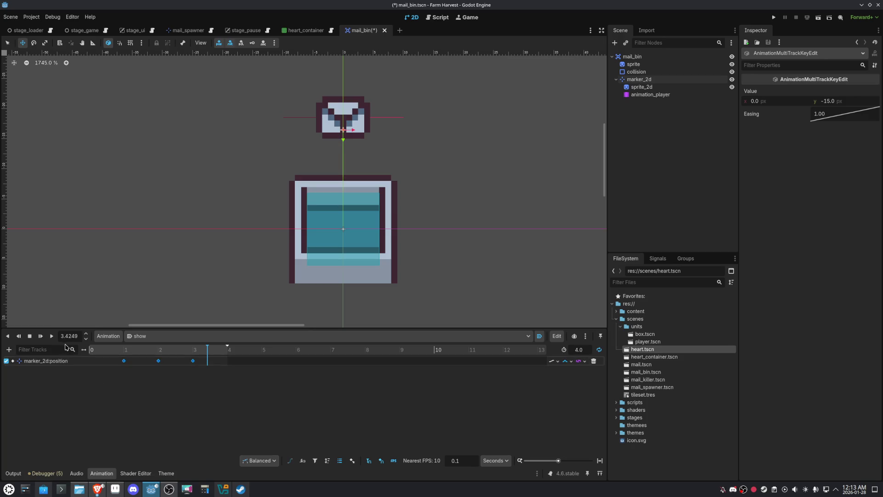
pyautogui.click(41, 336)
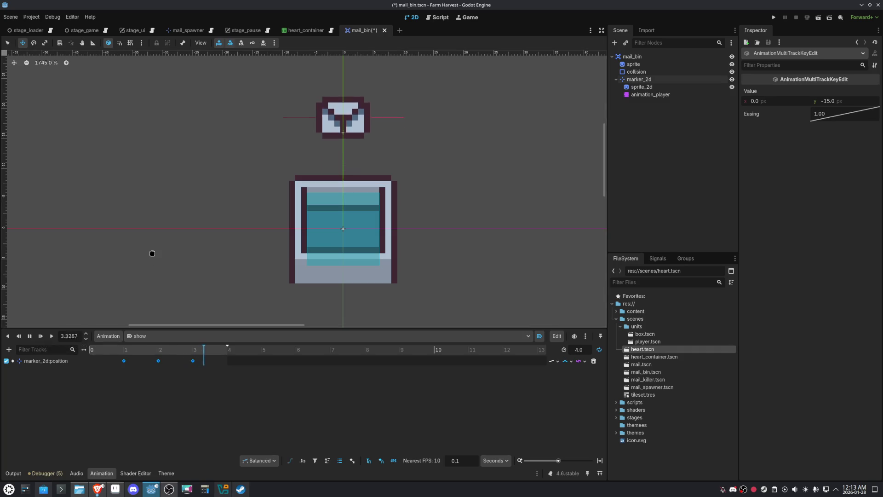
pyautogui.click(29, 336)
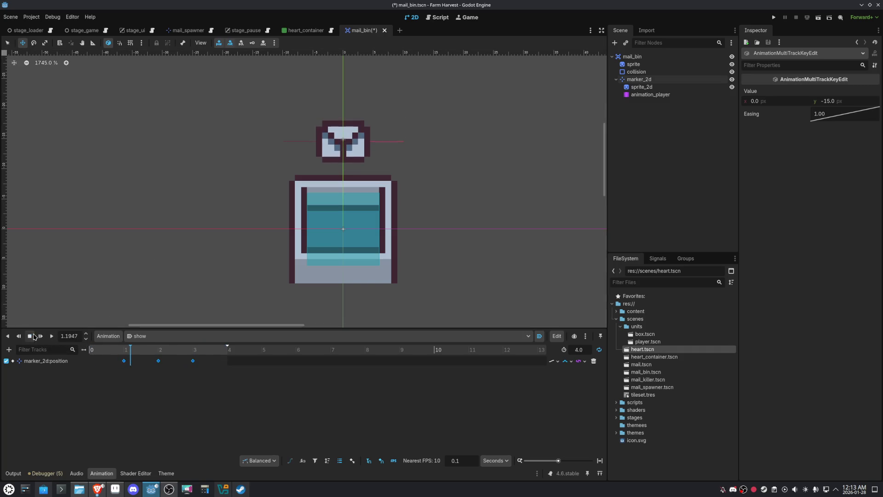
pyautogui.click(30, 336)
pyautogui.moveTo(89, 353); pyautogui.dragTo(225, 359)
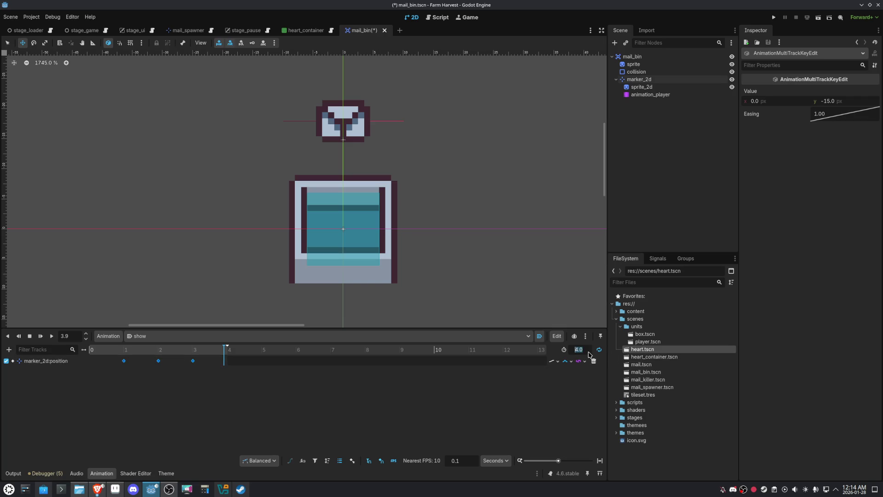
pyautogui.press('Return')
# - Preview the show animation, then set the last position key's y value to -18
pyautogui.click(43, 337)
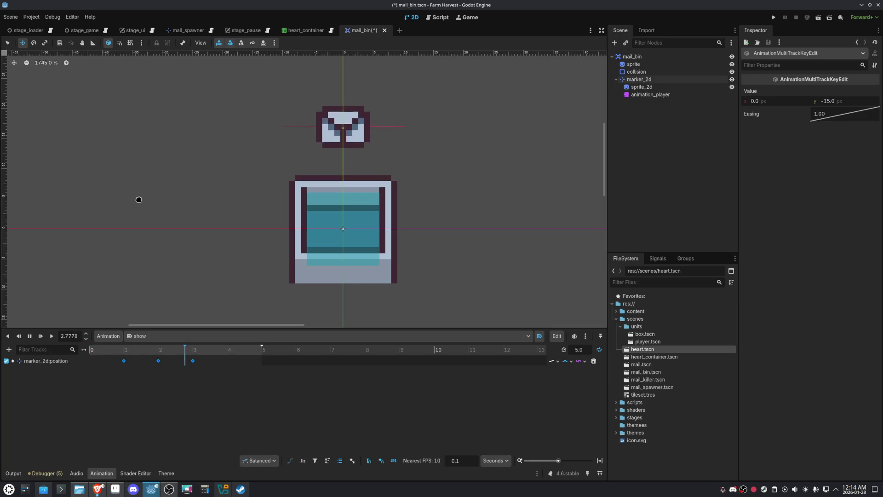
pyautogui.click(30, 336)
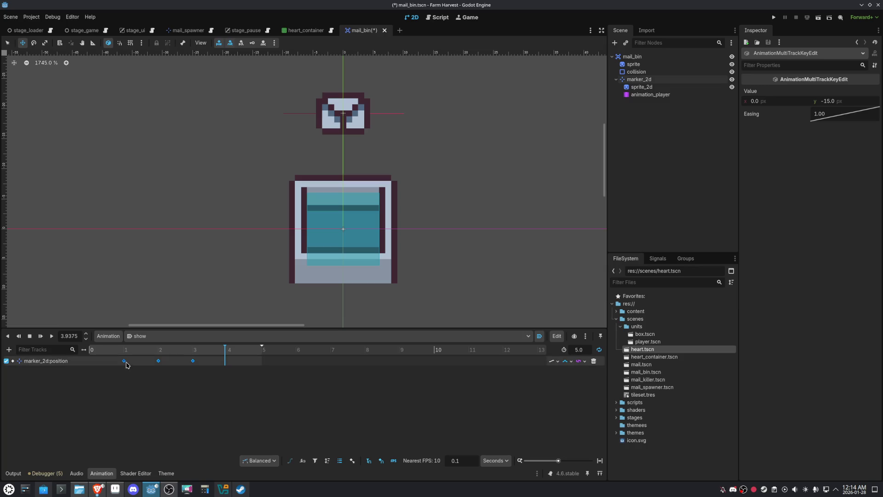
pyautogui.click(124, 361)
pyautogui.click(158, 362)
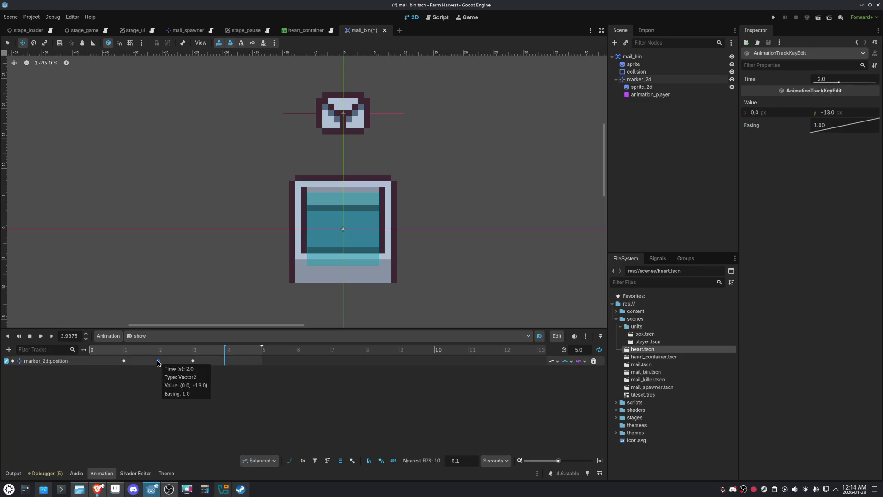
pyautogui.click(192, 361)
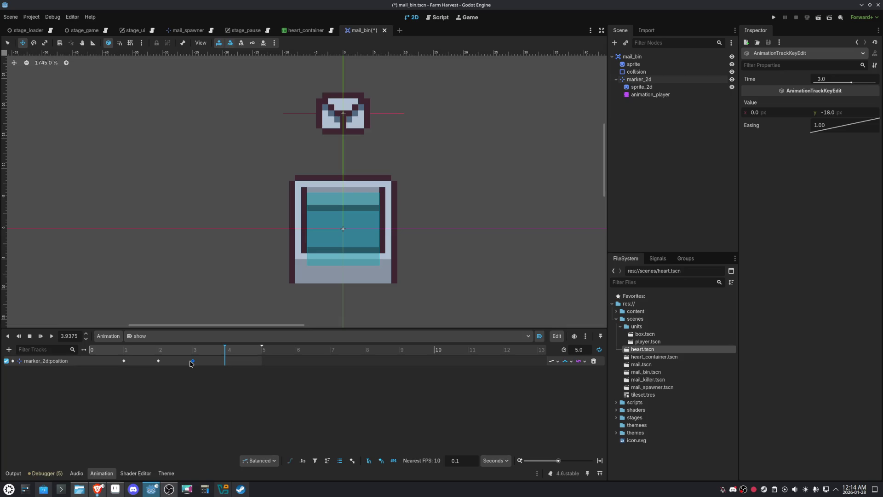
pyautogui.click(867, 116)
pyautogui.write('-')
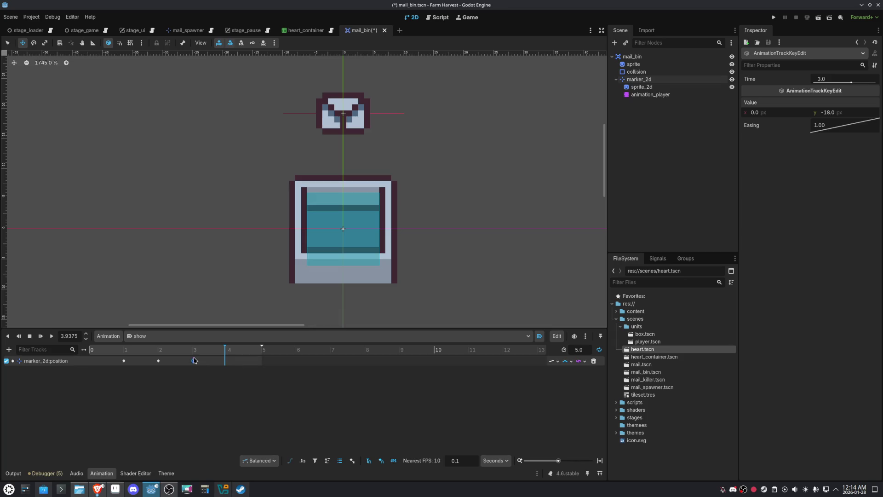
# - Change the position track's interpolation mode and replay the animation from the start
pyautogui.click(207, 350)
pyautogui.moveTo(207, 351); pyautogui.dragTo(90, 350)
pyautogui.click(570, 362)
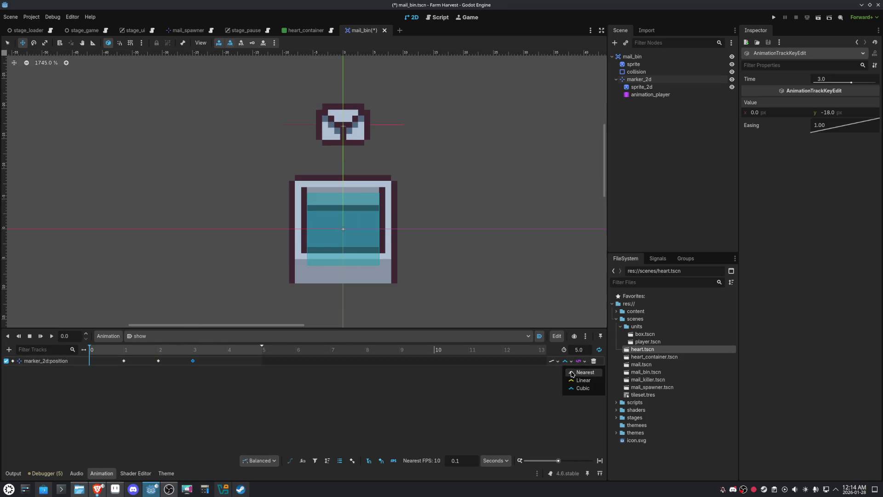
pyautogui.click(580, 379)
pyautogui.click(39, 337)
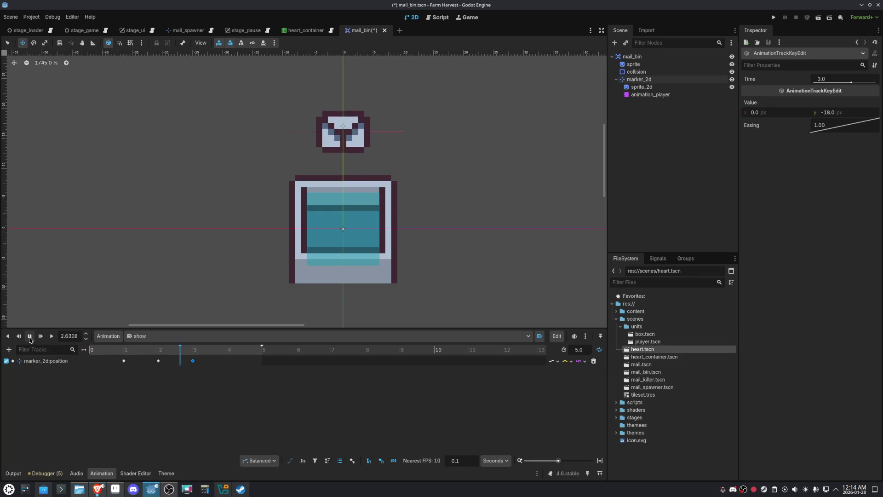
pyautogui.click(27, 337)
# - Delete the middle position key and set the track to Cubic interpolation
pyautogui.click(124, 361)
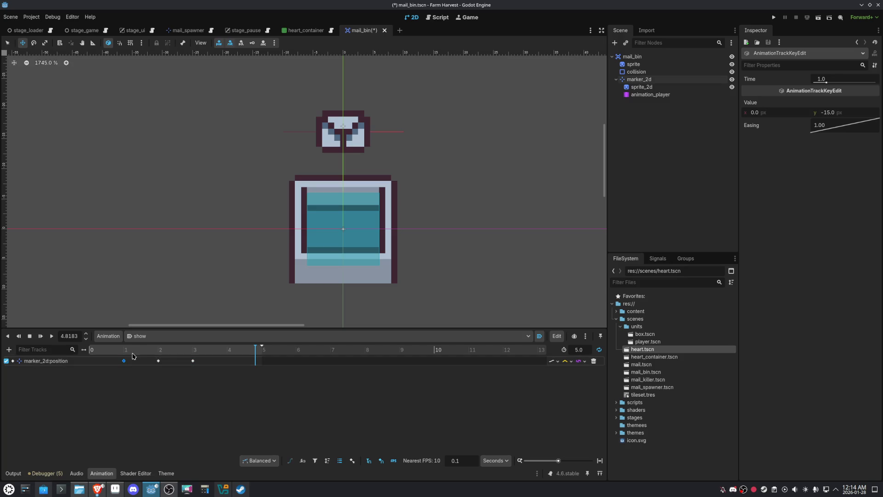
pyautogui.press('Delete')
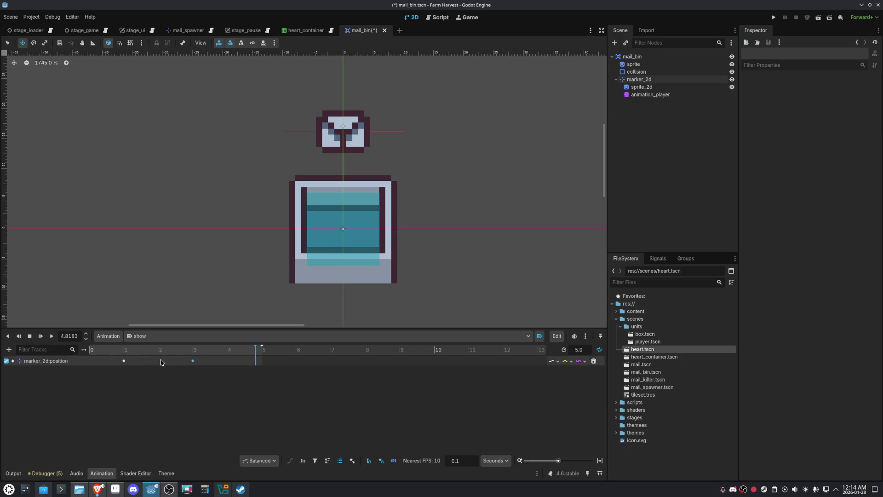
pyautogui.click(569, 361)
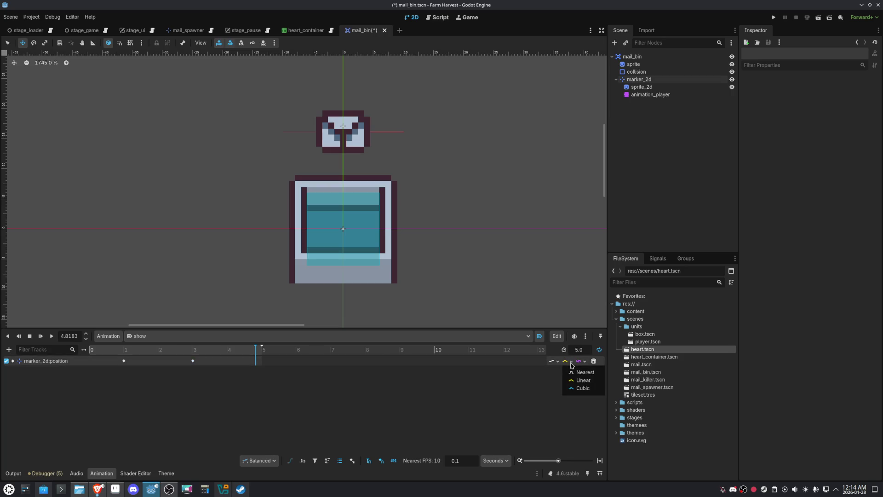
pyautogui.click(575, 388)
pyautogui.click(41, 338)
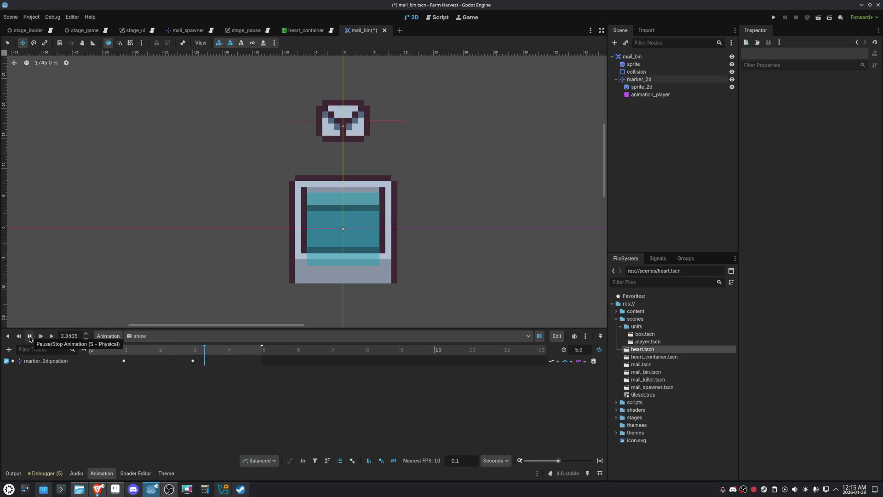
pyautogui.click(30, 337)
# - Move the last key from 3.0 to 2.0 seconds and shorten the animation to 3 seconds
pyautogui.moveTo(128, 355)
pyautogui.mouseDown()
pyautogui.moveTo(90, 357)
pyautogui.moveTo(124, 361)
pyautogui.mouseUp()
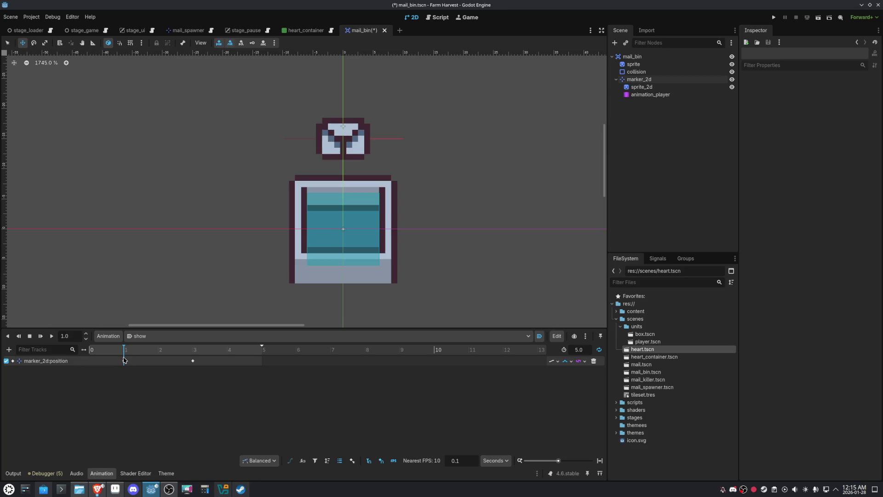
pyautogui.moveTo(193, 362); pyautogui.dragTo(161, 363)
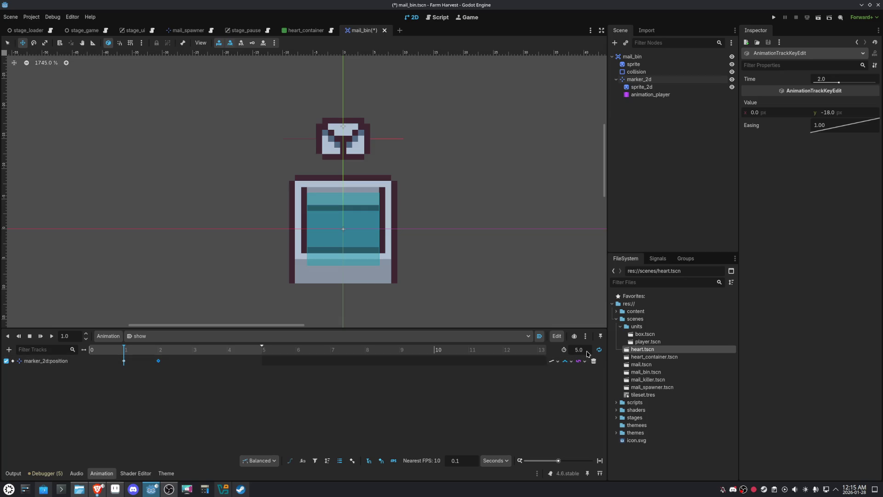
pyautogui.press('Return')
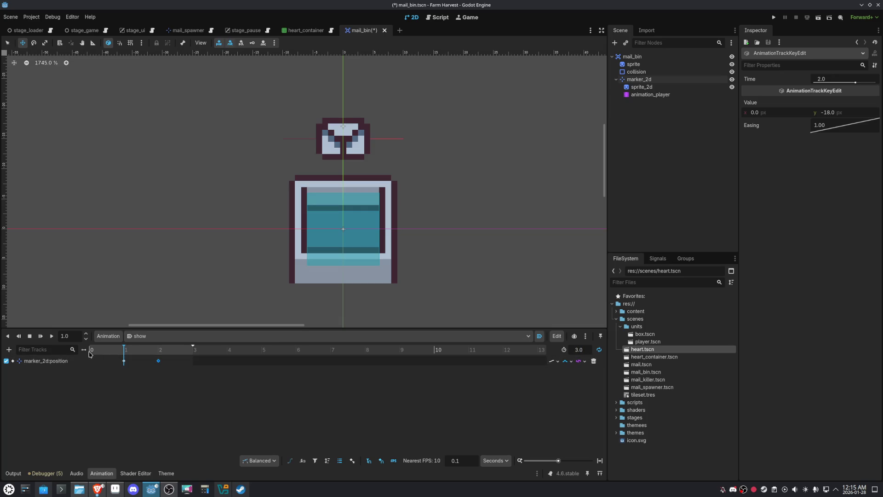
pyautogui.click(41, 336)
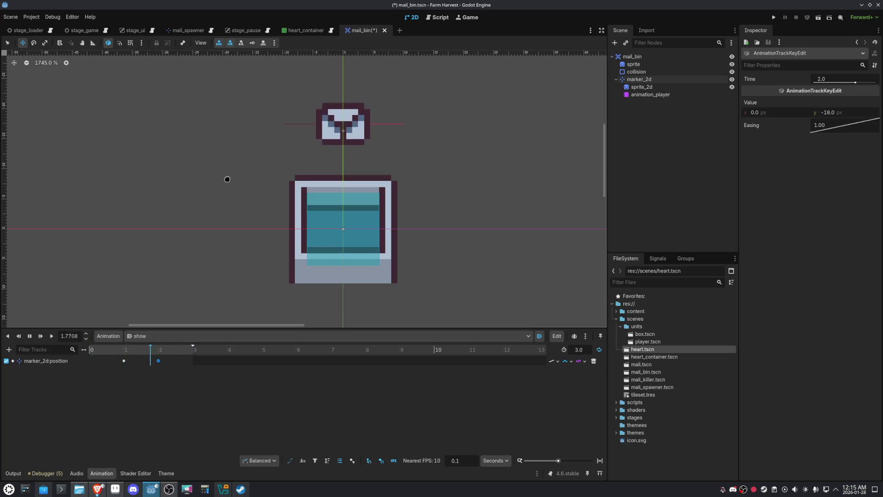
# - Rename the marker_2d node to mail_type
pyautogui.click(30, 336)
pyautogui.click(672, 80)
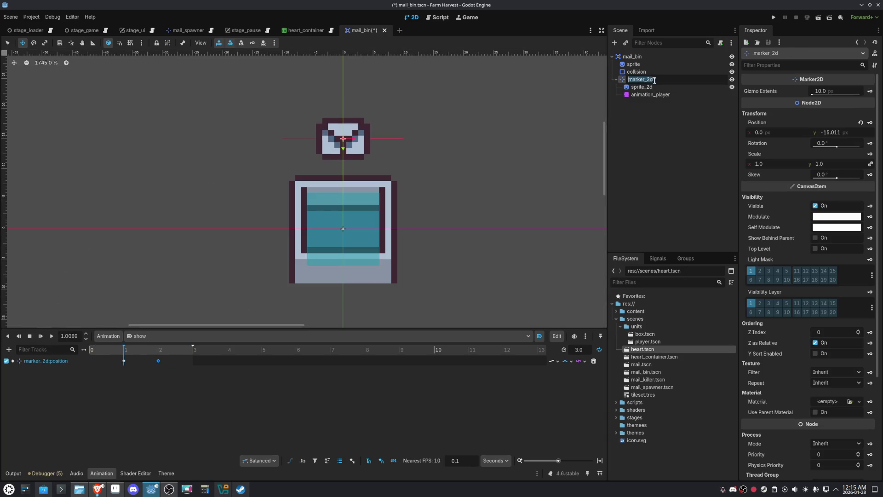
pyautogui.doubleClick(671, 80)
pyautogui.write('mail_type')
pyautogui.press('Return')
# - Rename mail_type's sprite_2d child to sprite
pyautogui.press('Left')
pyautogui.click(617, 80)
pyautogui.click(671, 87)
pyautogui.click(671, 87)
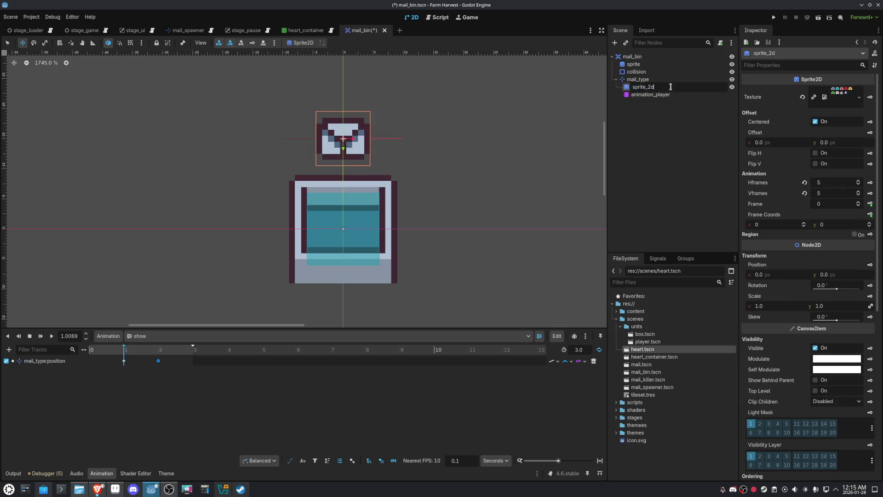
pyautogui.press('Return')
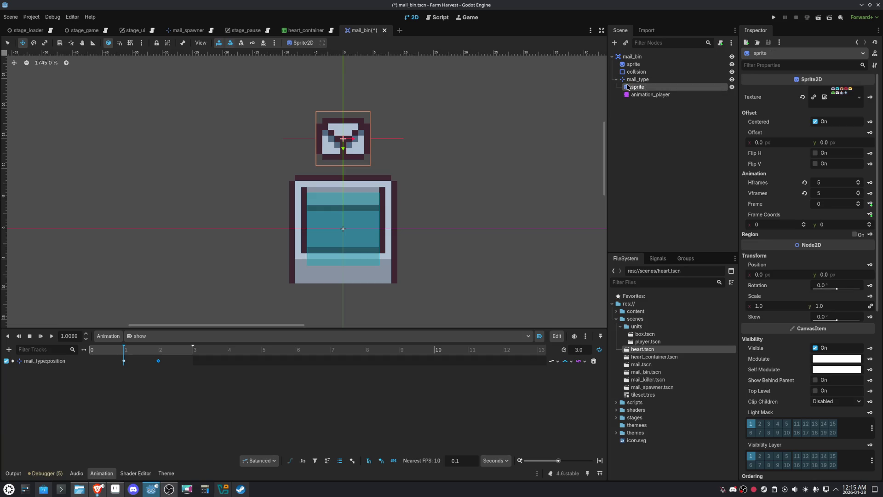
# - Move mail_type to the top of mail_bin's nodes, save the scene, and select the mail_bin root
pyautogui.click(616, 79)
pyautogui.moveTo(625, 82); pyautogui.dragTo(628, 65)
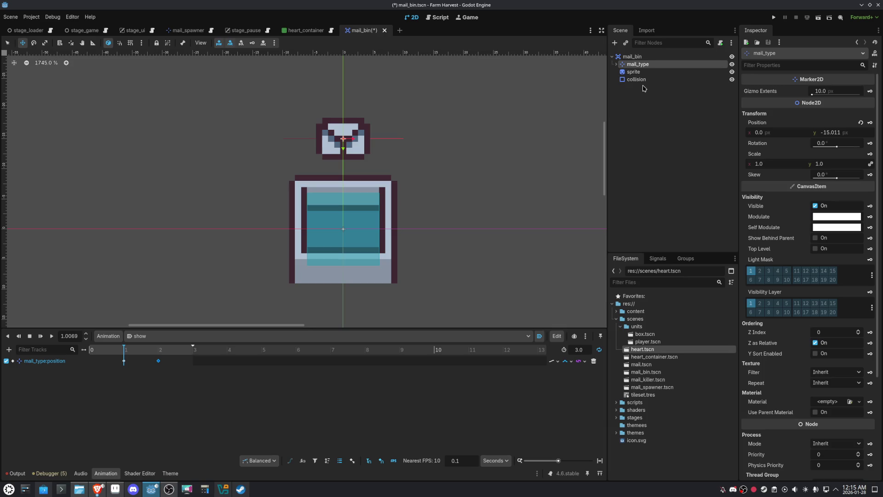
pyautogui.hotkey('ctrl', 's')
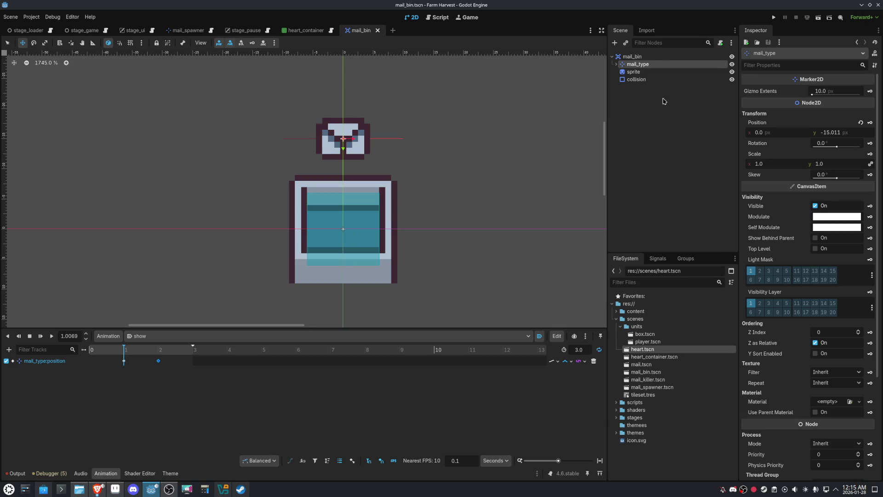
pyautogui.click(663, 56)
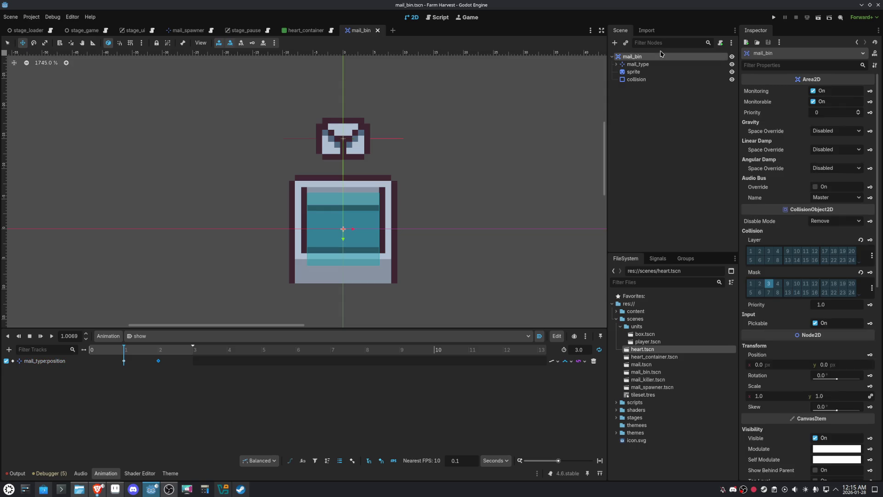
# - Attach a new script to mail_bin at res://scripts/mail_bin.gd
pyautogui.click(719, 47)
pyautogui.click(433, 225)
pyautogui.press('BackSpace')
pyautogui.press('BackSpace')
pyautogui.press('BackSpace')
pyautogui.write('ripts')
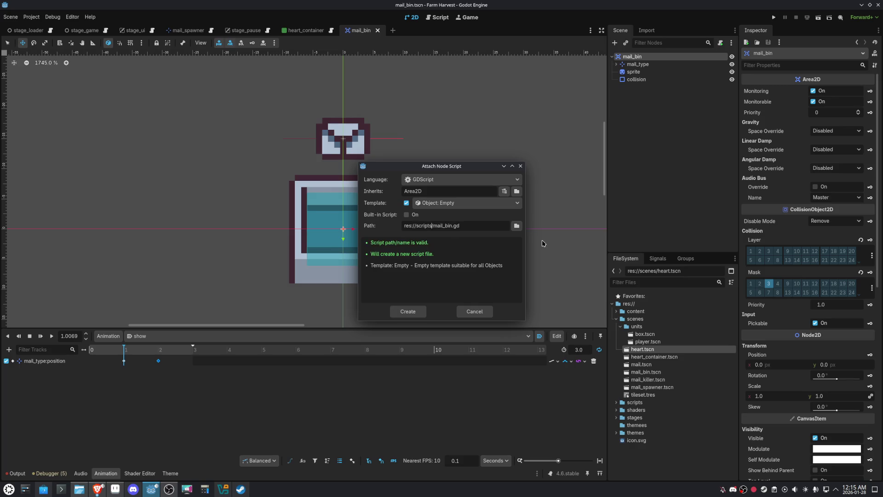
pyautogui.click(408, 311)
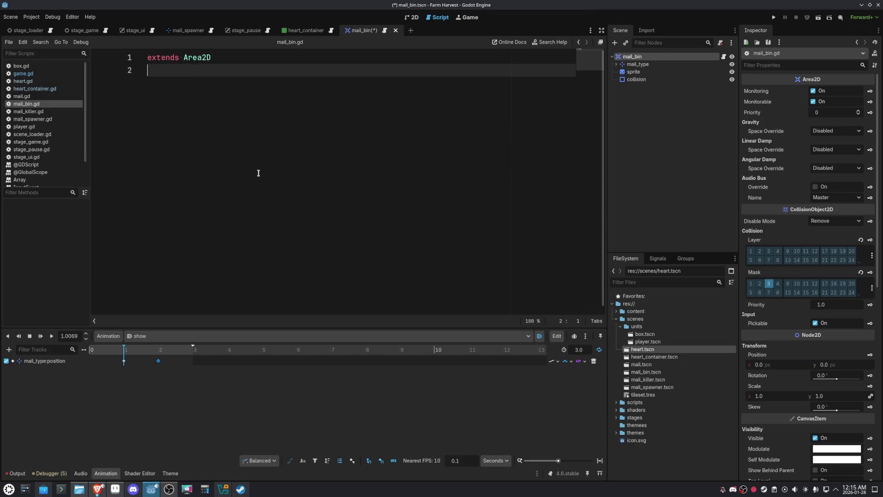
# - Add a _ready function containing pass below extends Area2D
pyautogui.press('Return')
pyautogui.write('func')
pyautogui.press('Return')
pyautogui.press('Return')
pyautogui.write('pass')
pyautogui.press('Up')
pyautogui.press('Up')
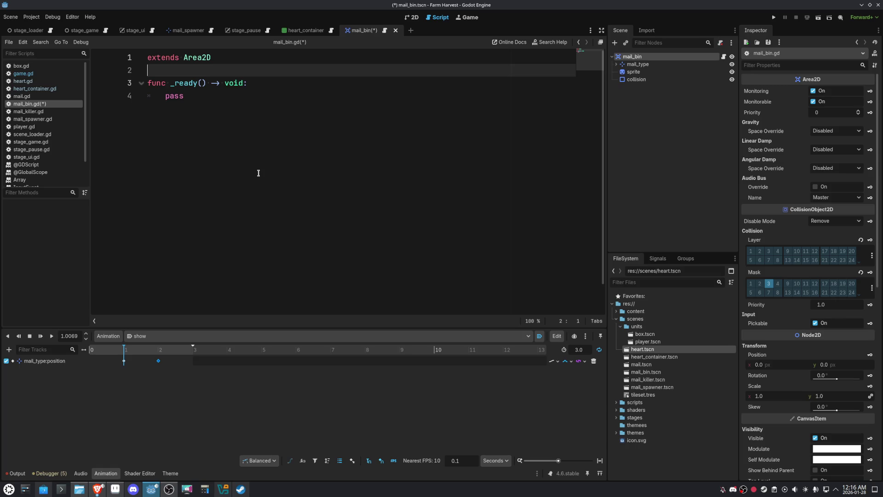
pyautogui.press('Return')
pyautogui.press('Return')
pyautogui.press('Up')
pyautogui.write('@export')
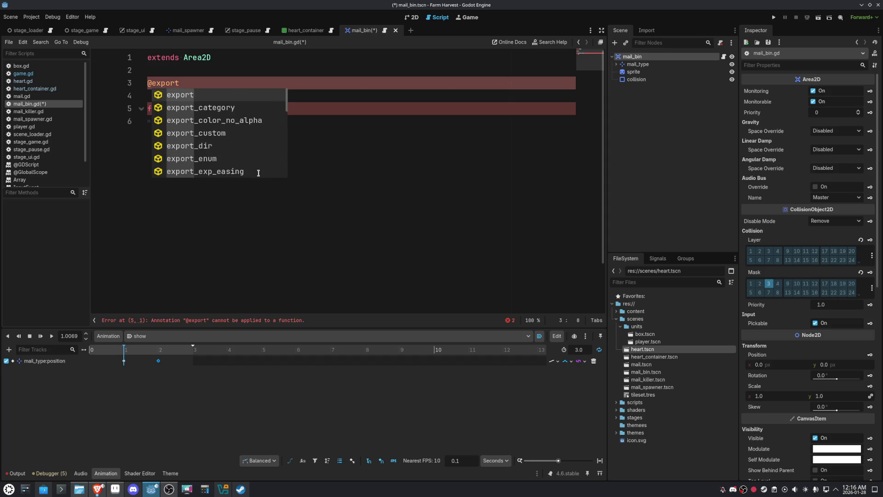
pyautogui.write(' var _')
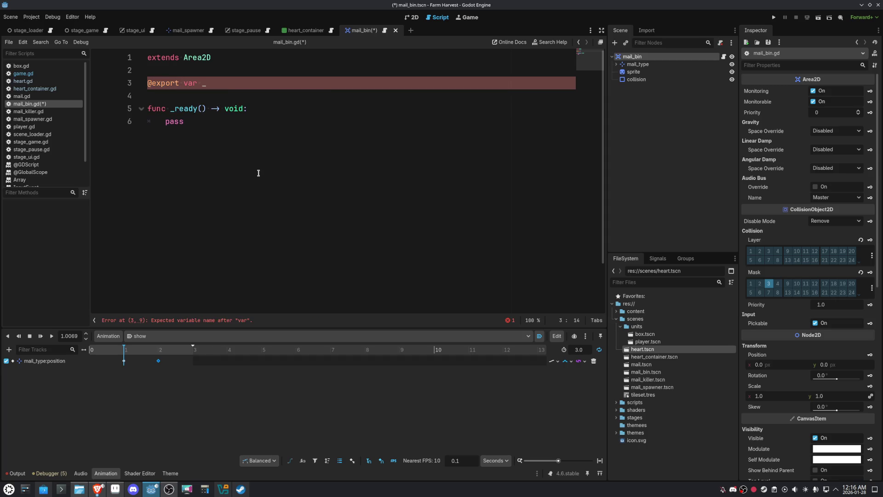
pyautogui.press('BackSpace')
pyautogui.press('BackSpace')
pyautogui.write('ame.ma')
pyautogui.press('Return')
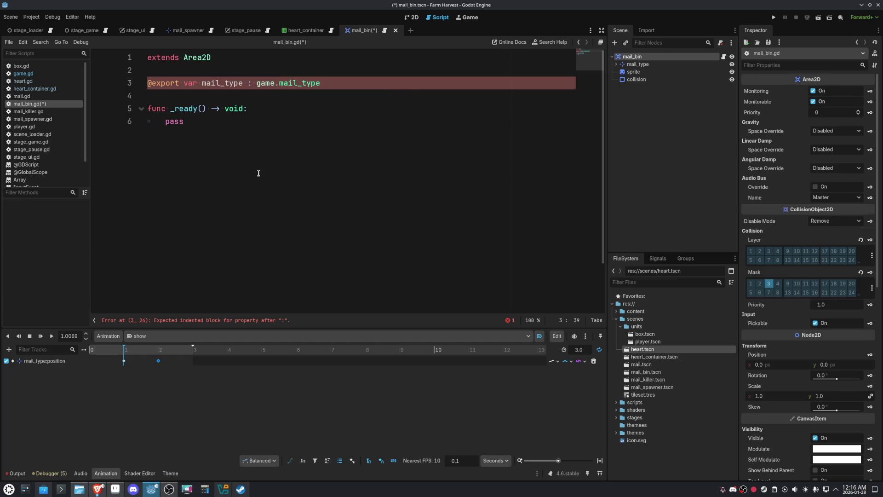
pyautogui.click(374, 142)
pyautogui.hotkey('ctrl', 's')
pyautogui.click(411, 17)
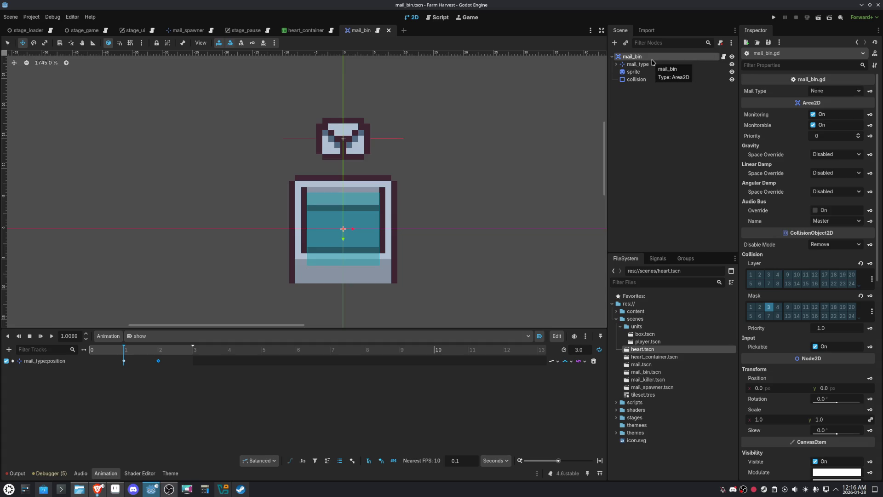
# - Replace pass with assert(mail_type != game.mail_type.none, 'mail type is none') and save
pyautogui.click(439, 18)
pyautogui.doubleClick(175, 123)
pyautogui.write('assert(mai')
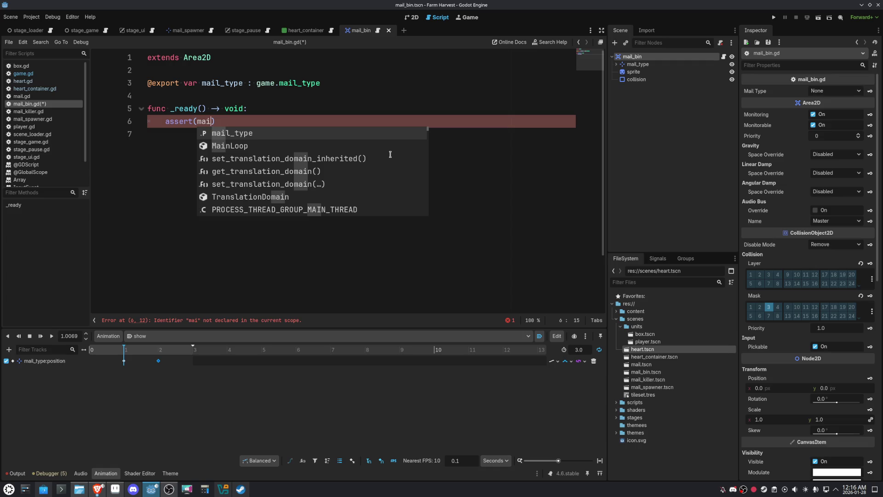
pyautogui.press('Return')
pyautogui.write('!= ')
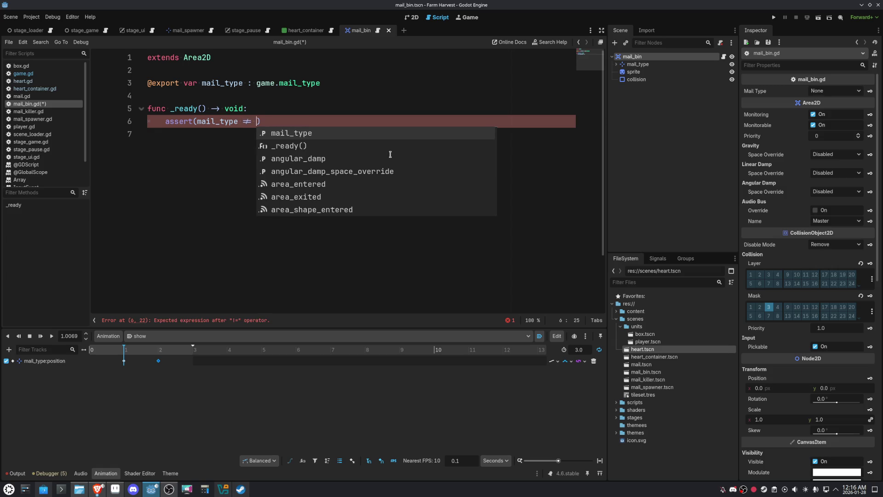
pyautogui.write('game.ma')
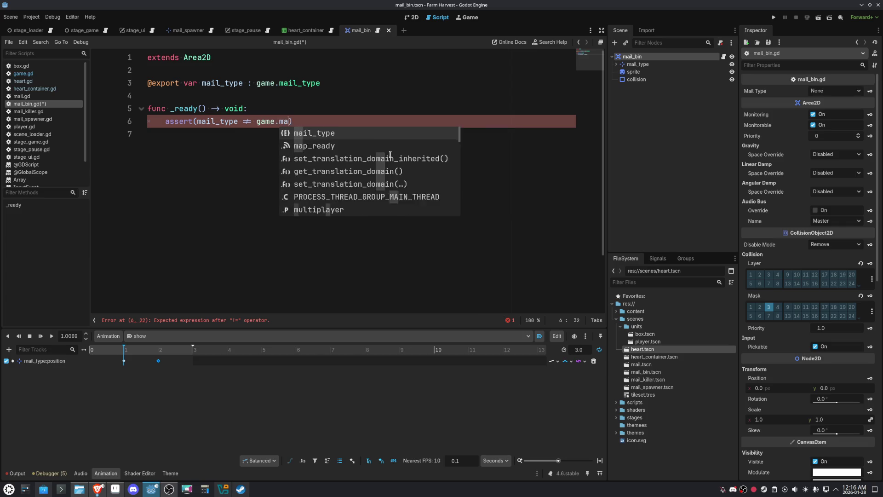
pyautogui.press('Return')
pyautogui.write('.')
pyautogui.press('Return')
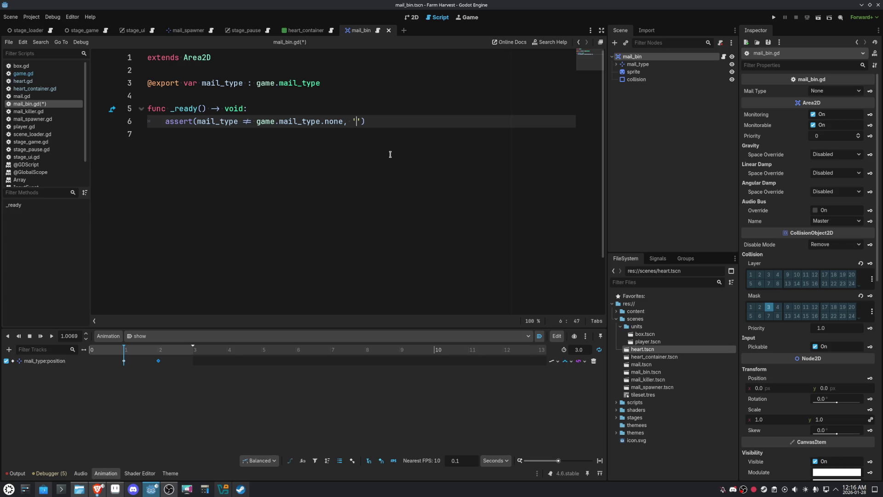
pyautogui.write('ail type is none')
pyautogui.hotkey('ctrl', 's')
pyautogui.press('End')
pyautogui.press('Return')
pyautogui.press('Return')
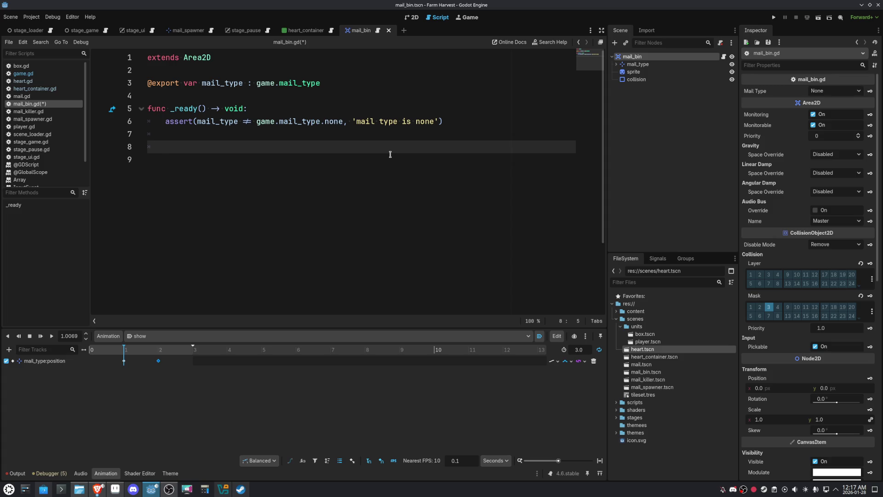
# - Write 'if mail_type == game.mail_type.junk:' below the assert
pyautogui.write('if mail')
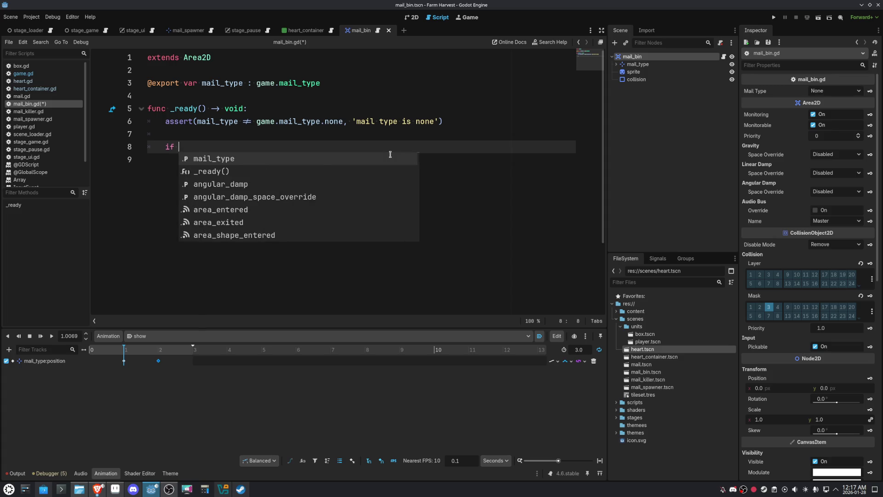
pyautogui.write('pe')
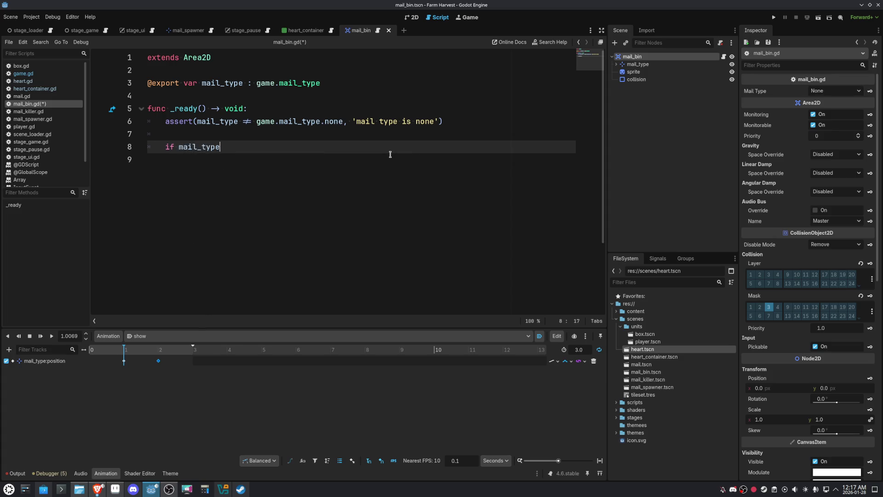
pyautogui.write(' == ')
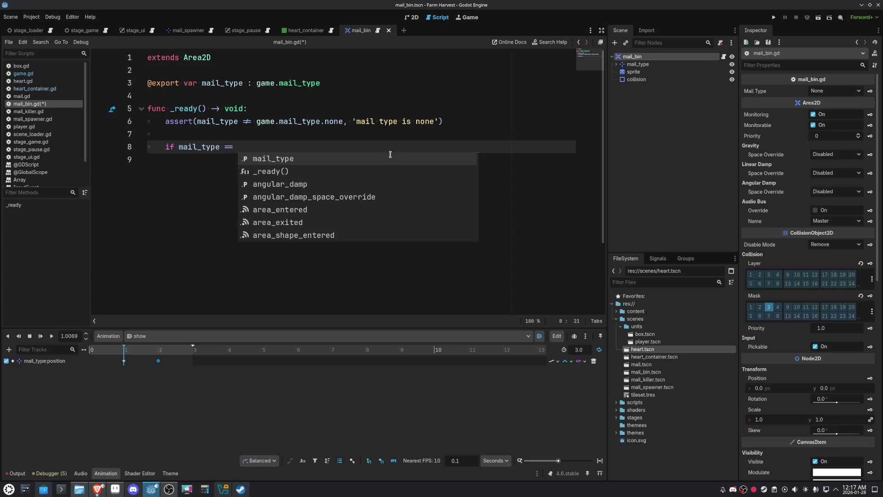
pyautogui.write('game.ma')
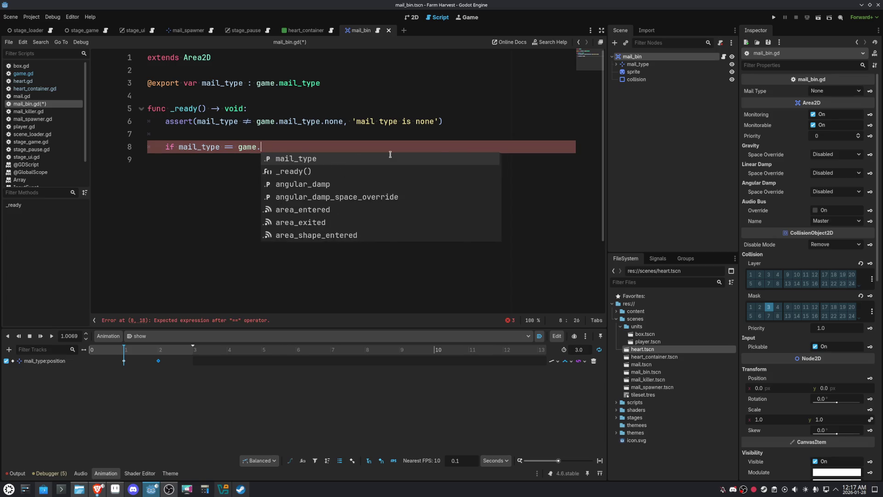
pyautogui.press('Return')
pyautogui.write('.')
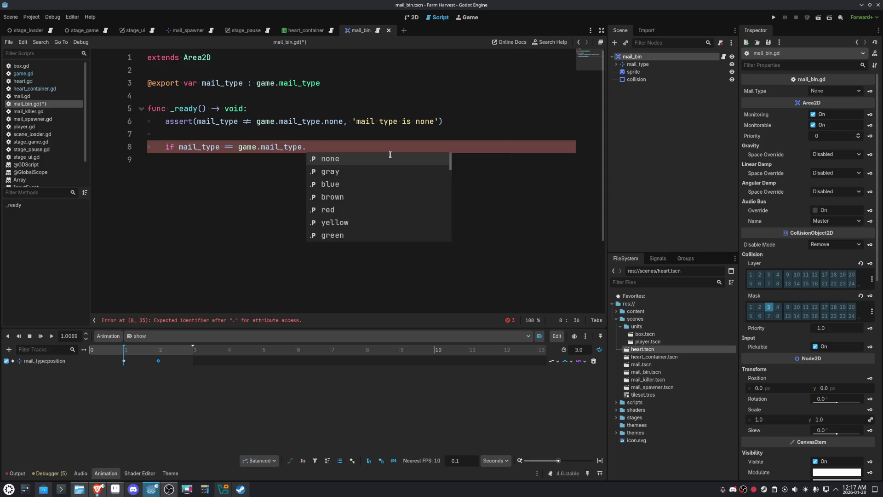
pyautogui.press('Return')
pyautogui.press('BackSpace')
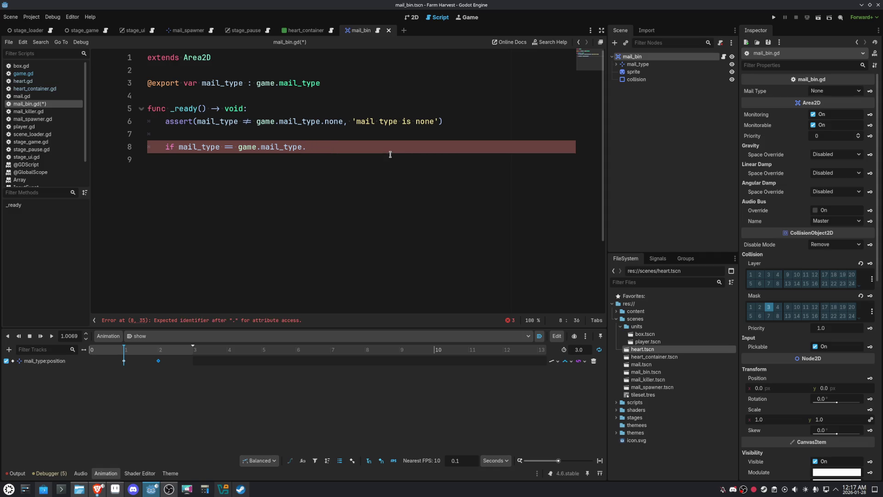
pyautogui.write('j')
pyautogui.press('Return')
pyautogui.write(':')
# - Give the if branch a pass body and add an empty else: branch
pyautogui.press('Return')
pyautogui.write('pass')
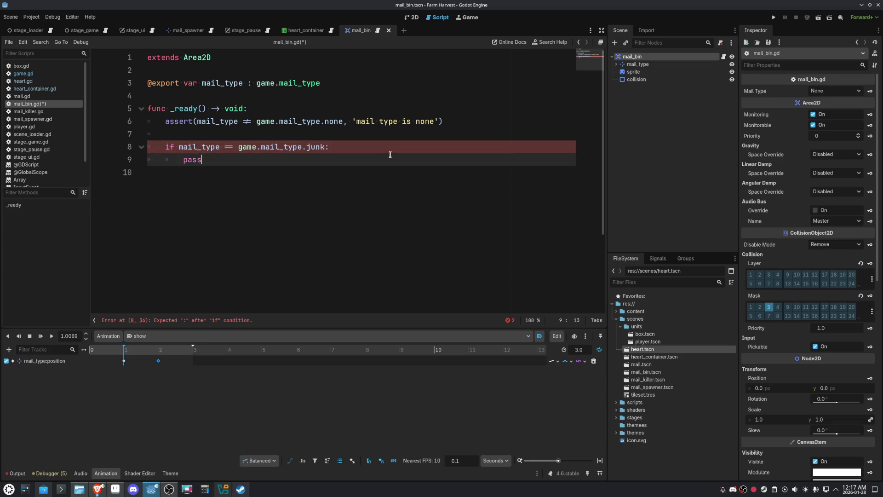
pyautogui.press('Return')
pyautogui.write('else:')
pyautogui.press('Return')
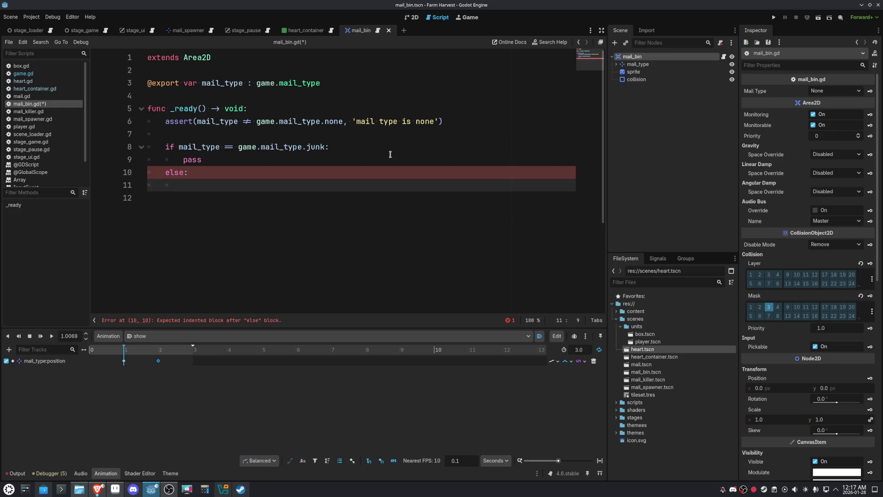
pyautogui.press('BackSpace')
pyautogui.press('BackSpace')
pyautogui.press('BackSpace')
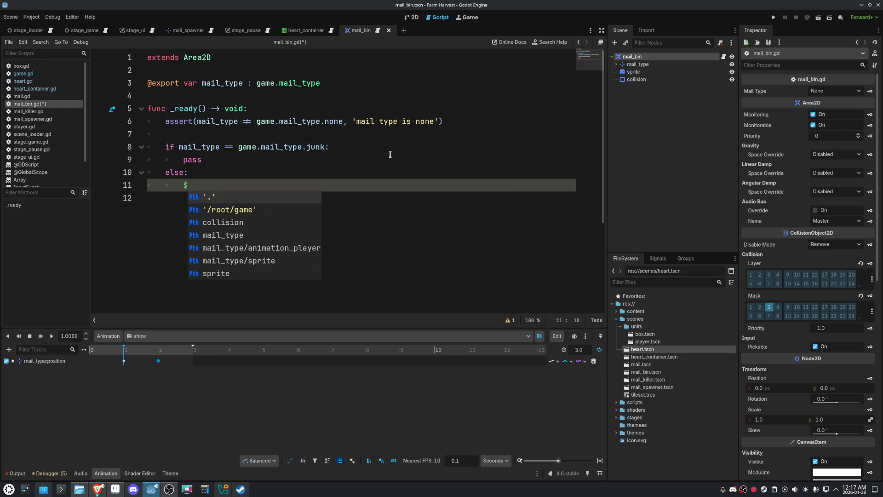
pyautogui.click(634, 72)
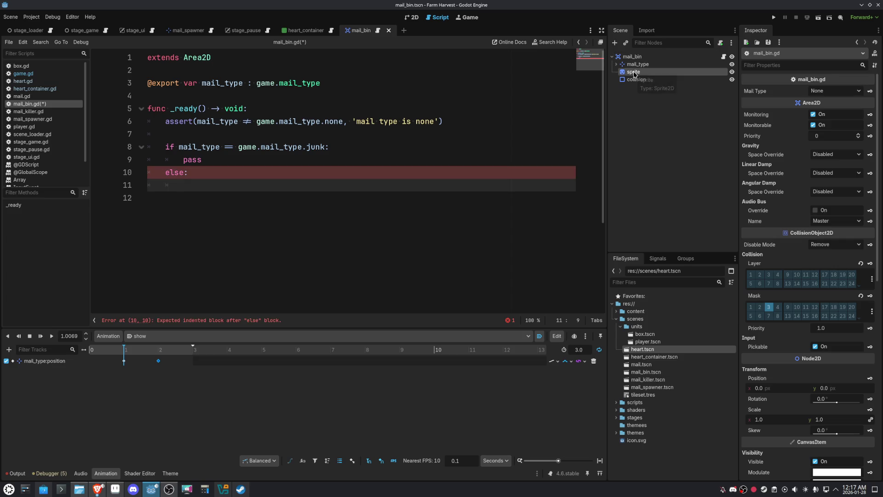
pyautogui.click(616, 64)
pyautogui.moveTo(638, 72)
pyautogui.mouseDown()
pyautogui.moveTo(354, 74)
pyautogui.moveTo(381, 98)
pyautogui.mouseUp()
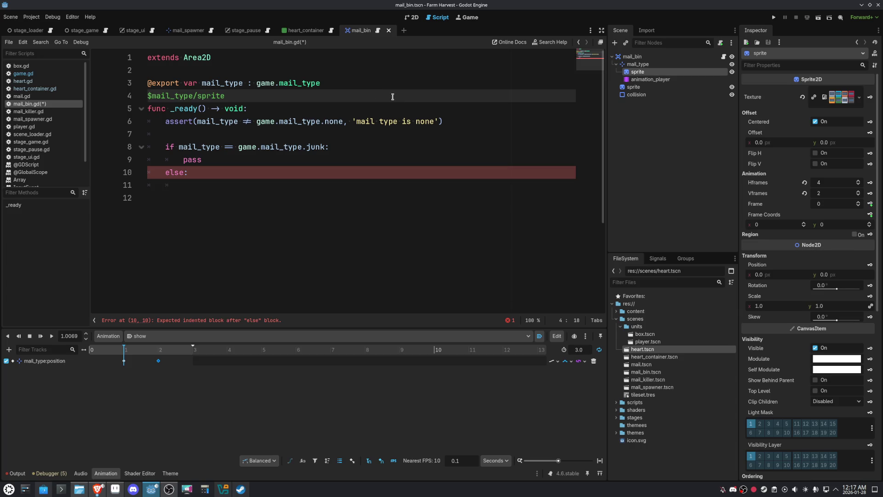
pyautogui.write('@onready var')
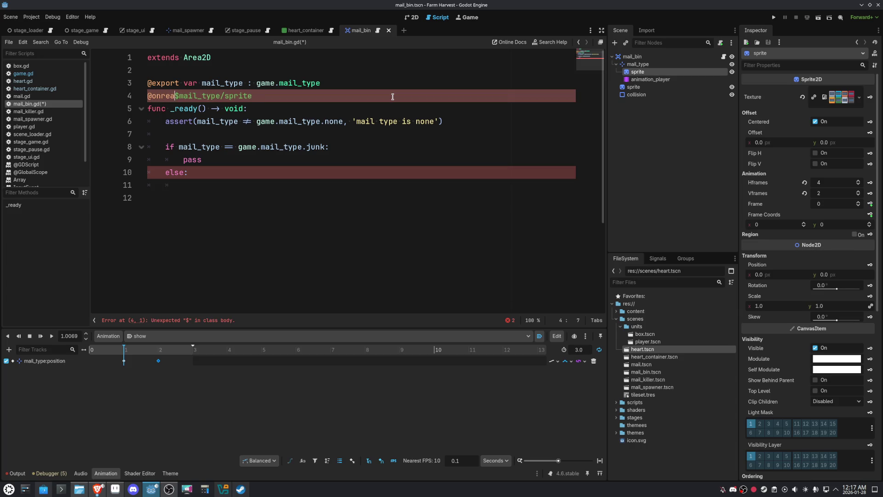
pyautogui.write(' mail')
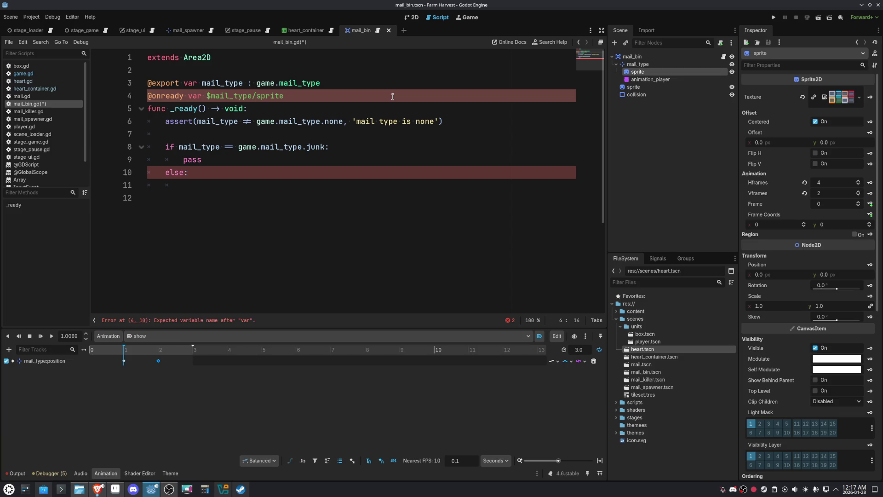
pyautogui.write('_sprite')
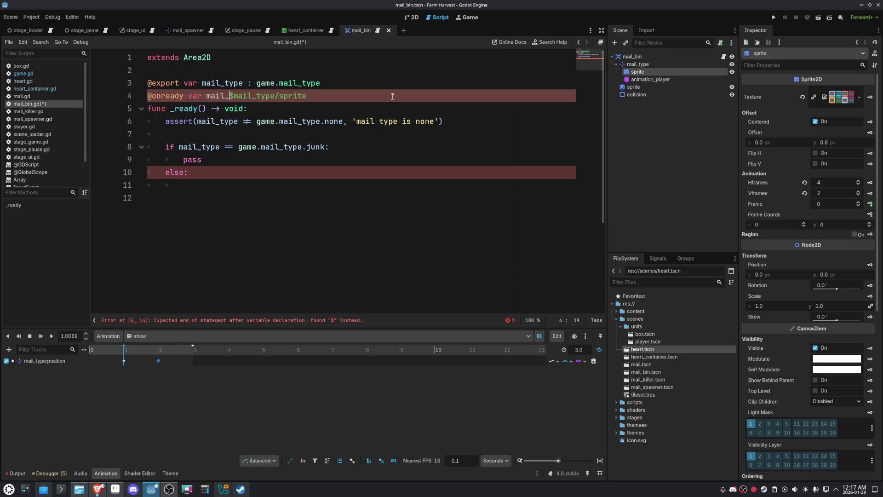
pyautogui.write(' =')
pyautogui.press('Home')
pyautogui.press('Return')
pyautogui.press('End')
pyautogui.press('Return')
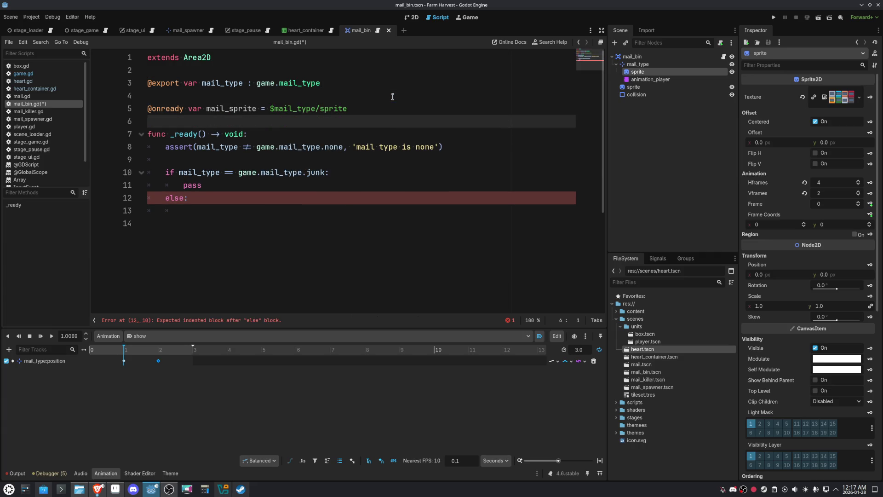
# - Write 'mail_sprite.frame = mail_type' in the else branch of _ready
pyautogui.click(216, 204)
pyautogui.doubleClick(221, 111)
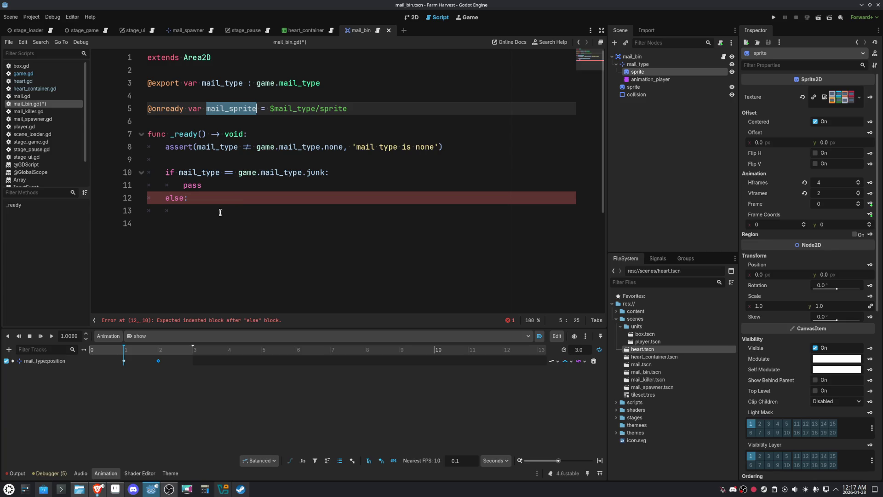
pyautogui.hotkey('ctrl', 'c')
pyautogui.click(216, 210)
pyautogui.hotkey('ctrl', 'v')
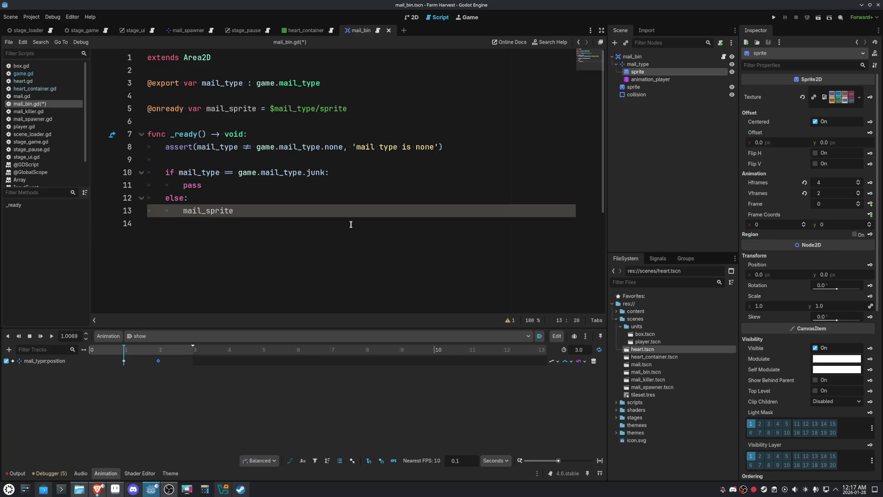
pyautogui.write('.frame = ')
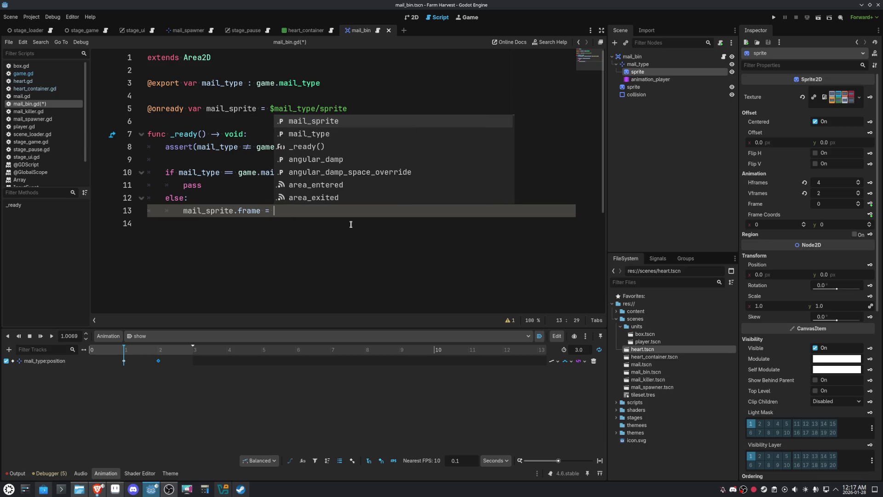
pyautogui.write('game.mail')
pyautogui.press('BackSpace')
pyautogui.press('BackSpace')
pyautogui.press('BackSpace')
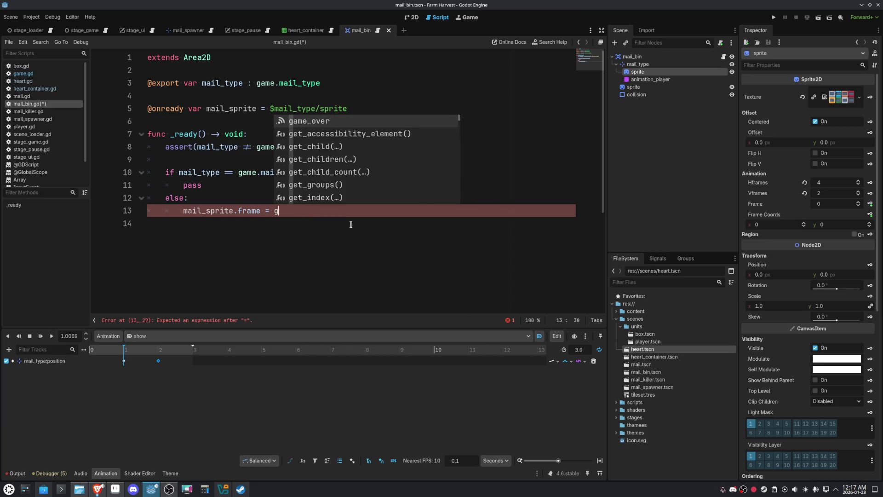
pyautogui.press('BackSpace')
pyautogui.write('mail_t')
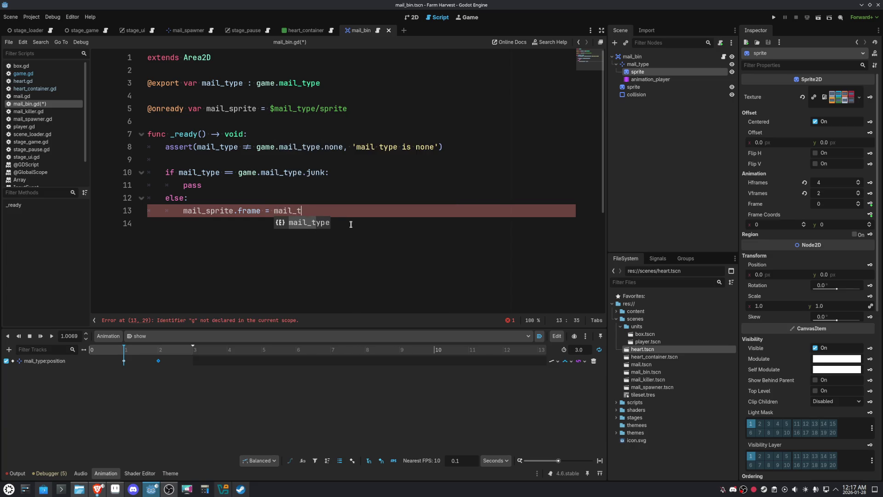
pyautogui.press('Return')
# - Save mail_bin.gd and switch to the mail.aseprite sheet in Aseprite
pyautogui.click(381, 185)
pyautogui.hotkey('ctrl', 's')
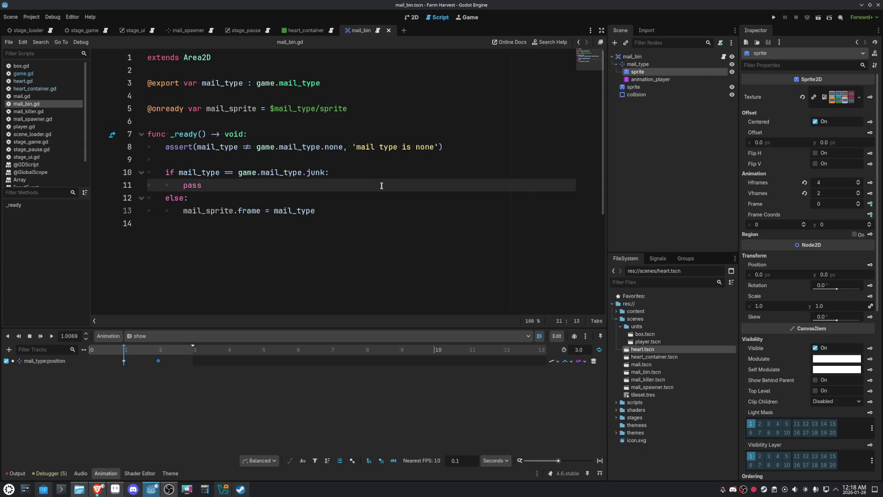
pyautogui.click(115, 489)
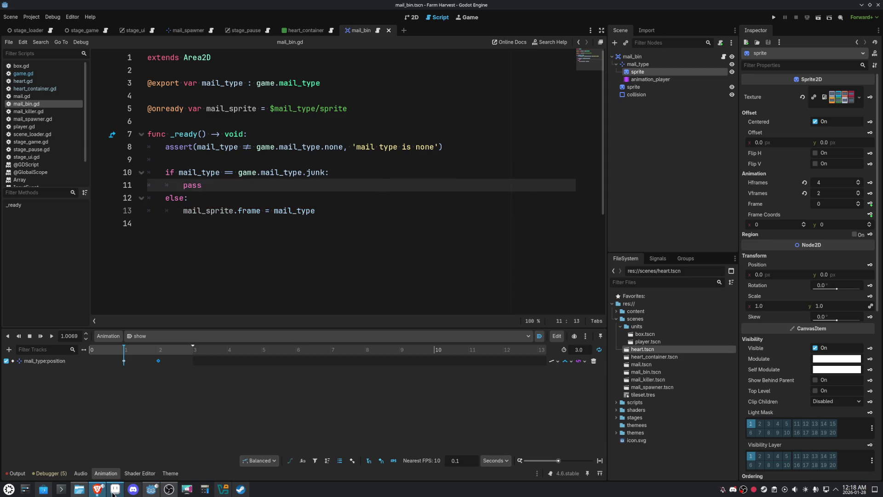
pyautogui.moveTo(752, 290)
pyautogui.mouseDown()
pyautogui.moveTo(683, 211)
pyautogui.moveTo(731, 214)
pyautogui.mouseUp()
# - Eyedrop the dark outline colour and draw a line in the empty bottom-right cell
pyautogui.press('i')
pyautogui.keyDown('alt'); pyautogui.click(741, 141); pyautogui.keyUp('alt')
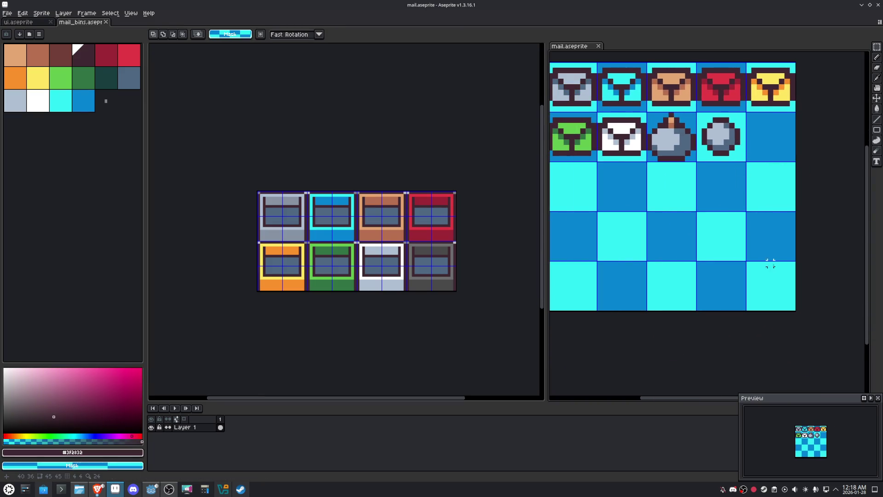
pyautogui.scroll(1, 789, 275)
pyautogui.moveTo(787, 267)
pyautogui.mouseDown()
pyautogui.moveTo(729, 269)
pyautogui.moveTo(737, 290)
pyautogui.moveTo(785, 291)
pyautogui.moveTo(783, 271)
pyautogui.mouseUp()
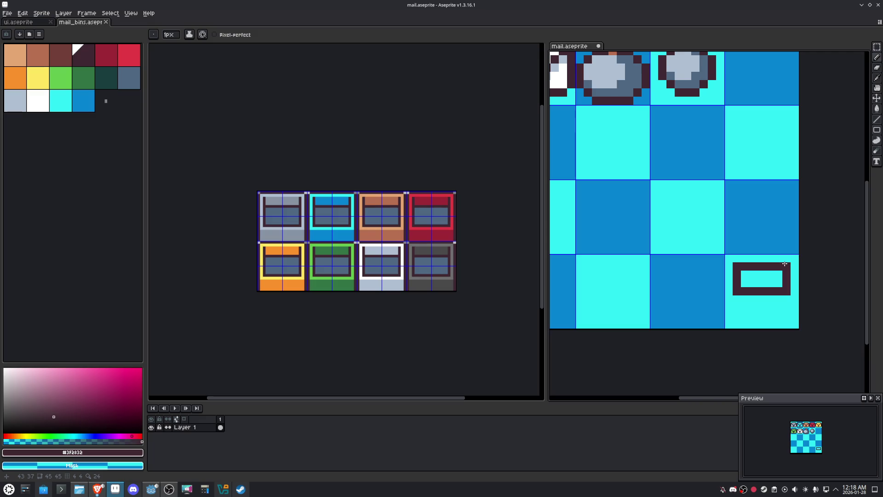
# - Fill the new box frame with grey #494949 from mail_bins, with Contiguous on
pyautogui.keyDown('alt'); pyautogui.click(454, 274); pyautogui.keyUp('alt')
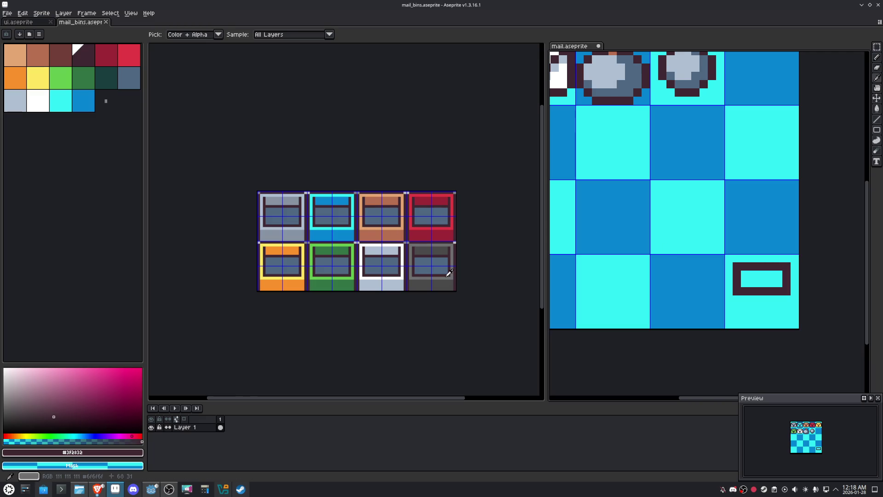
pyautogui.press('g')
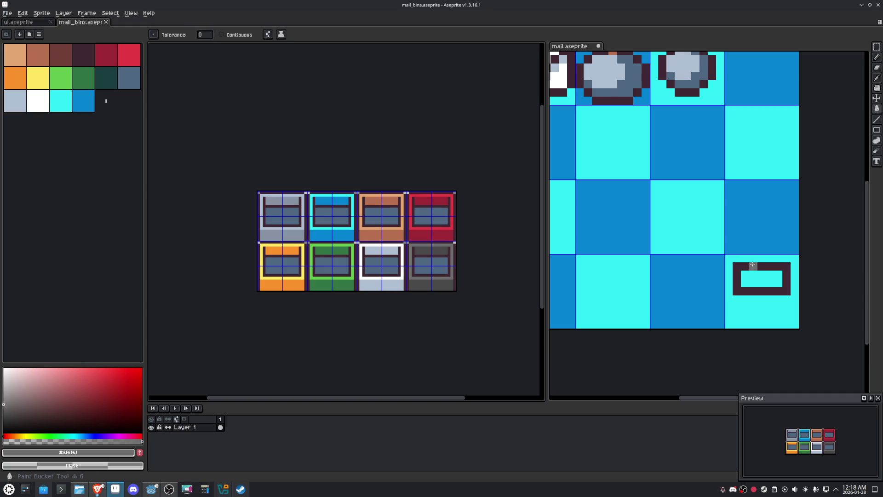
pyautogui.click(753, 266)
pyautogui.hotkey('ctrl', 'z')
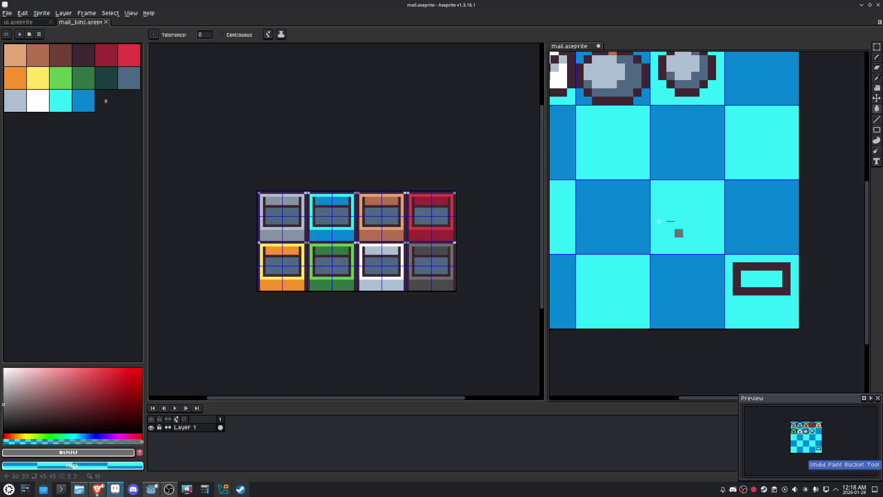
pyautogui.click(230, 34)
pyautogui.click(754, 266)
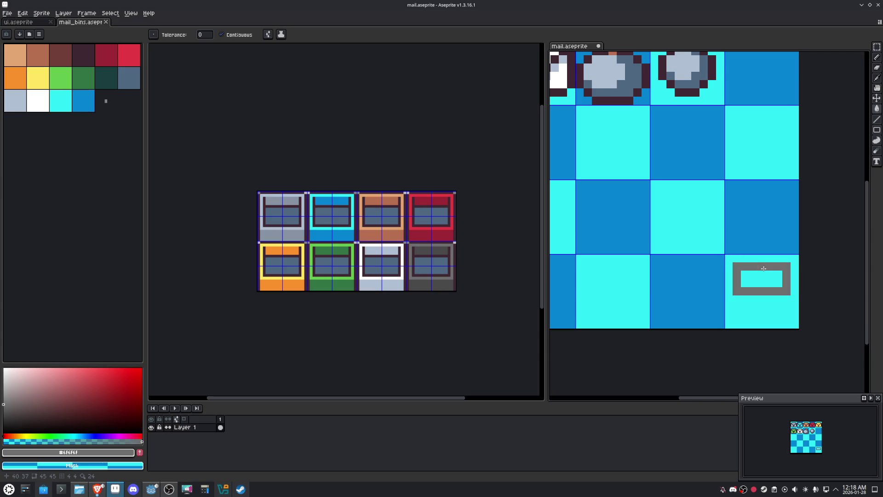
# - Pencil the bin's left, right, bottom and top edges in the dark maroon outline colour
pyautogui.keyDown('alt'); pyautogui.click(455, 264); pyautogui.keyUp('alt')
pyautogui.press('b')
pyautogui.moveTo(729, 264); pyautogui.dragTo(730, 289)
pyautogui.keyDown('shift'); pyautogui.click(746, 317); pyautogui.keyUp('shift')
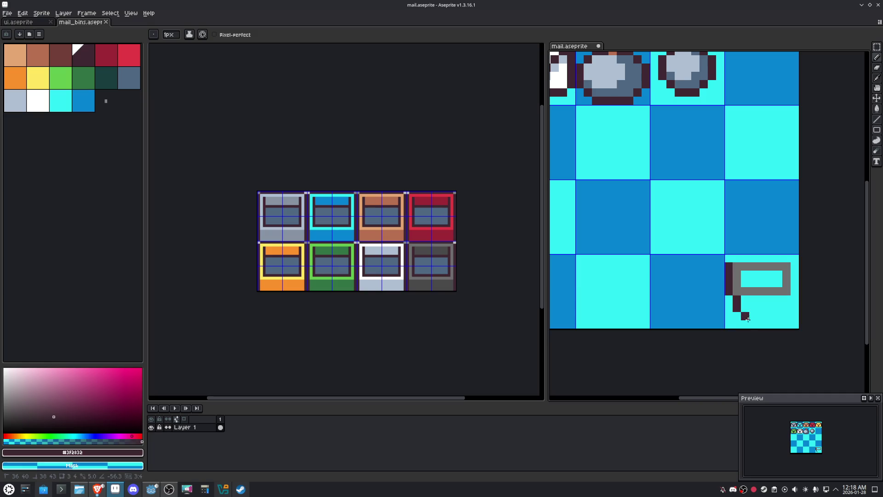
pyautogui.click(793, 267)
pyautogui.keyDown('shift'); pyautogui.click(792, 287); pyautogui.keyUp('shift')
pyautogui.keyDown('shift'); pyautogui.click(779, 324); pyautogui.keyUp('shift')
pyautogui.keyDown('shift'); pyautogui.click(754, 324); pyautogui.keyUp('shift')
pyautogui.rightClick(753, 279)
pyautogui.moveTo(737, 258); pyautogui.dragTo(787, 258)
# - Square off the bin's bottom corners, erasing stray pixels with right-click
pyautogui.click(787, 325)
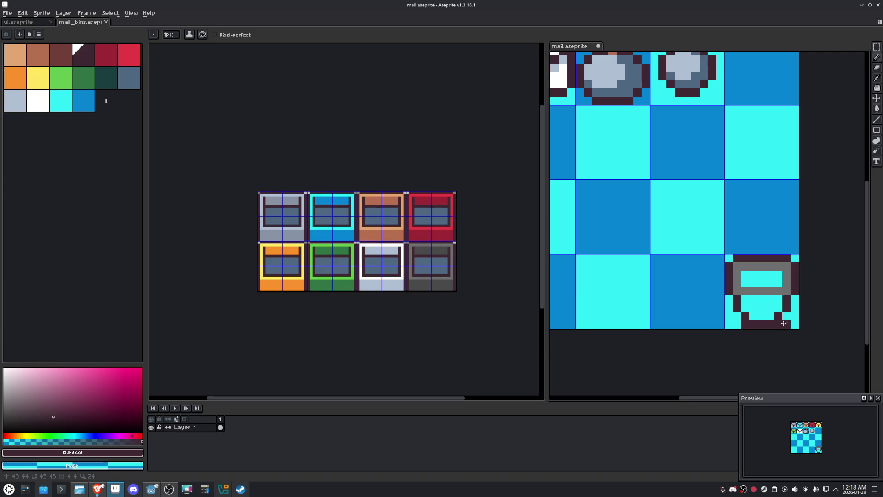
pyautogui.rightClick(779, 324)
pyautogui.click(738, 316)
pyautogui.click(746, 325)
pyautogui.rightClick(745, 317)
pyautogui.click(786, 317)
pyautogui.click(779, 325)
pyautogui.rightClick(778, 317)
pyautogui.click(778, 316)
pyautogui.click(746, 316)
pyautogui.rightClick(737, 316)
pyautogui.rightClick(745, 324)
pyautogui.rightClick(779, 324)
pyautogui.rightClick(787, 316)
# - Sample the dark grey from the mail_bins grey bin and add a grey pixel to the new bin
pyautogui.keyDown('alt'); pyautogui.click(453, 246); pyautogui.keyUp('alt')
pyautogui.keyDown('alt'); pyautogui.click(452, 258); pyautogui.keyUp('alt')
pyautogui.click(770, 299)
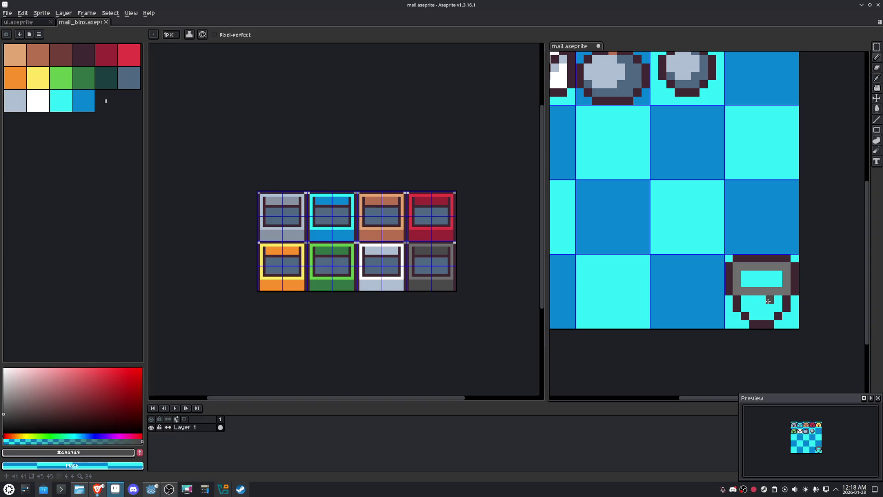
# - Flood-fill the bin's interior and window dark grey and its lower sides lighter grey
pyautogui.press('g')
pyautogui.click(762, 308)
pyautogui.click(762, 283)
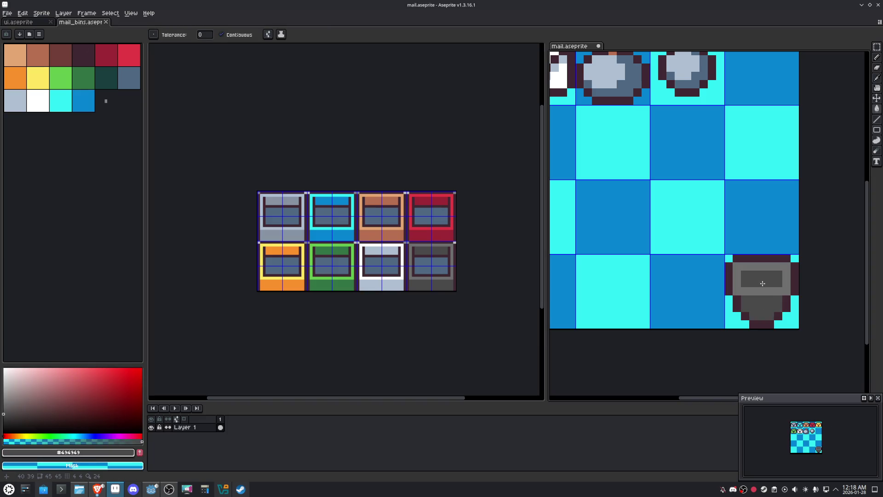
pyautogui.keyDown('alt'); pyautogui.click(787, 290); pyautogui.keyUp('alt')
pyautogui.click(786, 298)
pyautogui.click(787, 308)
pyautogui.click(737, 299)
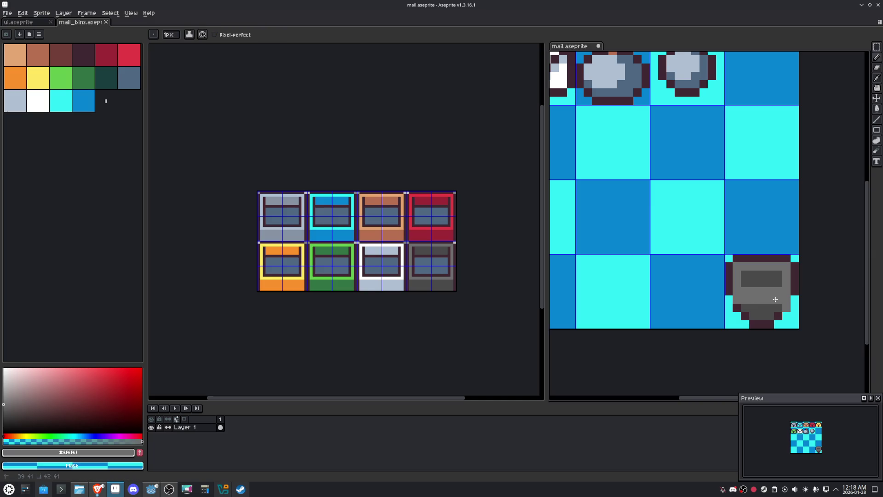
# - Paint a dark outline row across the bin's lower part and down its lower-right edge
pyautogui.press('alt')
pyautogui.keyDown('alt'); pyautogui.click(782, 312); pyautogui.keyUp('alt')
pyautogui.moveTo(782, 307); pyautogui.dragTo(737, 306)
pyautogui.click(794, 306)
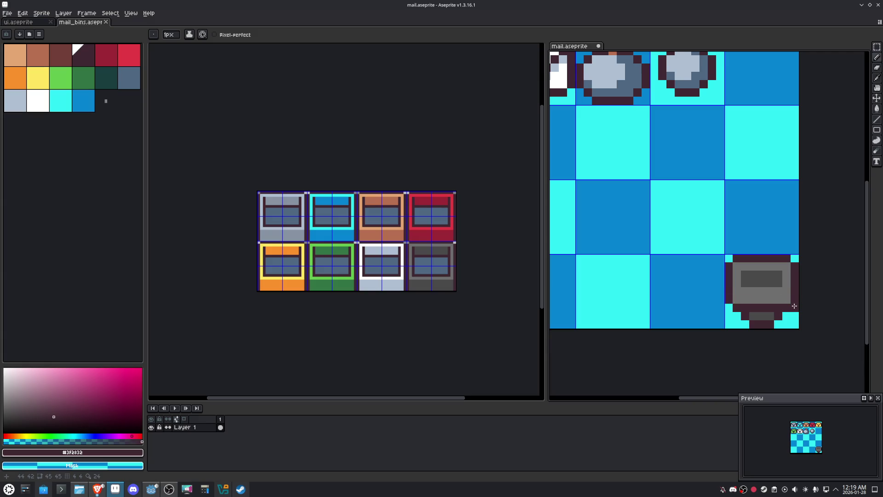
pyautogui.hotkey('ctrl', 'z')
pyautogui.hotkey('ctrl', 'z')
pyautogui.hotkey('ctrl', 'z')
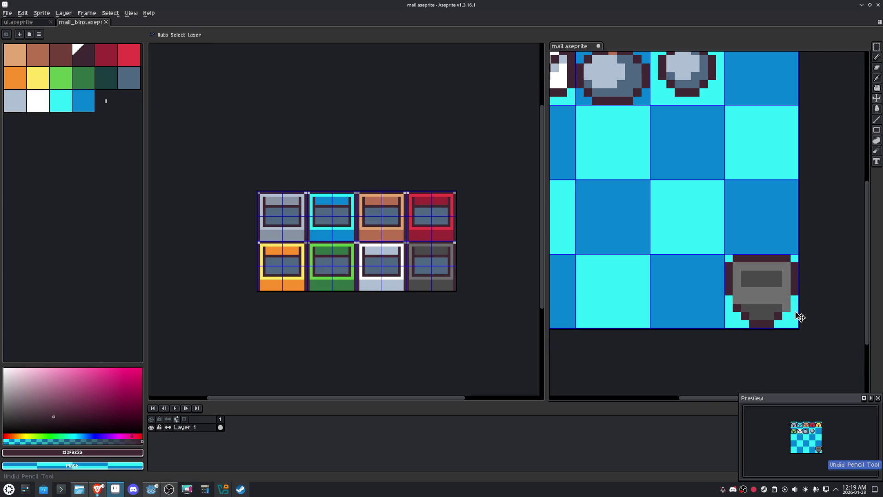
pyautogui.moveTo(786, 299); pyautogui.dragTo(733, 299)
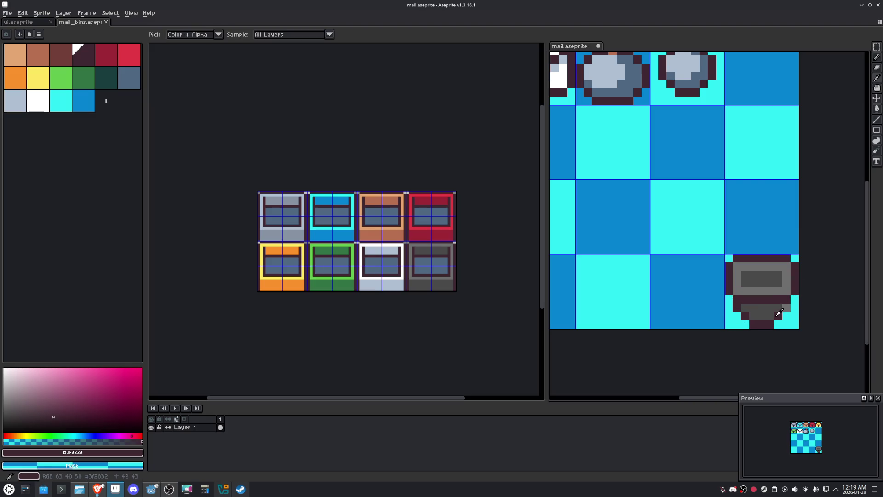
pyautogui.moveTo(788, 309); pyautogui.dragTo(788, 320)
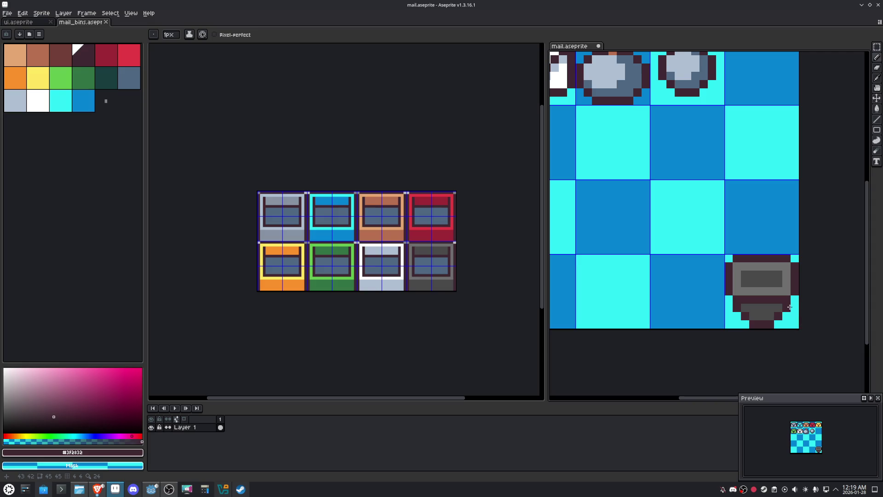
# - Draw the dark base edge and extend the grey slot bar one pixel left
pyautogui.keyDown('alt'); pyautogui.click(786, 286); pyautogui.keyUp('alt')
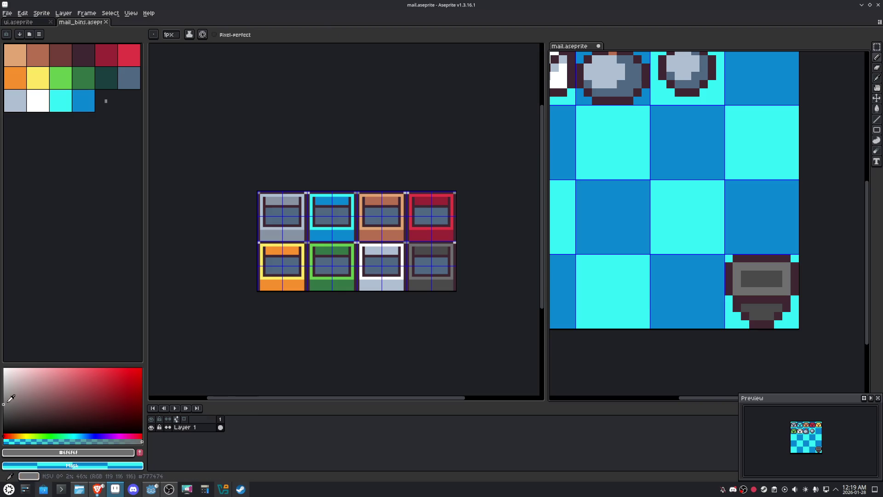
pyautogui.moveTo(3, 406); pyautogui.dragTo(2, 409)
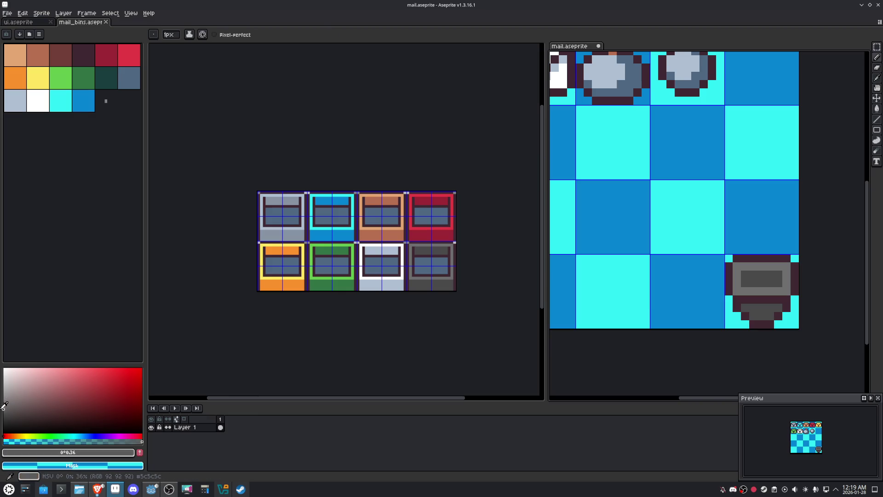
pyautogui.press('v')
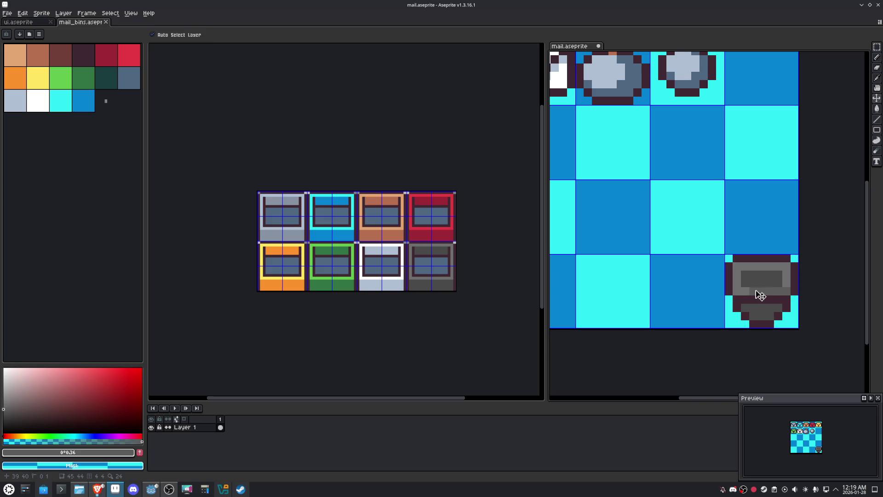
pyautogui.press('i')
pyautogui.click(791, 298)
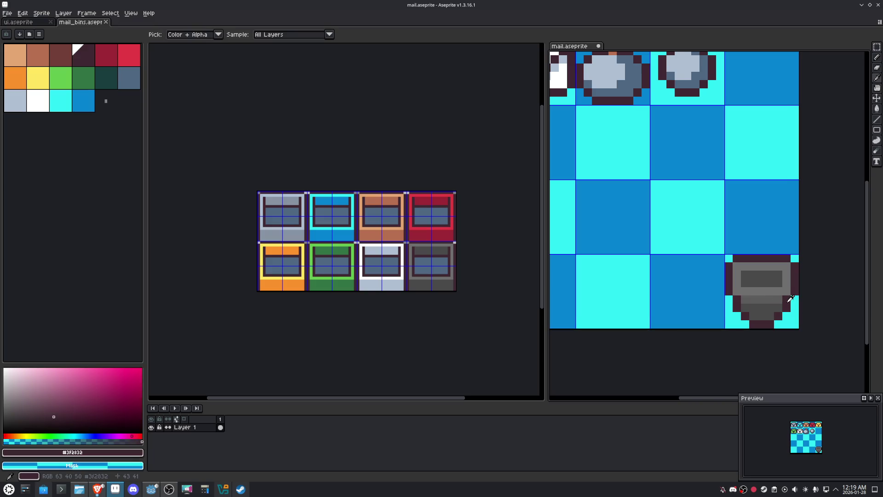
pyautogui.keyDown('alt'); pyautogui.click(786, 301); pyautogui.keyUp('alt')
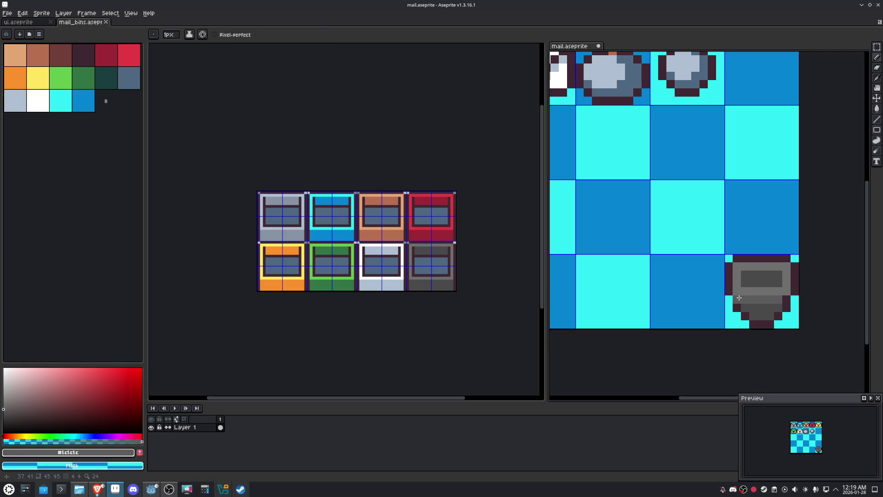
pyautogui.keyDown('alt'); pyautogui.click(793, 299); pyautogui.keyUp('alt')
pyautogui.moveTo(782, 306)
pyautogui.mouseDown()
pyautogui.moveTo(736, 311)
pyautogui.moveTo(747, 319)
pyautogui.mouseUp()
pyautogui.click(778, 325)
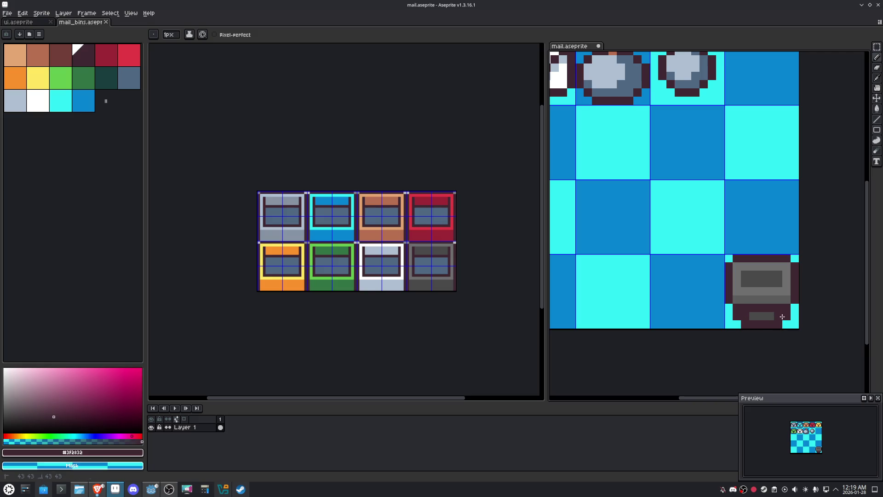
pyautogui.keyDown('alt'); pyautogui.click(774, 315); pyautogui.keyUp('alt')
pyautogui.click(744, 315)
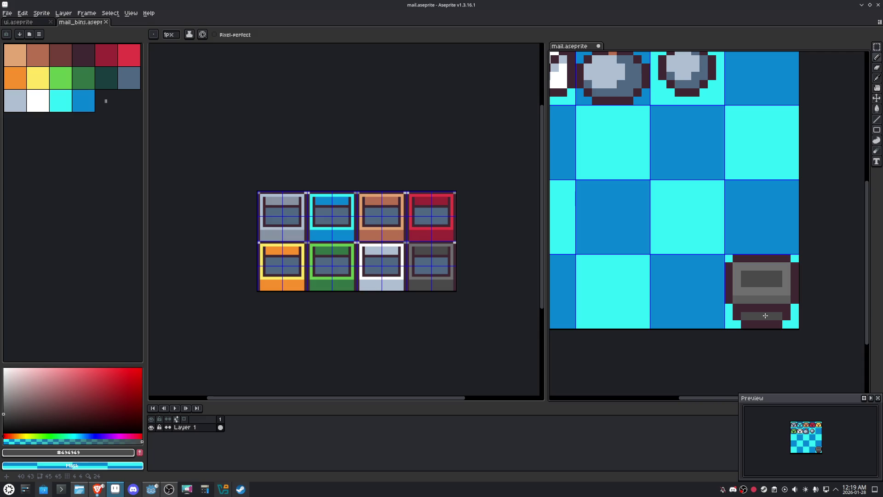
pyautogui.scroll(-2, 766, 316)
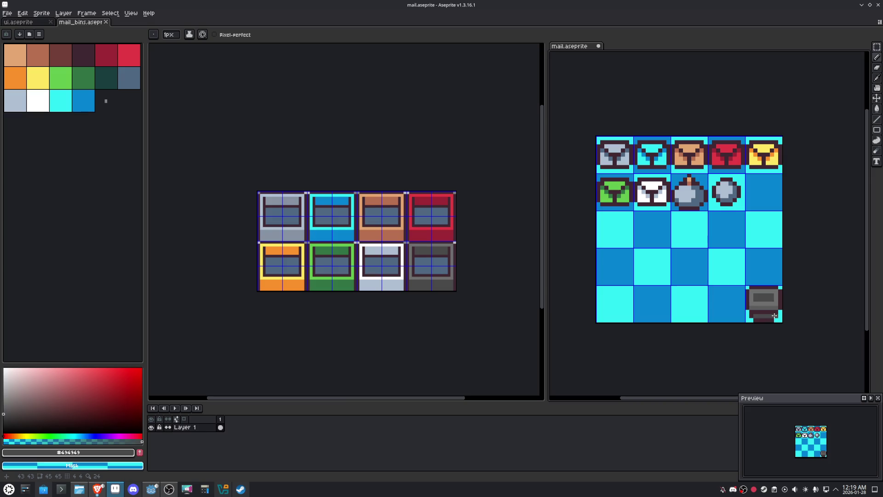
# - Save mail.aseprite and export it as mail.png at 100% via File > Export As
pyautogui.scroll(3, 776, 315)
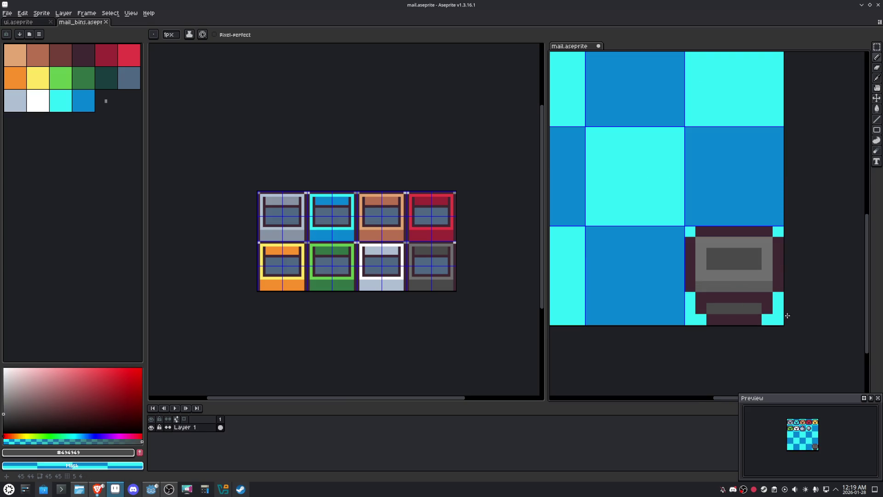
pyautogui.press('m')
pyautogui.scroll(-1, 746, 300)
pyautogui.hotkey('ctrl', 's')
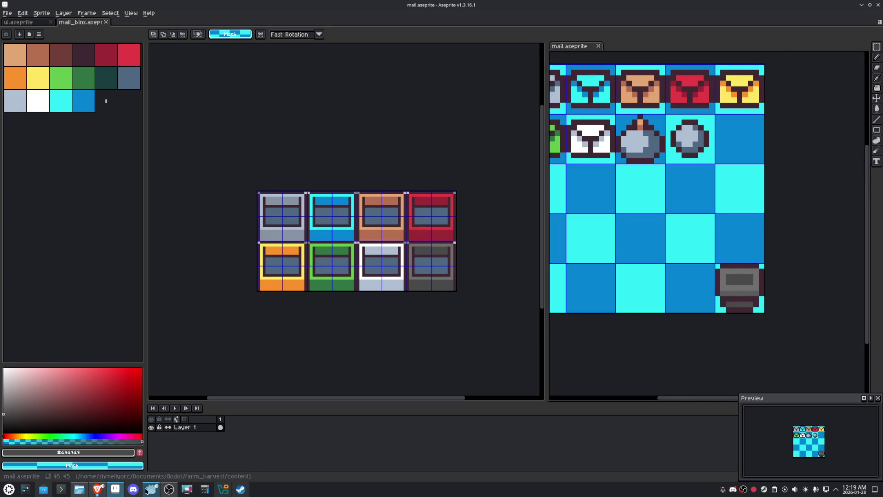
pyautogui.moveTo(146, 491)
pyautogui.click(6, 13)
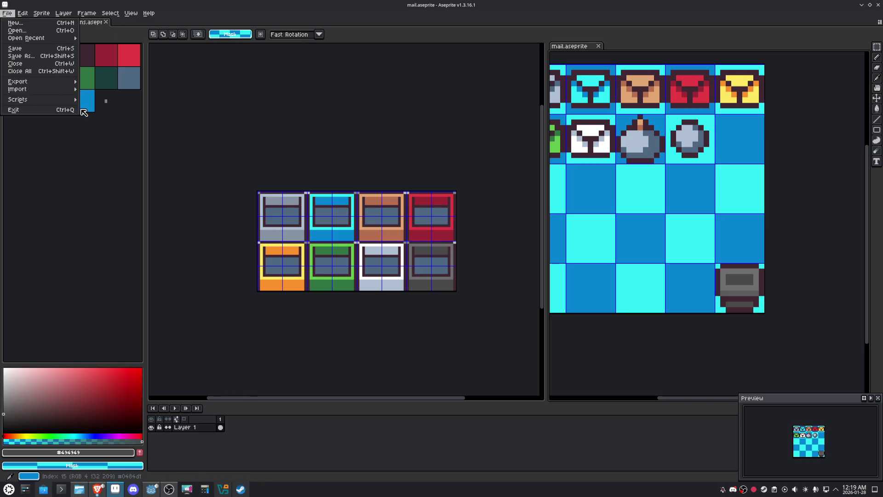
pyautogui.moveTo(28, 81)
pyautogui.click(106, 83)
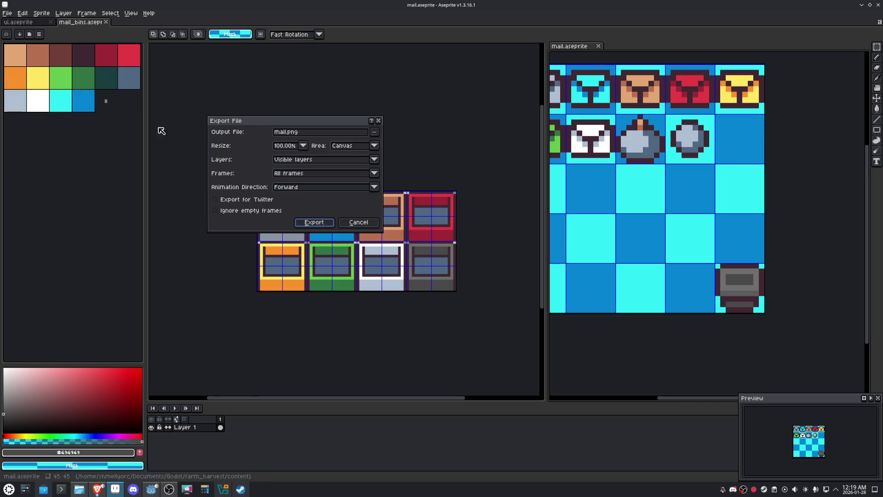
pyautogui.click(322, 225)
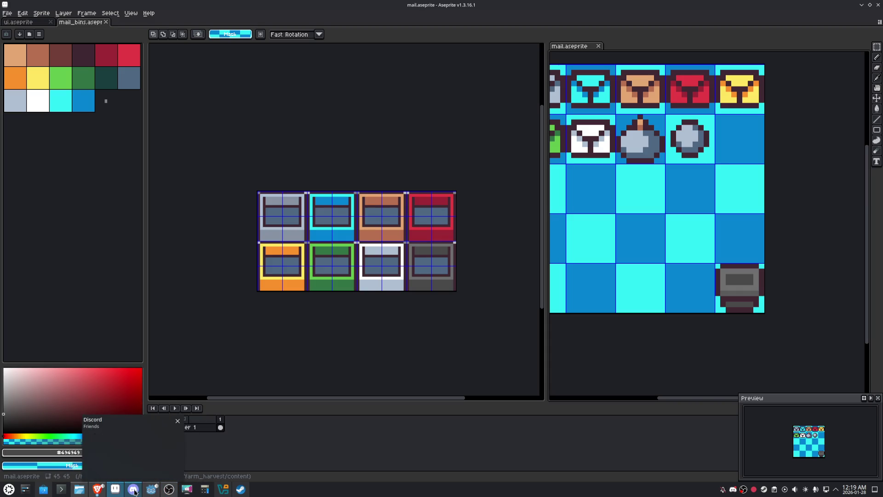
pyautogui.click(149, 491)
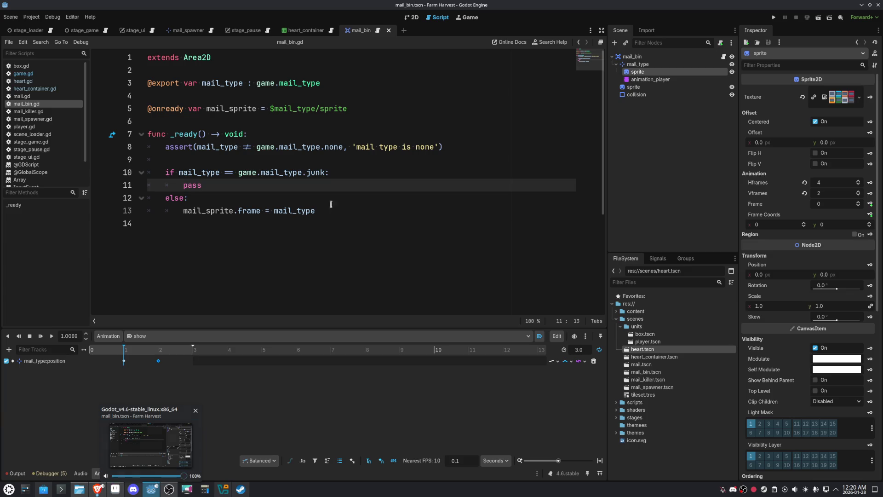
pyautogui.click(373, 111)
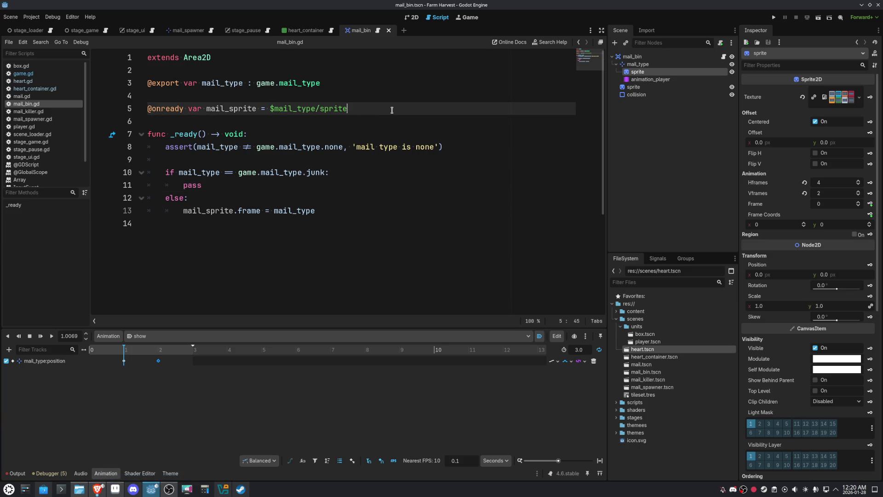
pyautogui.press('Return')
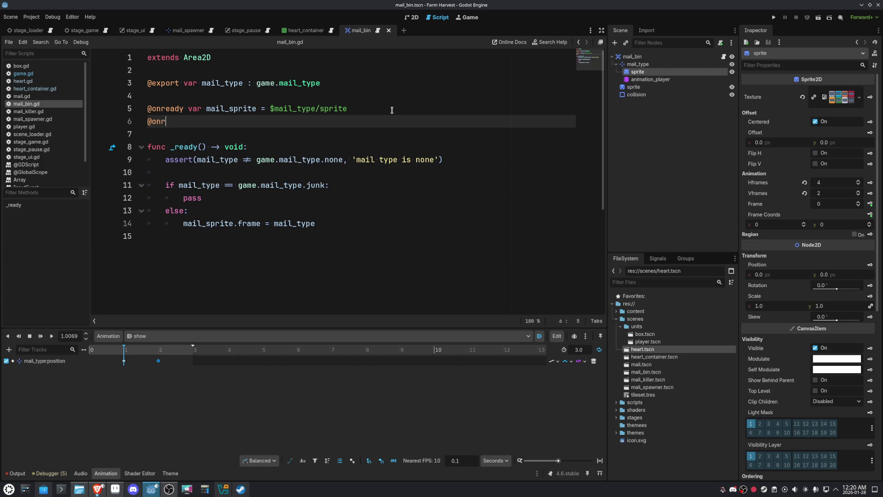
pyautogui.write('ready var mail_type_junk =')
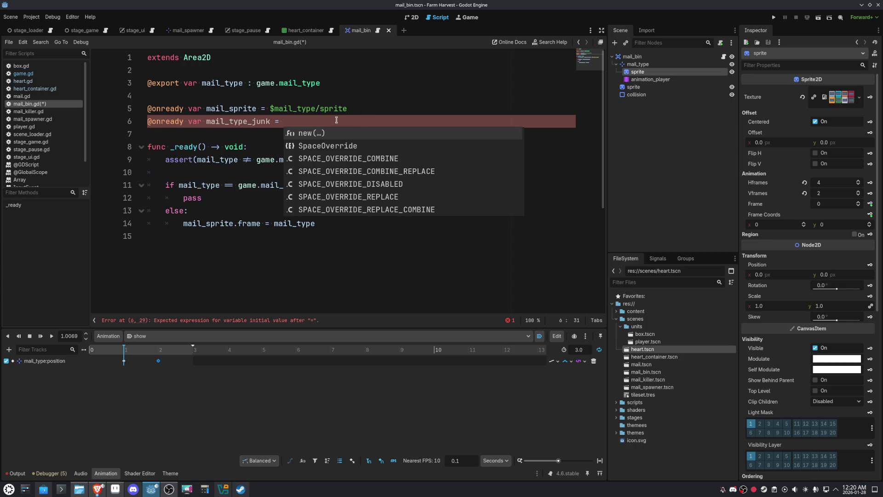
pyautogui.press('Escape')
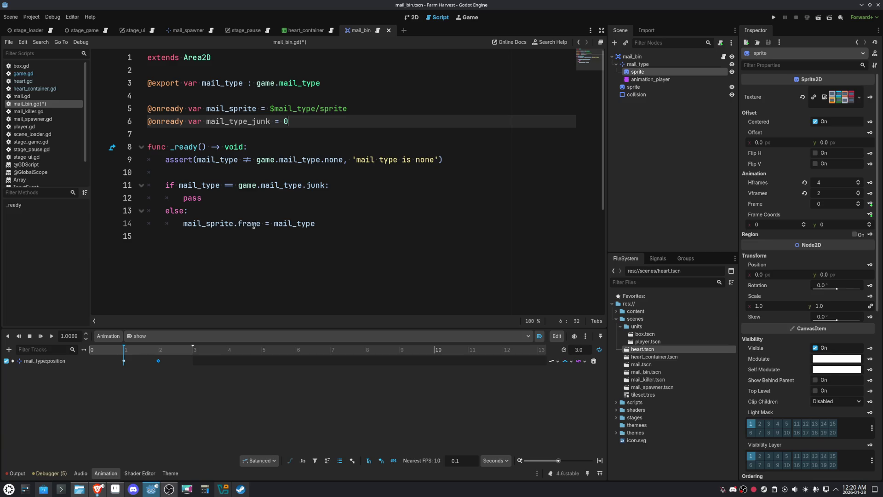
# - Replace 'pass' in the junk branch with 'mail_sprite.frame = mail_type_junk'
pyautogui.moveTo(312, 223); pyautogui.dragTo(184, 224)
pyautogui.hotkey('ctrl', 'c')
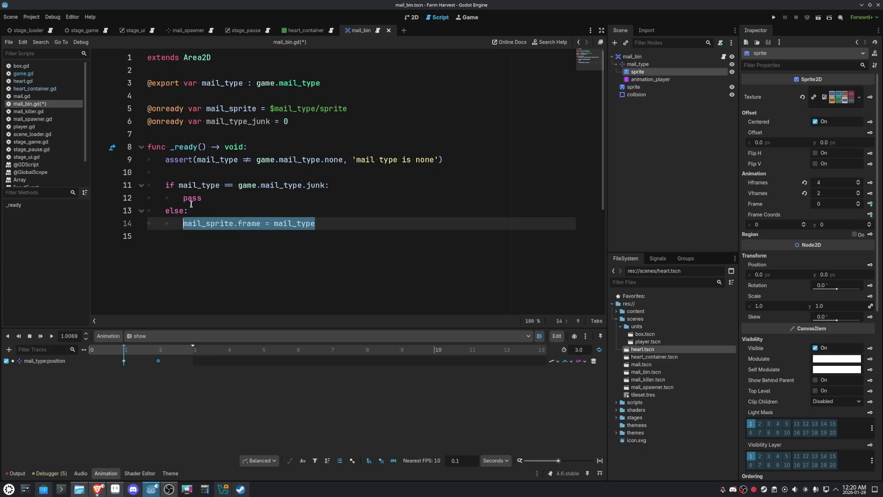
pyautogui.click(189, 198)
pyautogui.doubleClick(192, 198)
pyautogui.hotkey('ctrl', 'v')
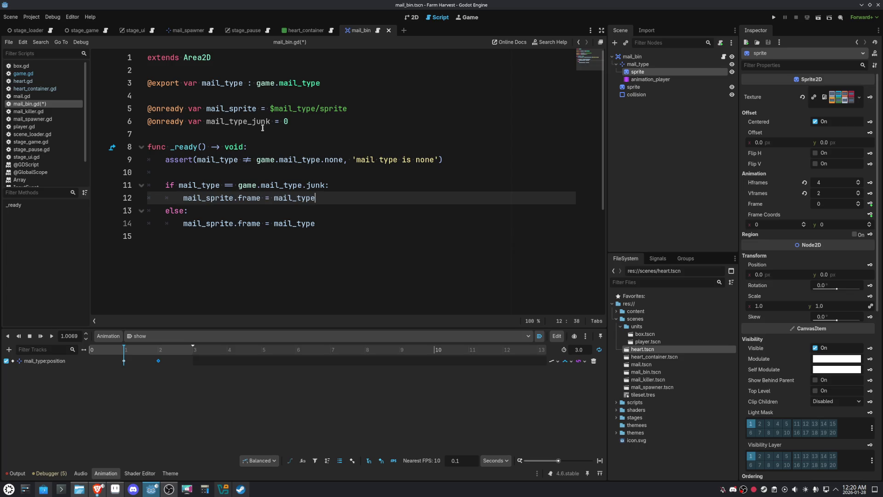
pyautogui.doubleClick(262, 122)
pyautogui.hotkey('ctrl', 'c')
pyautogui.doubleClick(290, 202)
pyautogui.hotkey('ctrl', 'v')
pyautogui.click(400, 225)
pyautogui.hotkey('shift', 'Up')
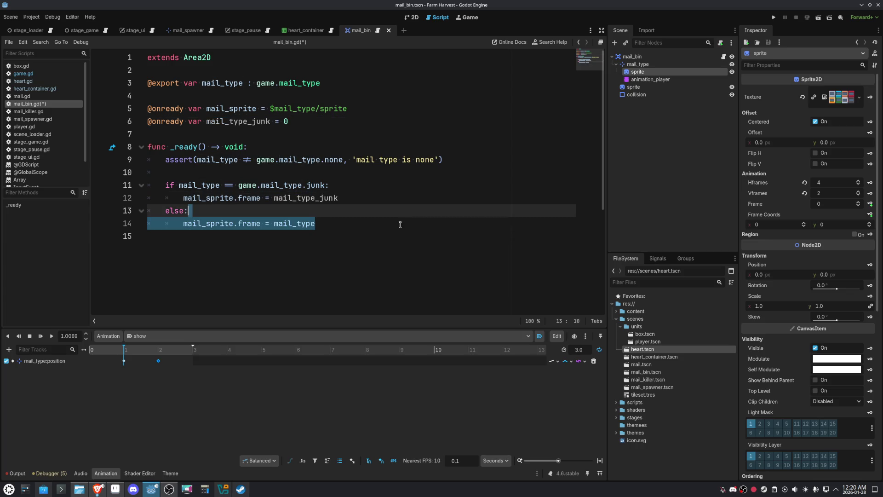
pyautogui.click(420, 16)
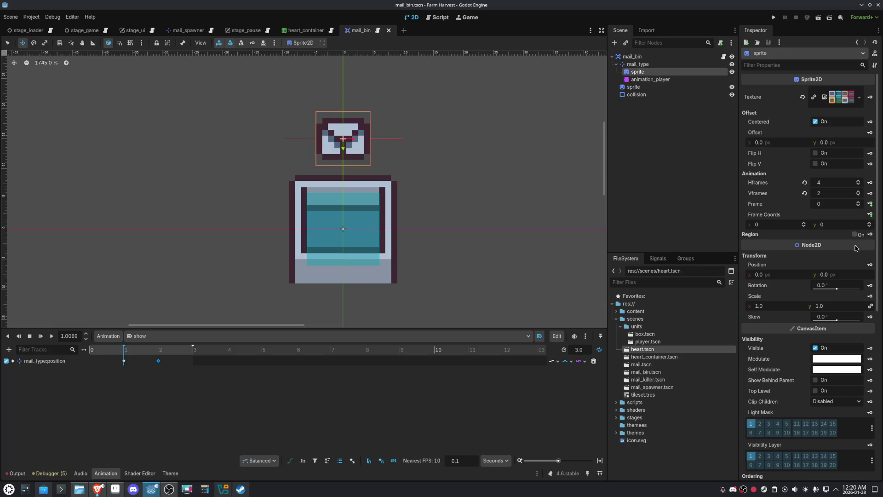
# - Scroll the mail icon sprite's Inspector Frame value up to 24, the new grey bin icon
pyautogui.click(858, 202)
pyautogui.click(858, 202)
pyautogui.click(858, 202)
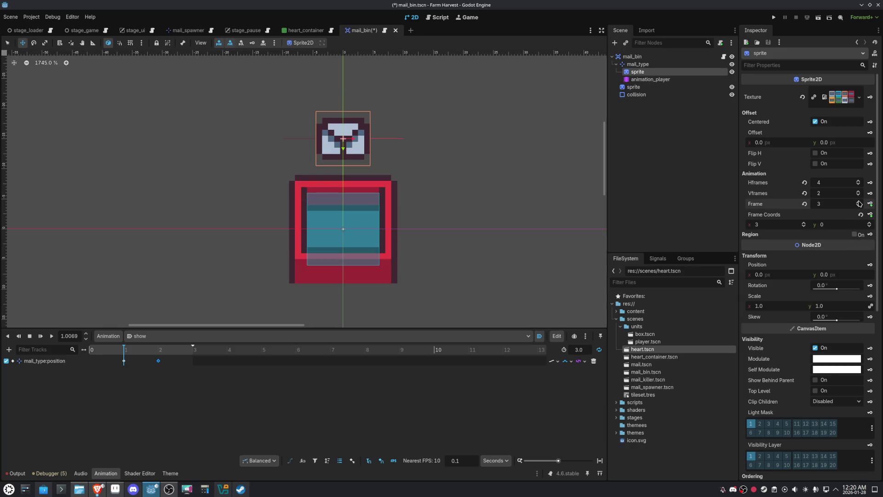
pyautogui.hotkey('ctrl', 'z')
pyautogui.hotkey('ctrl', 'z')
pyautogui.hotkey('ctrl', 'z')
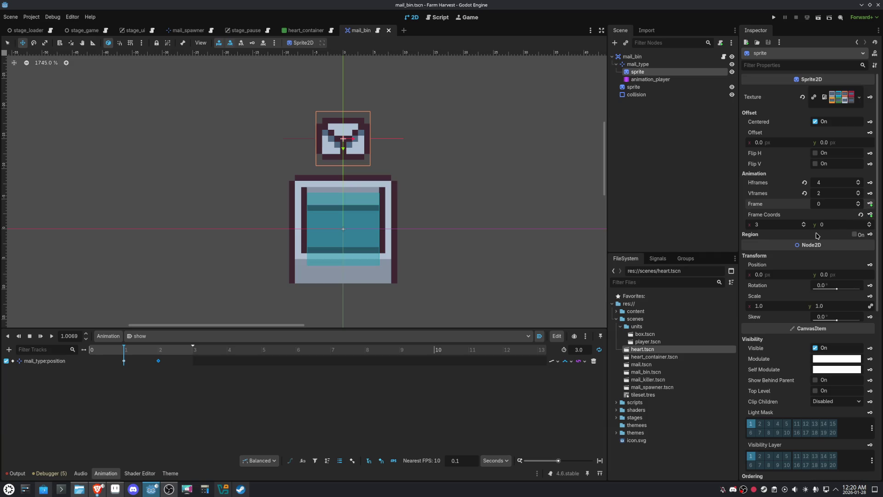
pyautogui.click(635, 82)
pyautogui.click(638, 72)
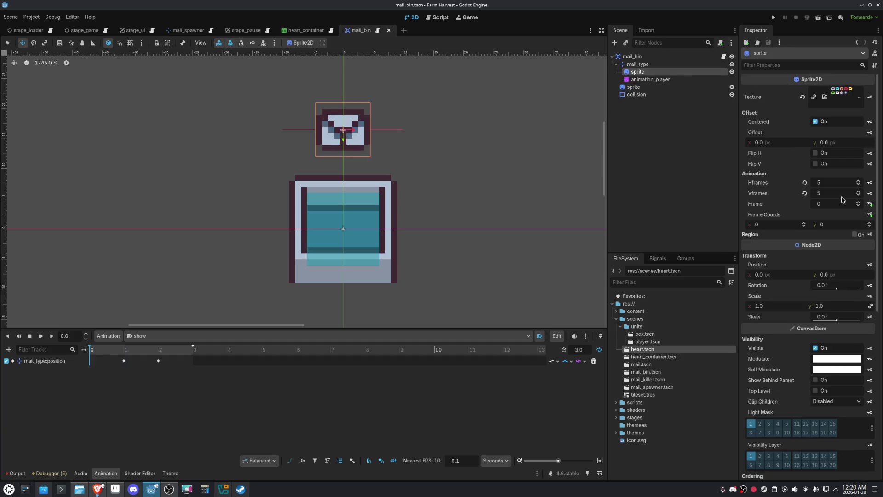
pyautogui.scroll(9, 859, 205)
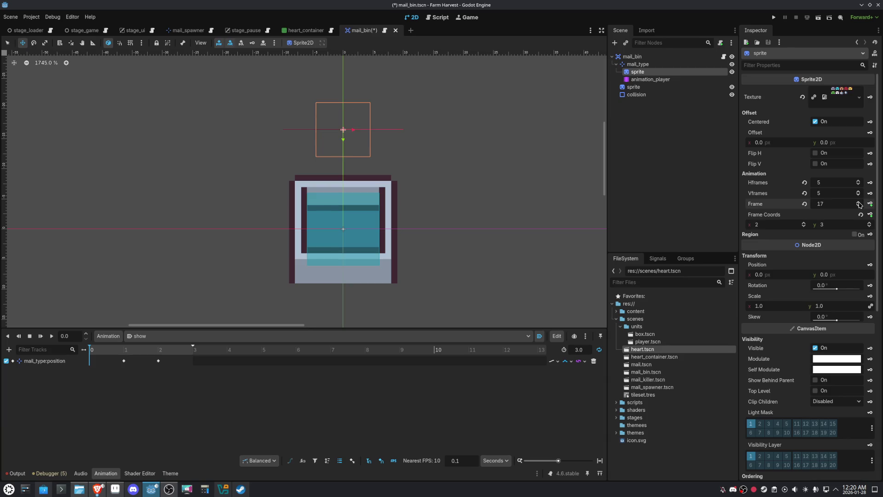
pyautogui.scroll(2, 860, 205)
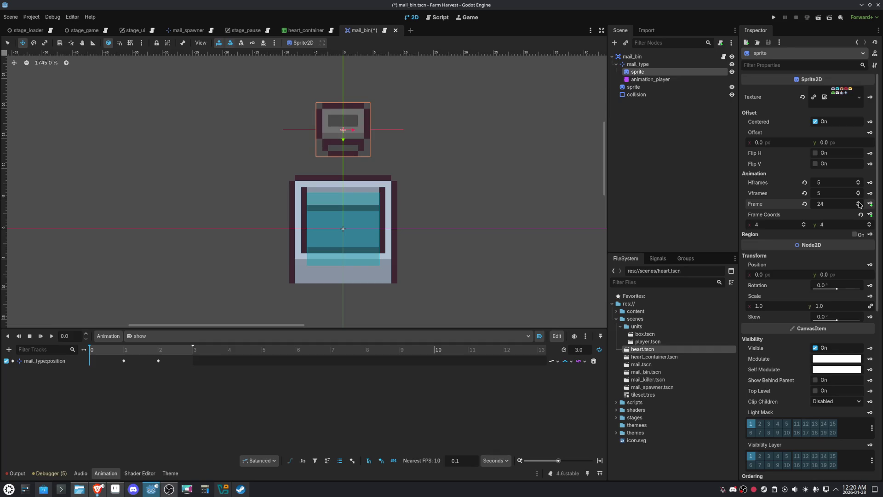
pyautogui.click(439, 17)
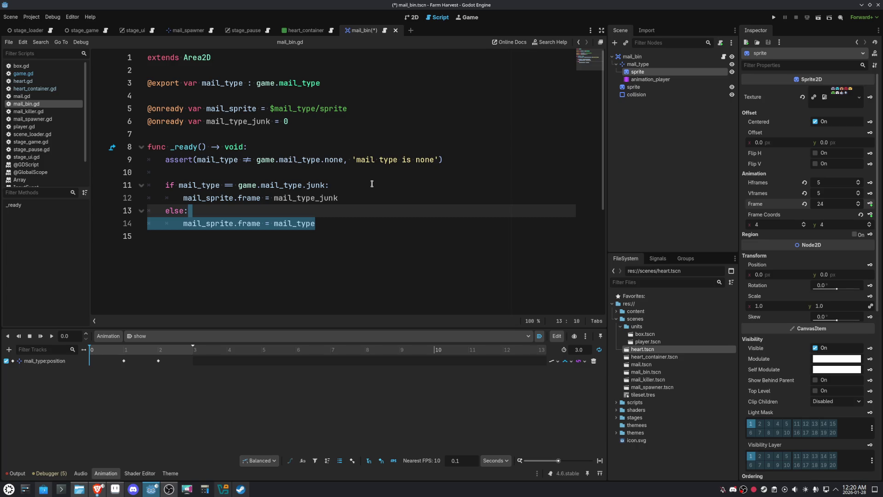
# - Change mail_type_junk's initial value to 24 and save mail_bin.gd
pyautogui.doubleClick(287, 121)
pyautogui.write('24')
pyautogui.click(405, 192)
pyautogui.hotkey('ctrl', 's')
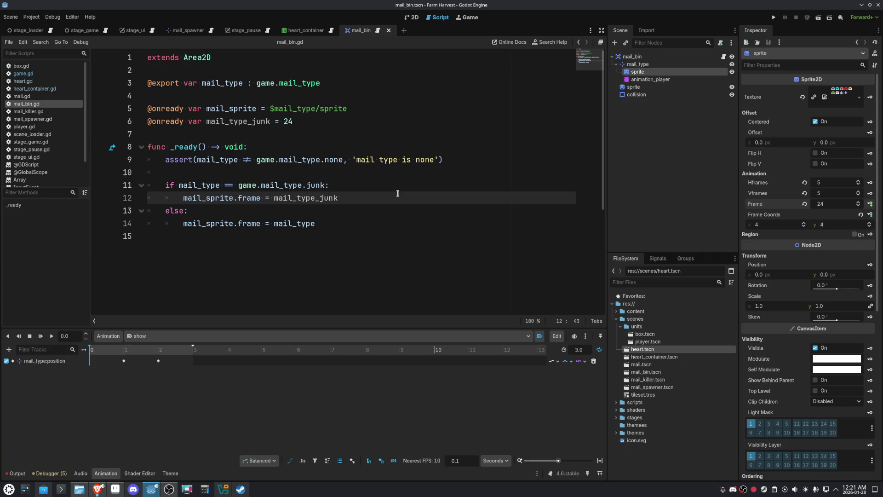
# - Append '=24' to junk in the mail_type enum in game.gd
pyautogui.keyDown('ctrl'); pyautogui.click(299, 83); pyautogui.keyUp('ctrl')
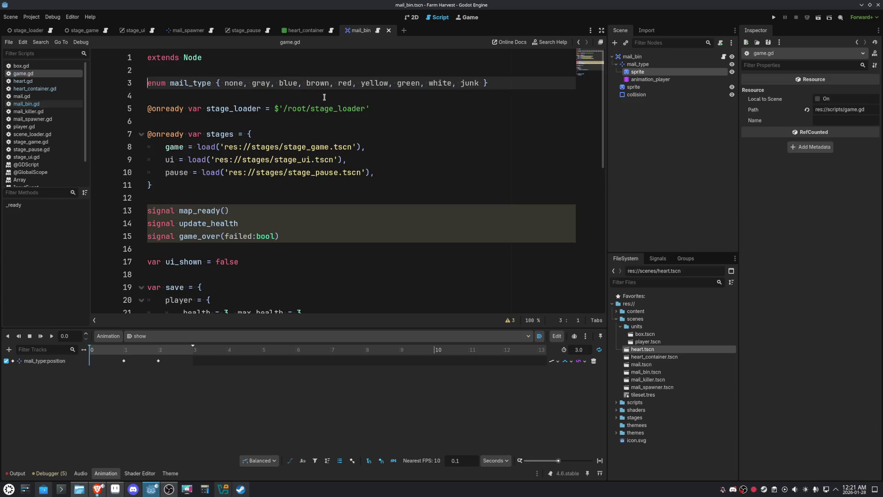
pyautogui.click(479, 83)
pyautogui.write('=24')
pyautogui.click(488, 97)
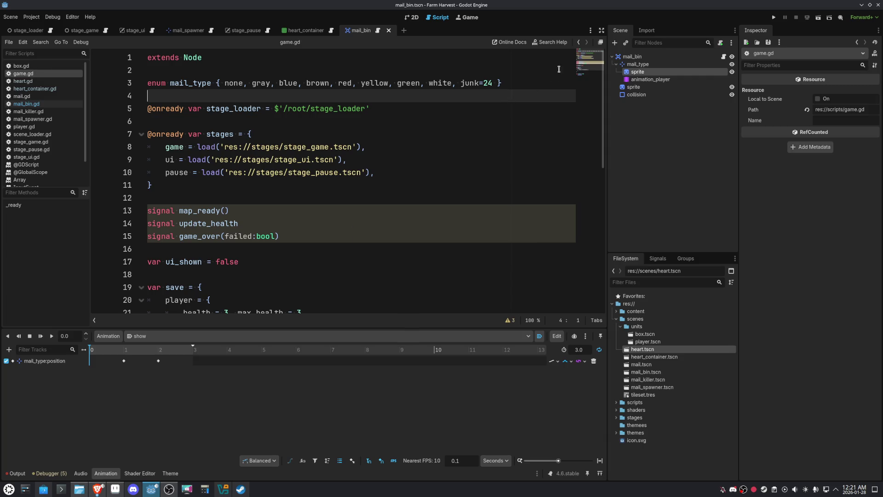
pyautogui.click(579, 44)
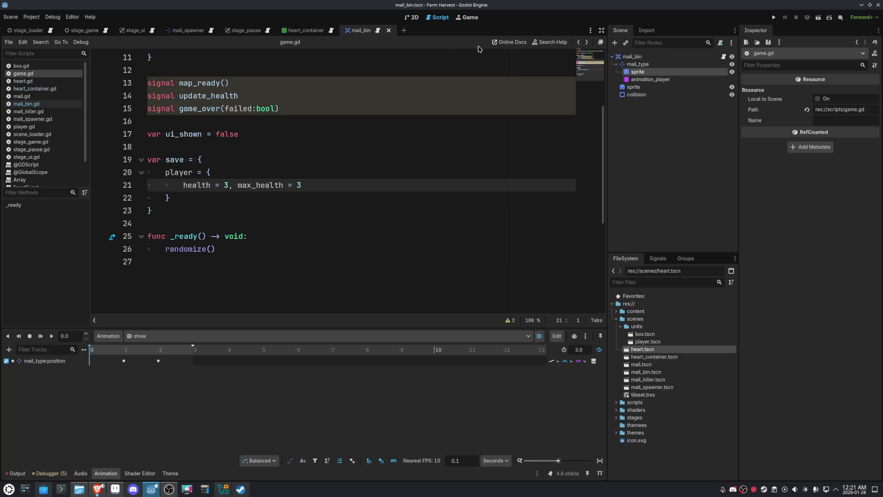
# - Delete mail_type_junk and the if/else, leaving 'mail_sprite.frame = mail_type', and save
pyautogui.click(378, 31)
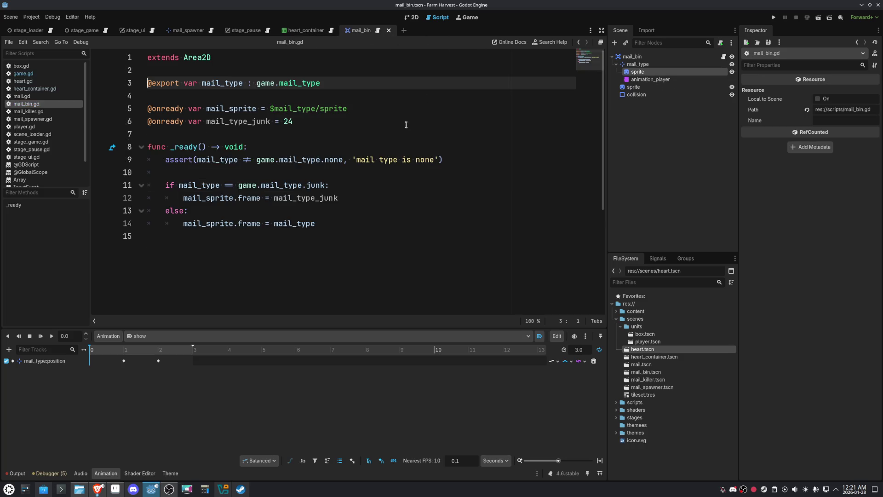
pyautogui.click(372, 127)
pyautogui.hotkey('ctrl', 'x')
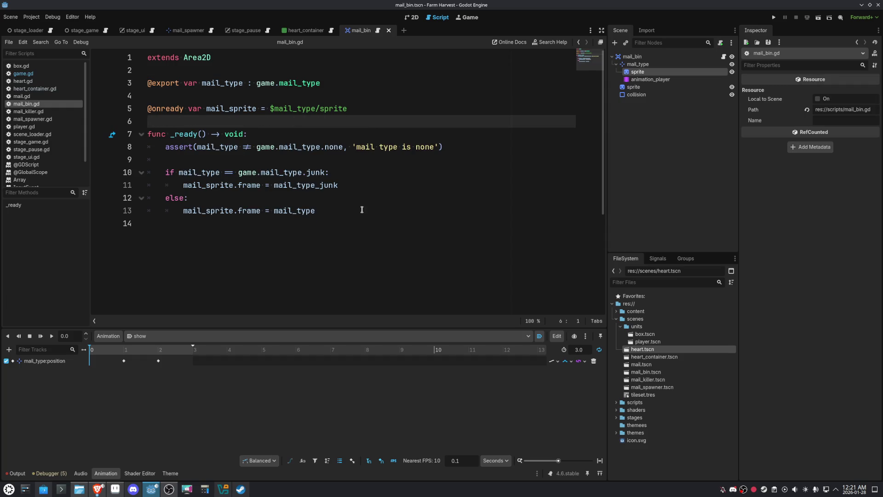
pyautogui.moveTo(316, 211); pyautogui.dragTo(183, 210)
pyautogui.hotkey('ctrl', 'c')
pyautogui.moveTo(166, 172); pyautogui.dragTo(329, 207)
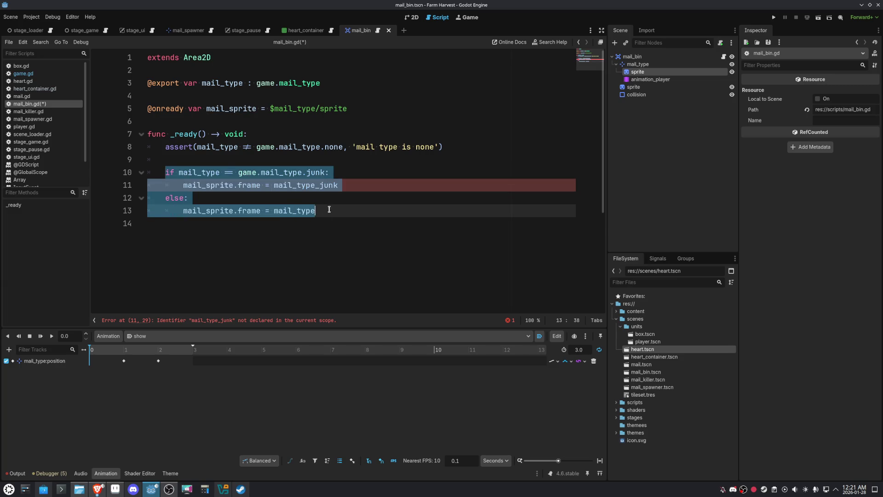
pyautogui.hotkey('ctrl', 'v')
pyautogui.press('Down')
pyautogui.hotkey('ctrl', 's')
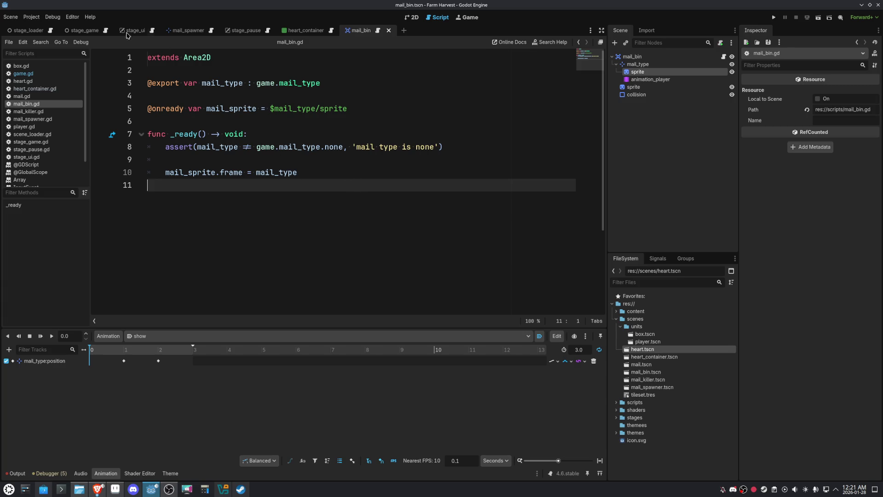
pyautogui.click(82, 30)
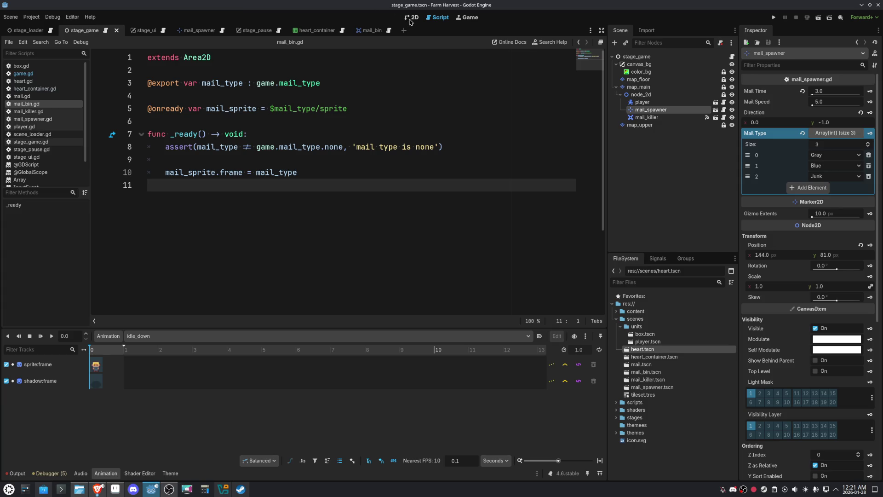
# - Nudge the player up and right on the red floor and save stage_game
pyautogui.click(411, 17)
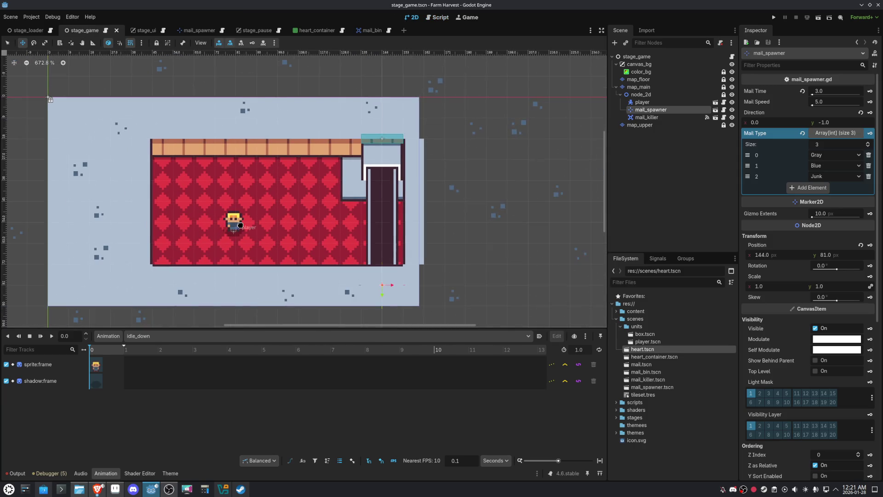
pyautogui.click(645, 103)
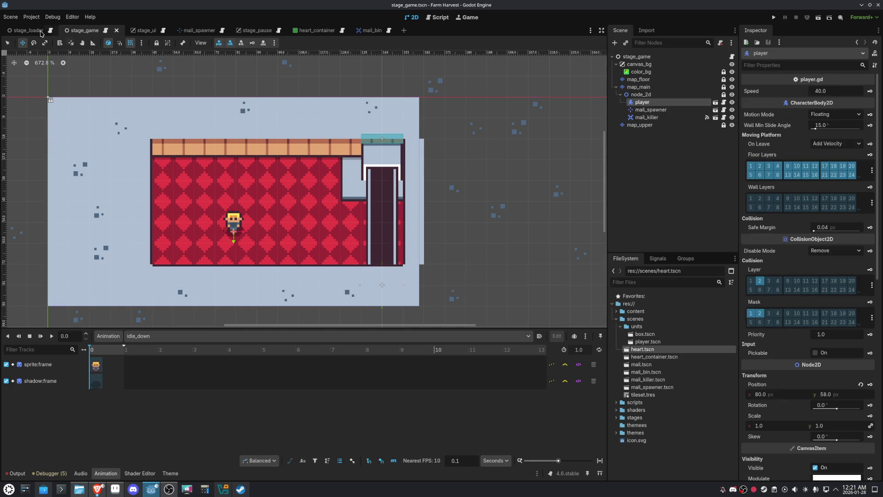
pyautogui.moveTo(250, 224); pyautogui.dragTo(317, 212)
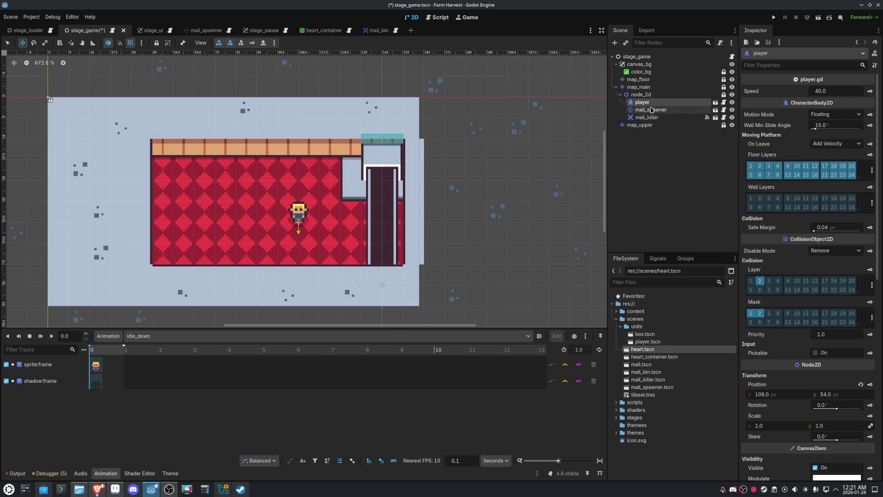
pyautogui.click(642, 95)
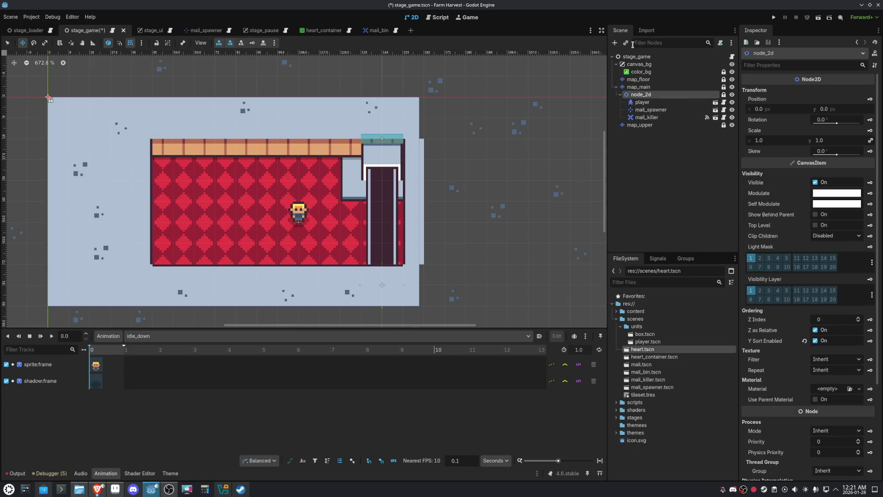
pyautogui.hotkey('ctrl', 's')
# - Instance mail_bin onto the upper counter, duplicate it for the lower counter, and save
pyautogui.hotkey('ctrl', 'shift', 'o')
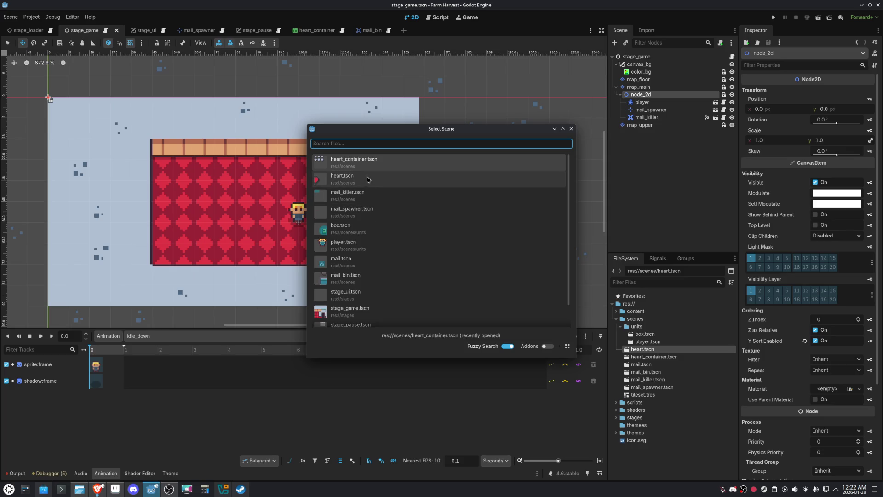
pyautogui.doubleClick(357, 274)
pyautogui.moveTo(87, 112)
pyautogui.mouseDown()
pyautogui.moveTo(154, 134)
pyautogui.moveTo(220, 174)
pyautogui.moveTo(223, 222)
pyautogui.moveTo(228, 157)
pyautogui.moveTo(214, 158)
pyautogui.moveTo(235, 158)
pyautogui.moveTo(254, 223)
pyautogui.moveTo(255, 206)
pyautogui.moveTo(247, 225)
pyautogui.mouseUp()
pyautogui.hotkey('ctrl', 'd')
pyautogui.hotkey('ctrl', 's')
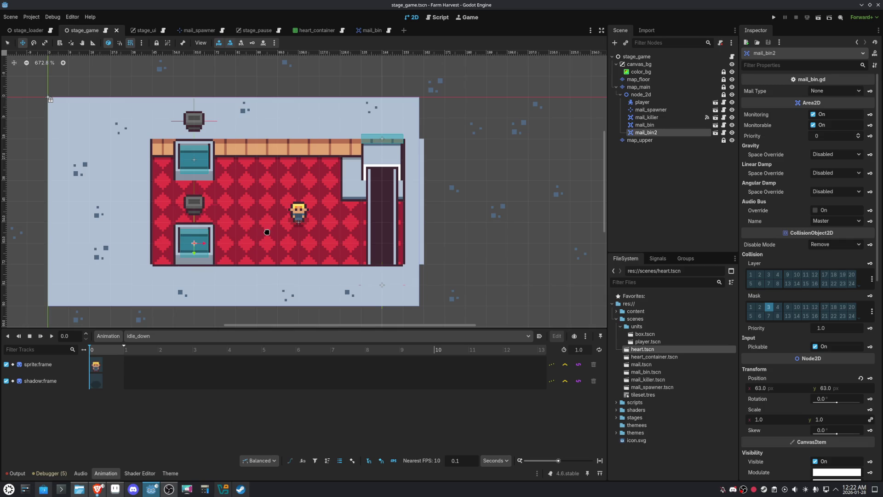
# - Set the first bin's Mail Type to Blue and the second bin's to Gray, then save
pyautogui.click(644, 125)
pyautogui.click(835, 91)
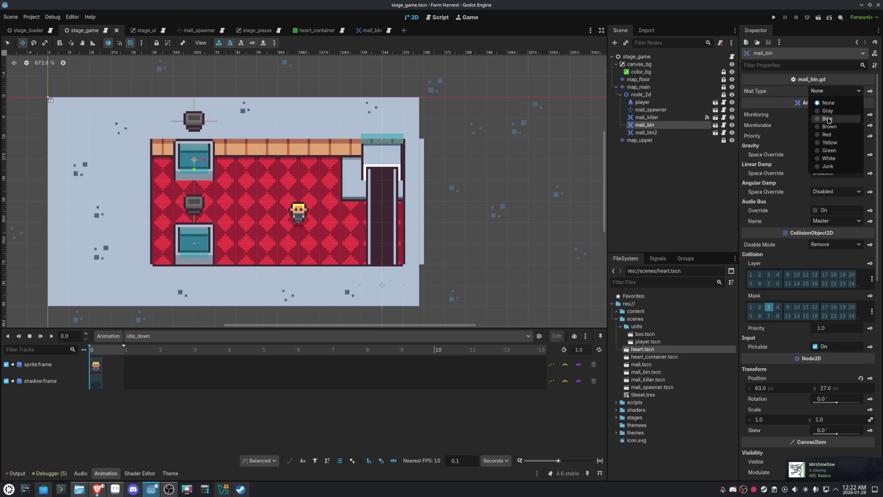
pyautogui.click(829, 113)
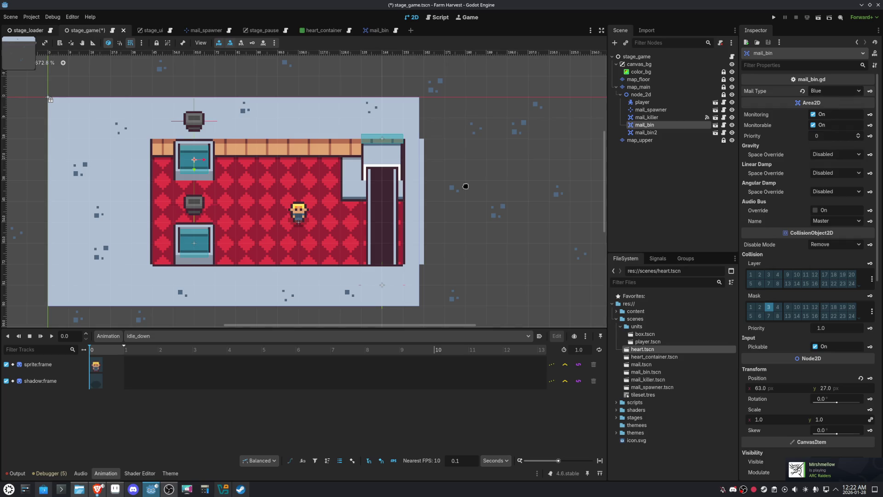
pyautogui.click(646, 133)
pyautogui.click(842, 92)
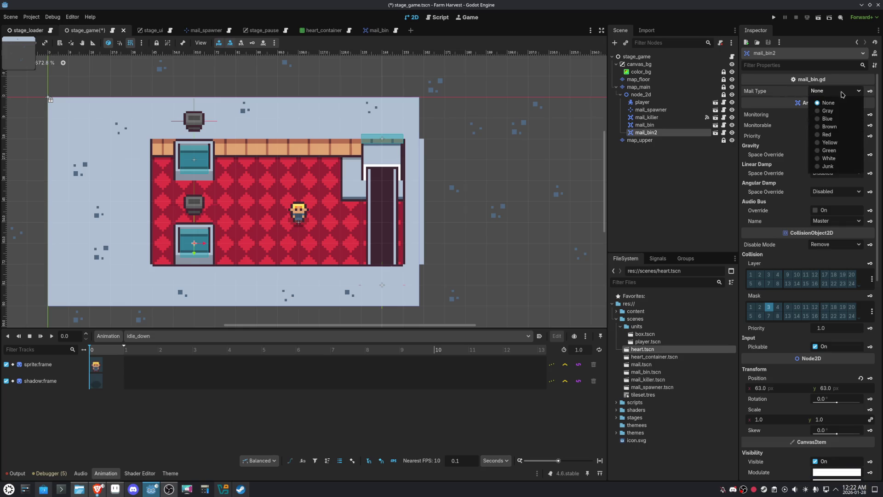
pyautogui.click(828, 119)
pyautogui.click(646, 125)
pyautogui.click(654, 133)
pyautogui.click(817, 91)
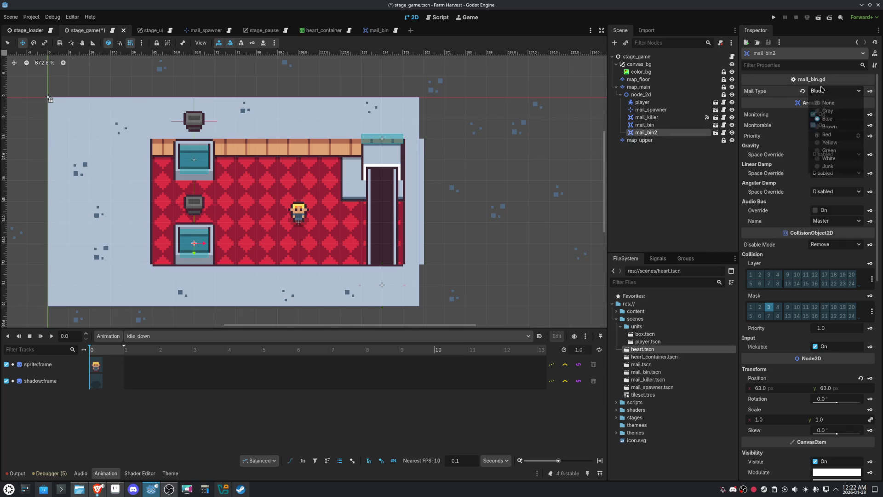
pyautogui.click(830, 111)
pyautogui.hotkey('ctrl', 's')
# - Move the mail_killer node above player in the scene tree
pyautogui.click(656, 118)
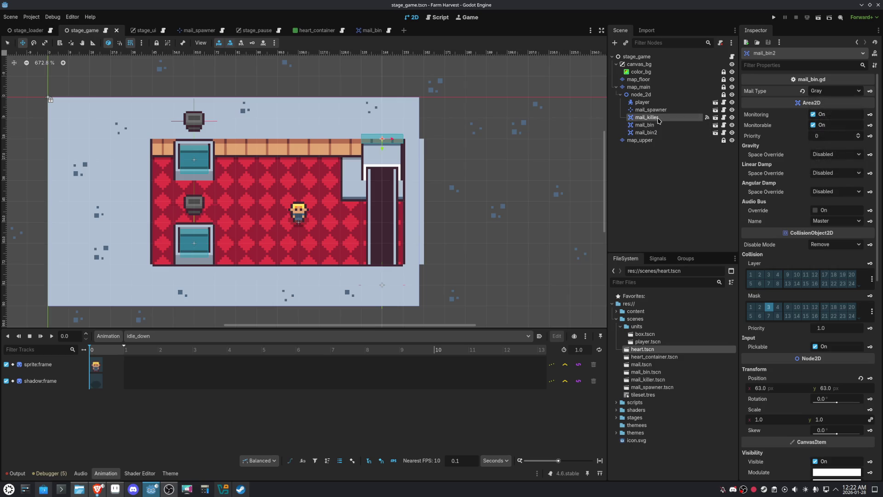
pyautogui.click(683, 110)
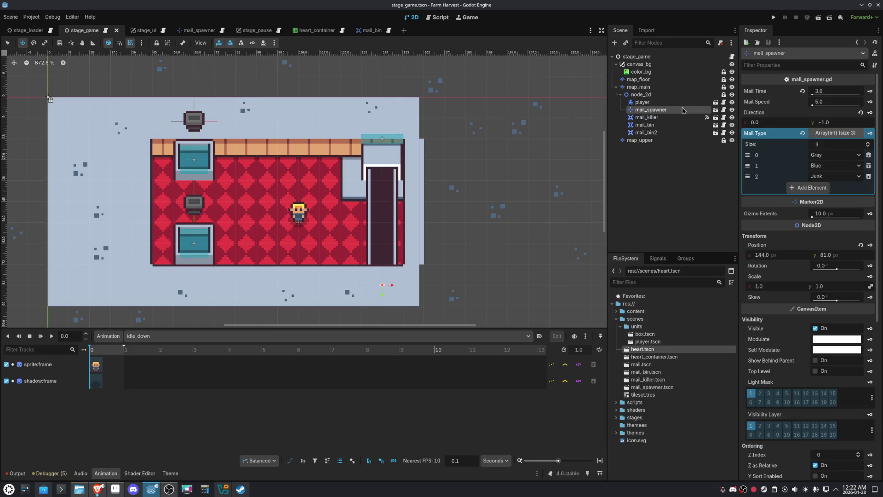
pyautogui.moveTo(655, 119); pyautogui.dragTo(655, 100)
pyautogui.click(667, 110)
pyautogui.click(652, 120)
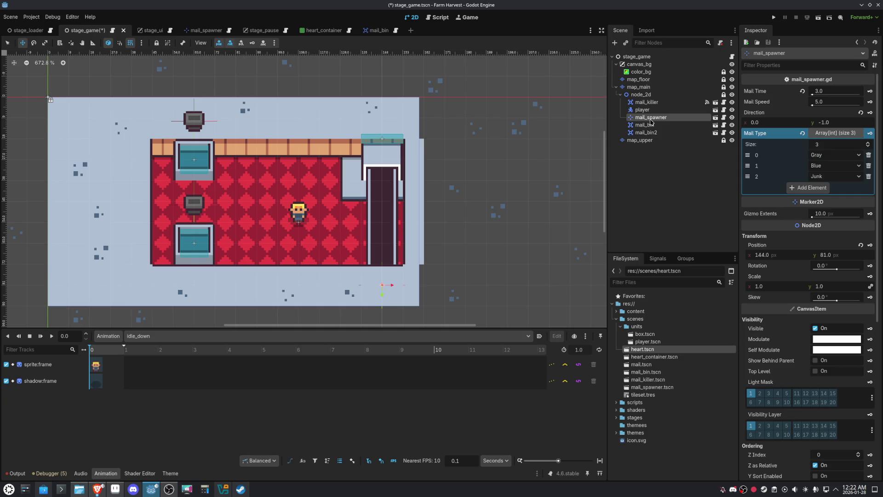
pyautogui.click(653, 132)
pyautogui.click(649, 125)
pyautogui.click(656, 133)
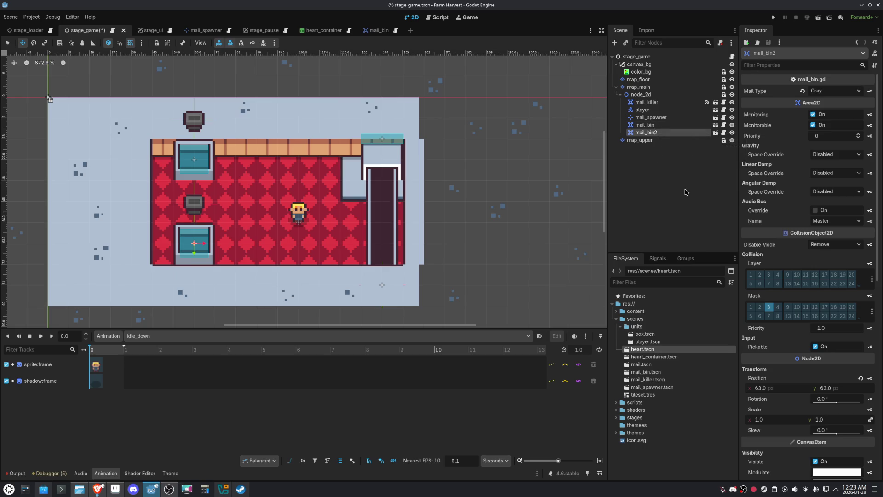
# - Rename the bins to mailbin_gray and mailbin_blue and save the stage scene
pyautogui.doubleClick(668, 133)
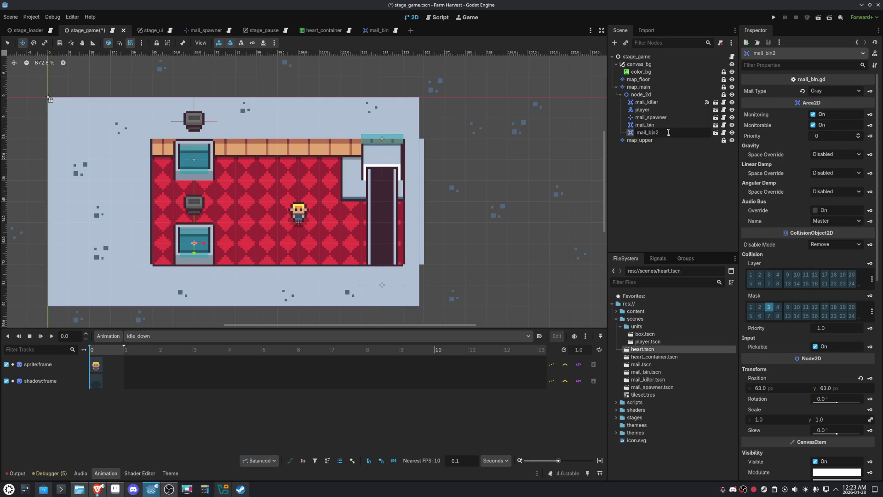
pyautogui.press('BackSpace')
pyautogui.write('y')
pyautogui.press('Return')
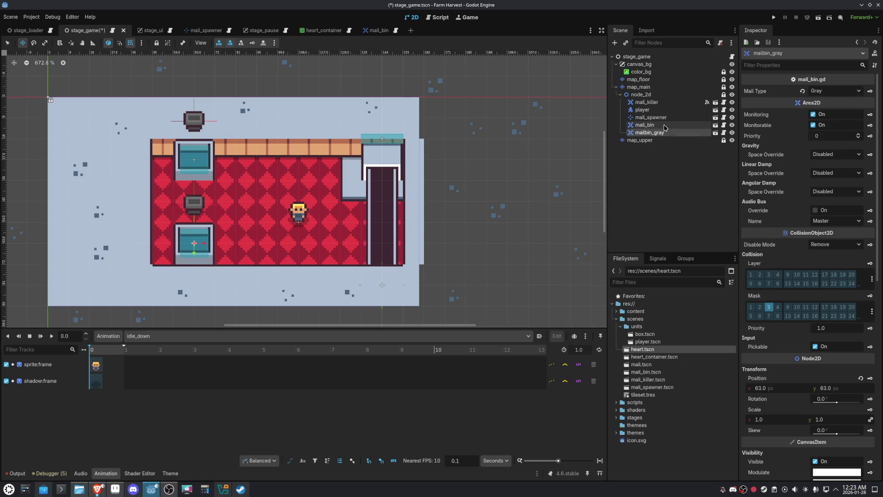
pyautogui.doubleClick(675, 124)
pyautogui.click(675, 124)
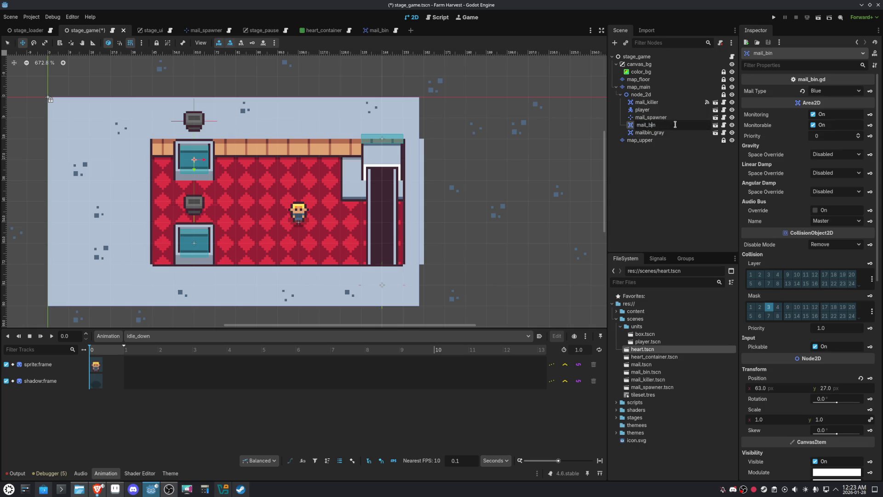
pyautogui.press('BackSpace')
pyautogui.press('Return')
pyautogui.hotkey('ctrl', 's')
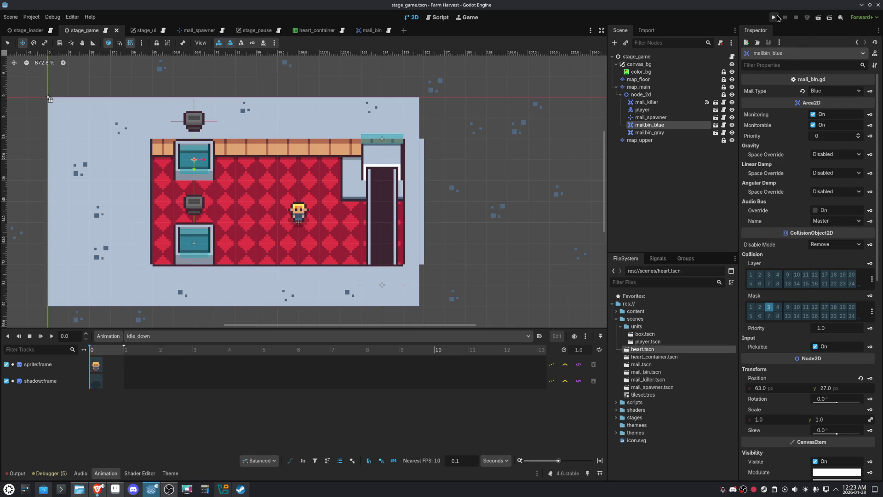
# - Run the game, walk the player past the counter with arrow keys, stop, then switch to mail_bin
pyautogui.click(777, 18)
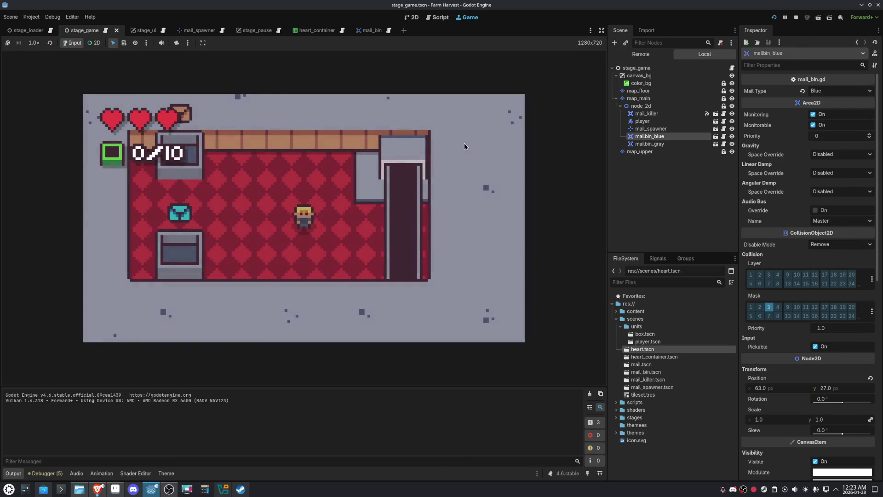
pyautogui.press('Left')
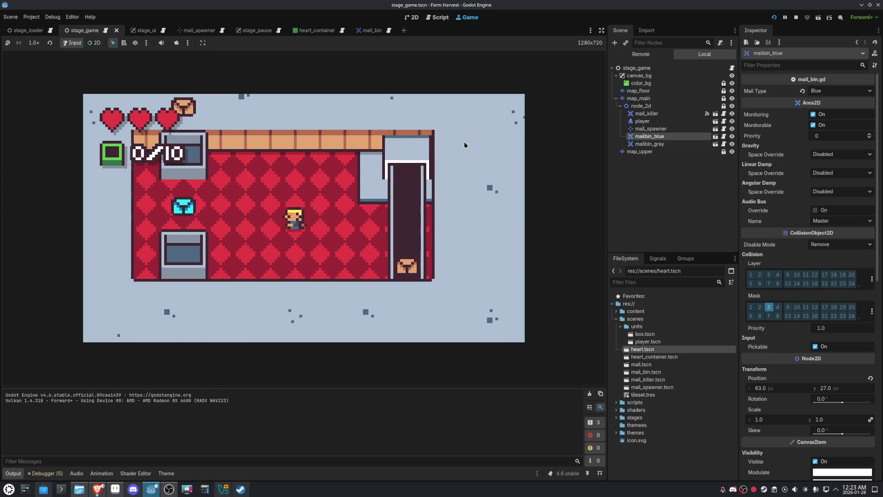
pyautogui.press('Left')
pyautogui.press('Down')
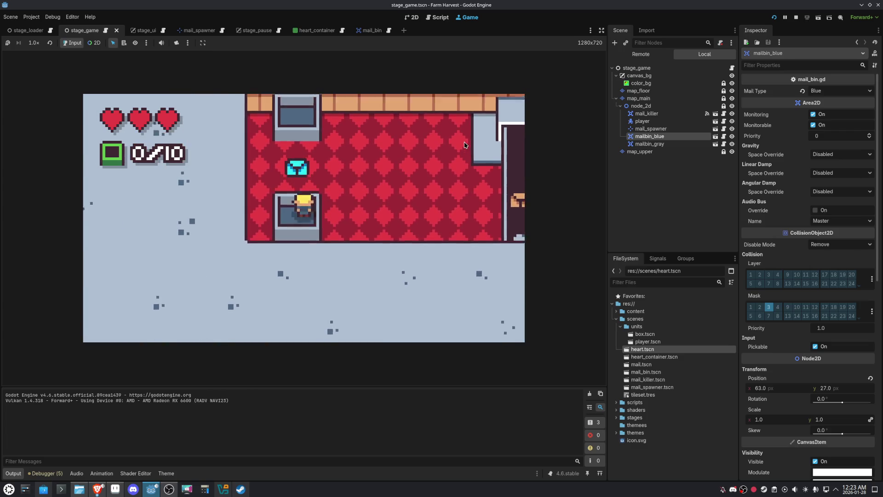
pyautogui.press('Right')
pyautogui.press('F8')
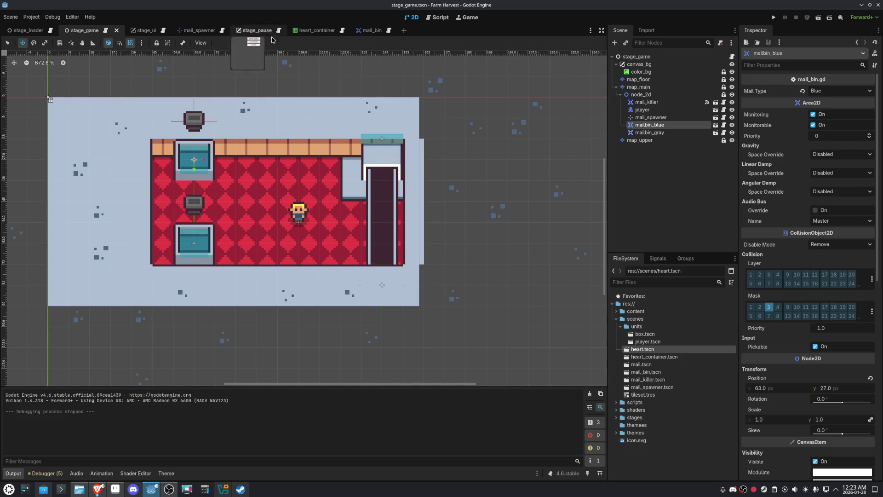
pyautogui.click(372, 30)
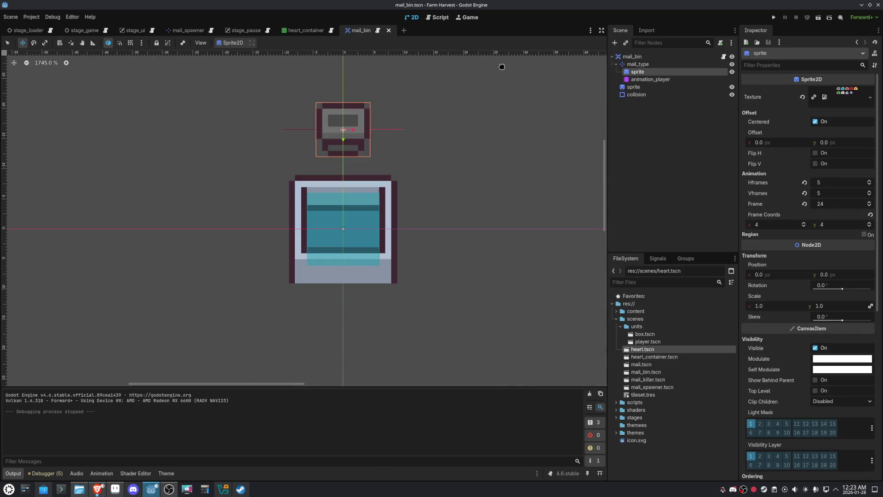
# - Change mail_bin's root type to StaticBody2D, save, and extend the collision rectangle to the bin's bottom
pyautogui.click(637, 58)
pyautogui.rightClick(638, 58)
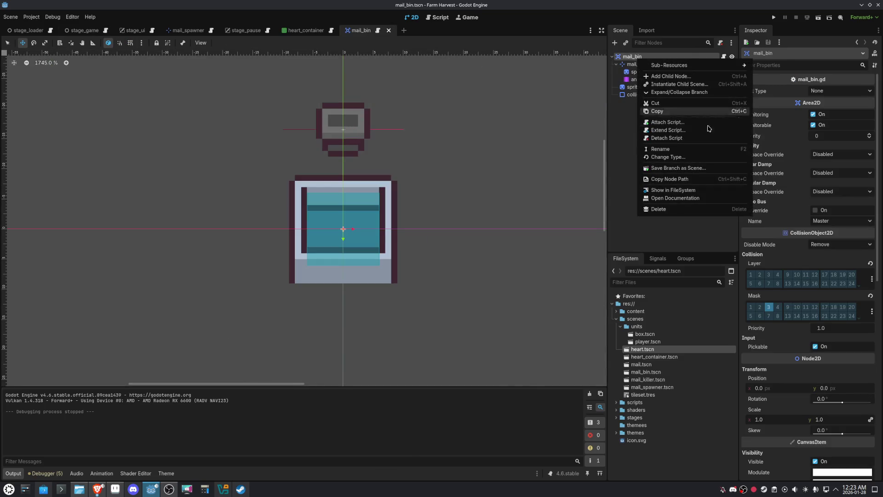
pyautogui.click(691, 159)
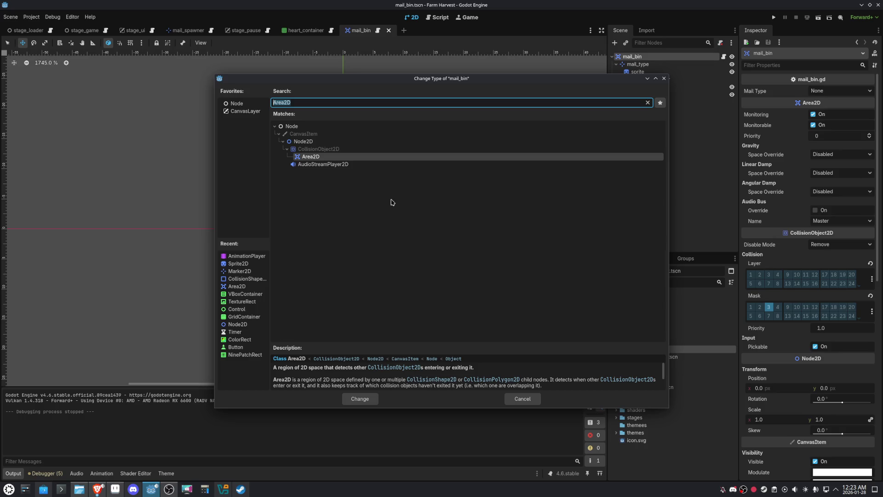
pyautogui.write('static')
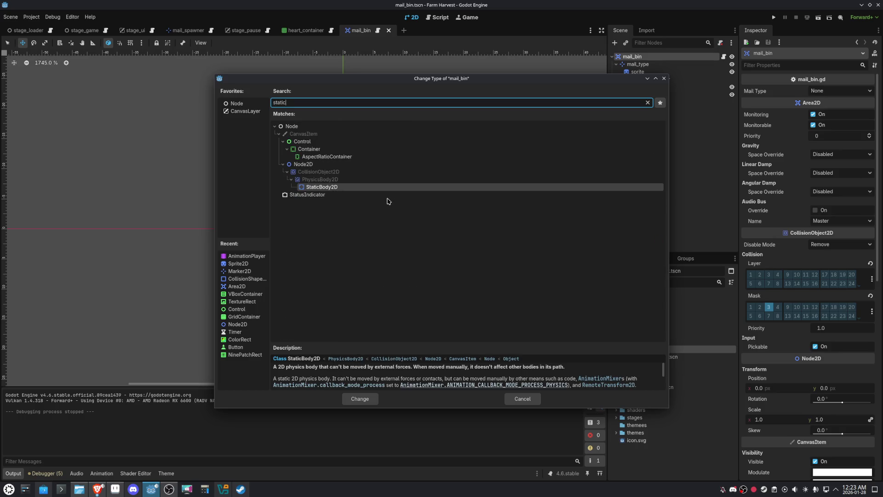
pyautogui.press('Return')
pyautogui.hotkey('ctrl', 's')
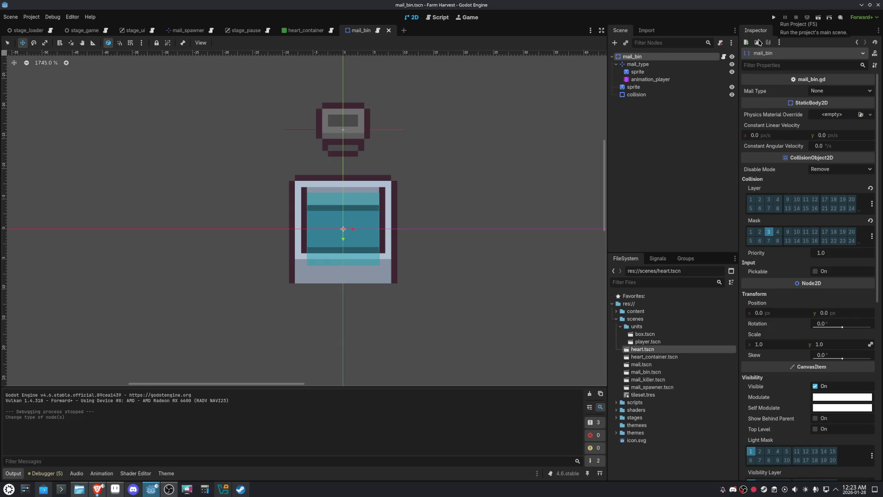
pyautogui.click(642, 95)
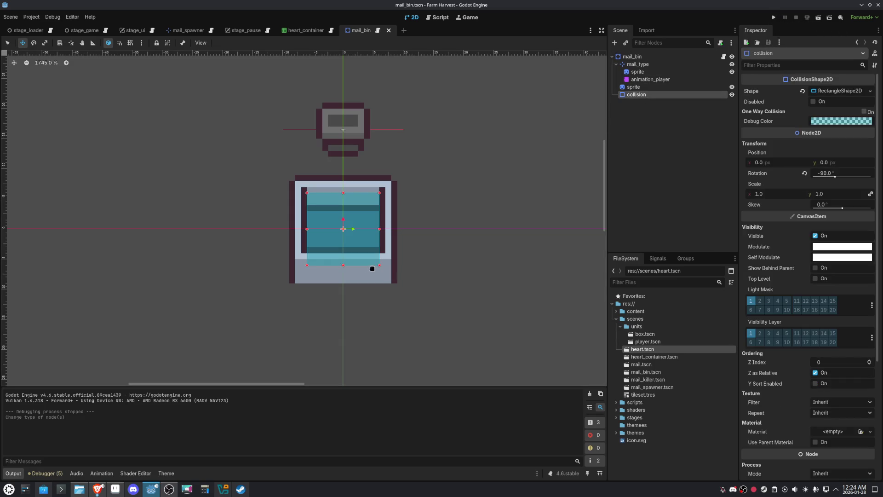
pyautogui.moveTo(343, 266); pyautogui.dragTo(344, 283)
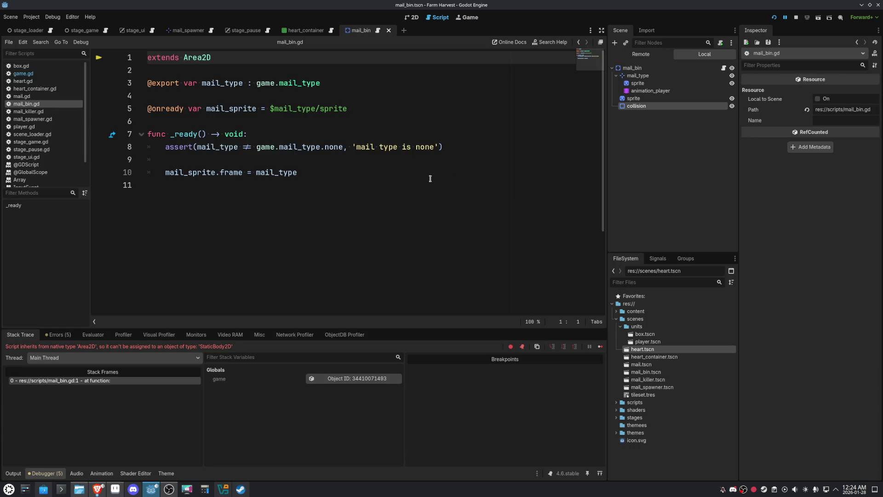
# - Replace Area2D with StaticBody2D as mail_bin.gd's base class and test-run the game
pyautogui.doubleClick(200, 57)
pyautogui.write('Static')
pyautogui.press('Return')
pyautogui.press('F5')
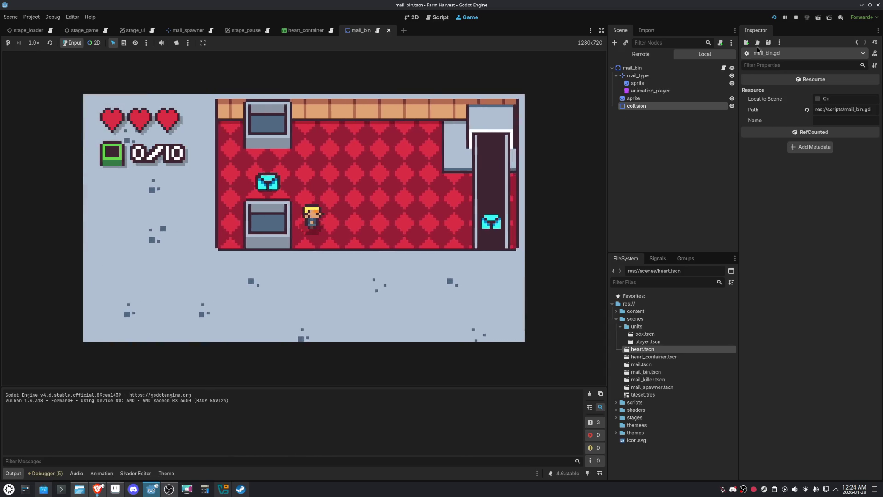
pyautogui.press('F8')
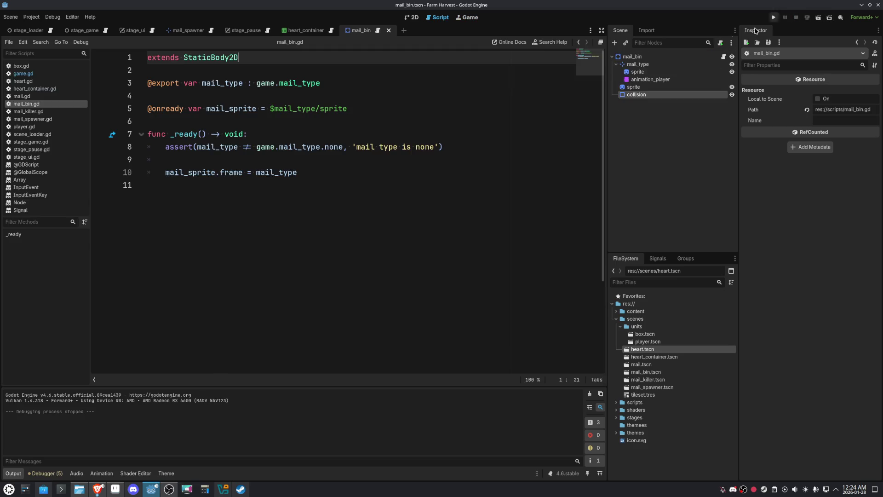
pyautogui.click(633, 57)
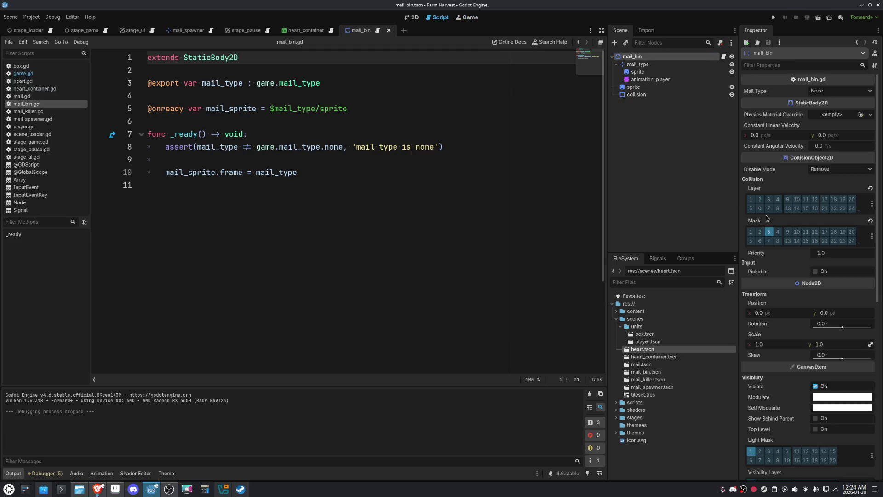
# - Set mail_bin's collision layer and mask to layer 1 only, save, and run the game
pyautogui.click(751, 199)
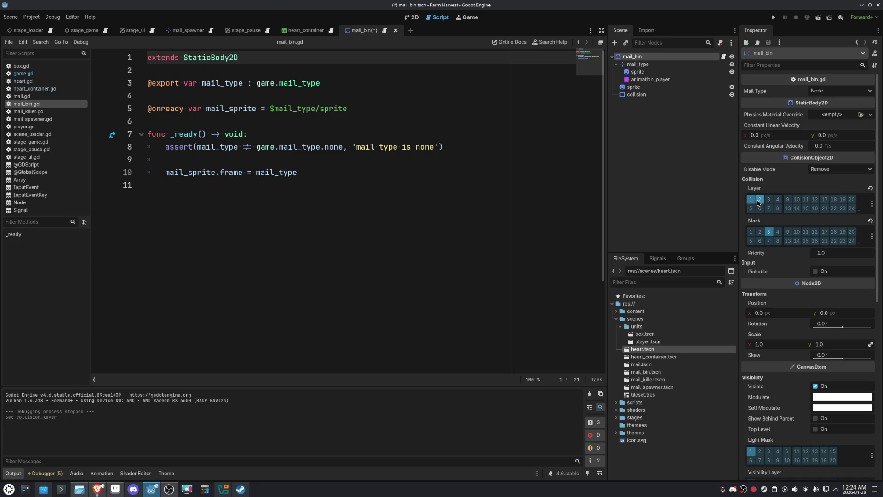
pyautogui.click(769, 232)
pyautogui.moveTo(751, 231); pyautogui.dragTo(760, 232)
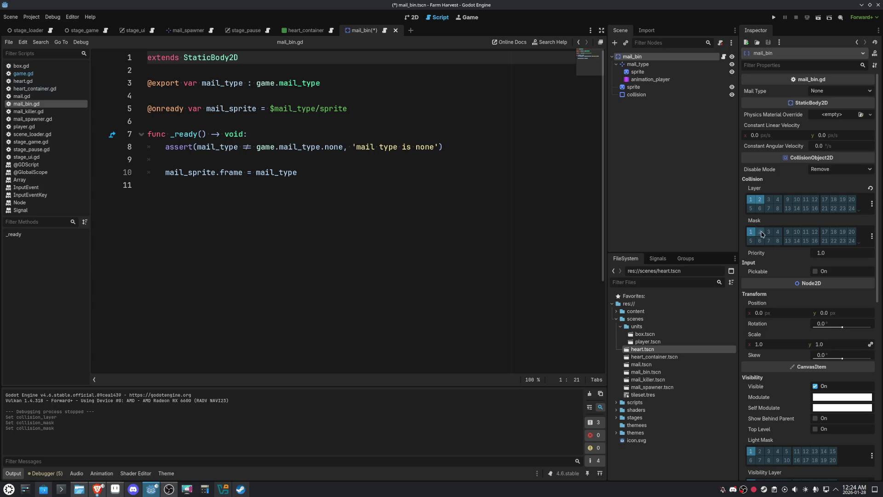
pyautogui.hotkey('ctrl', 's')
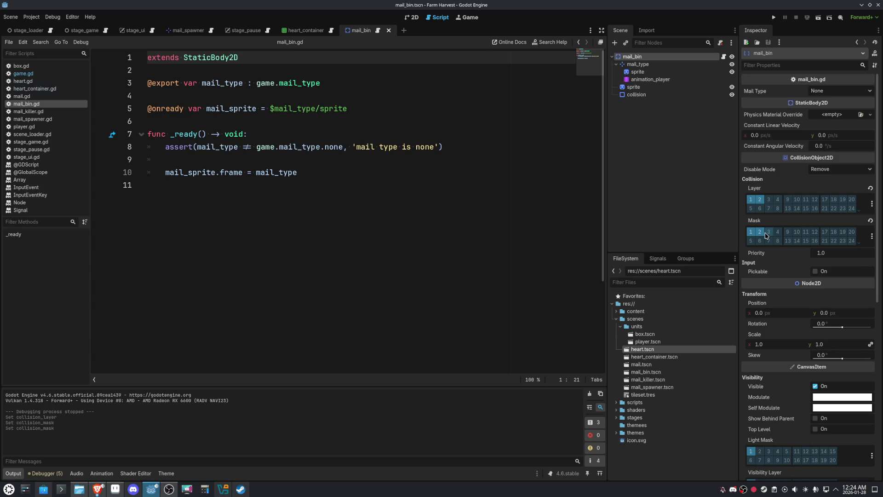
pyautogui.click(760, 232)
pyautogui.hotkey('ctrl', 's')
pyautogui.click(761, 199)
pyautogui.hotkey('ctrl', 's')
pyautogui.click(774, 17)
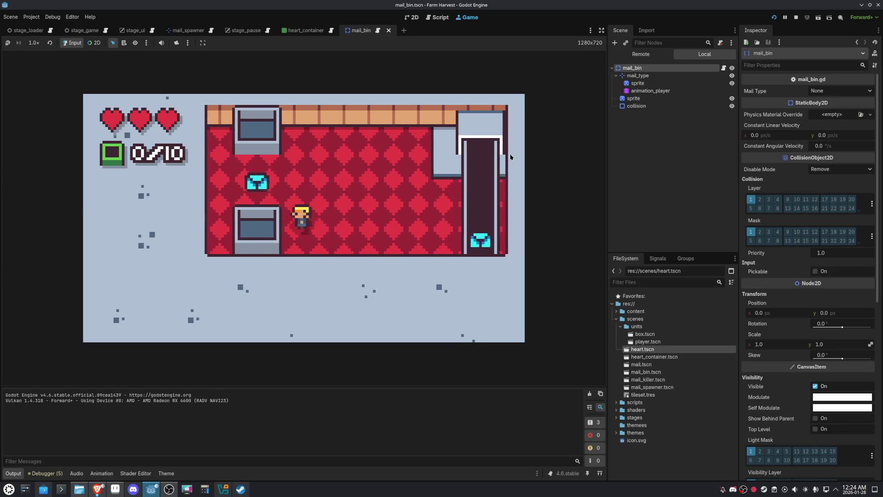
pyautogui.click(637, 106)
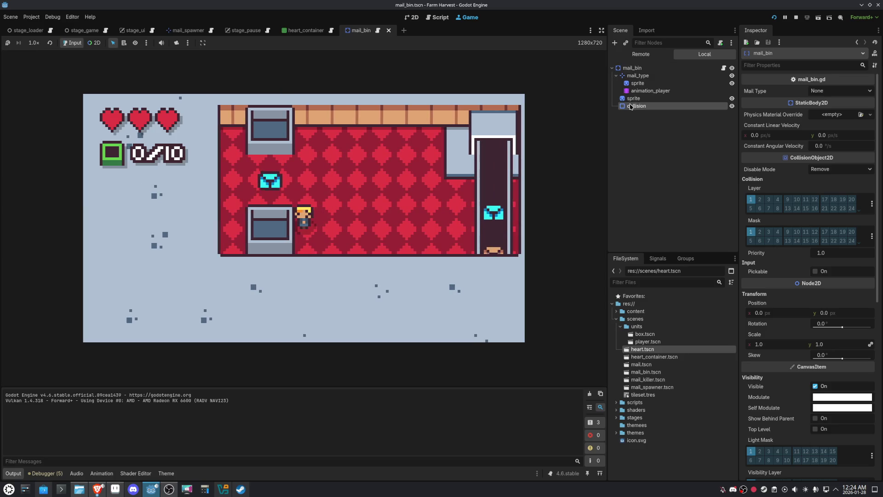
# - Stretch the collision rectangle's left and right sides across the whole bin and save
pyautogui.click(413, 18)
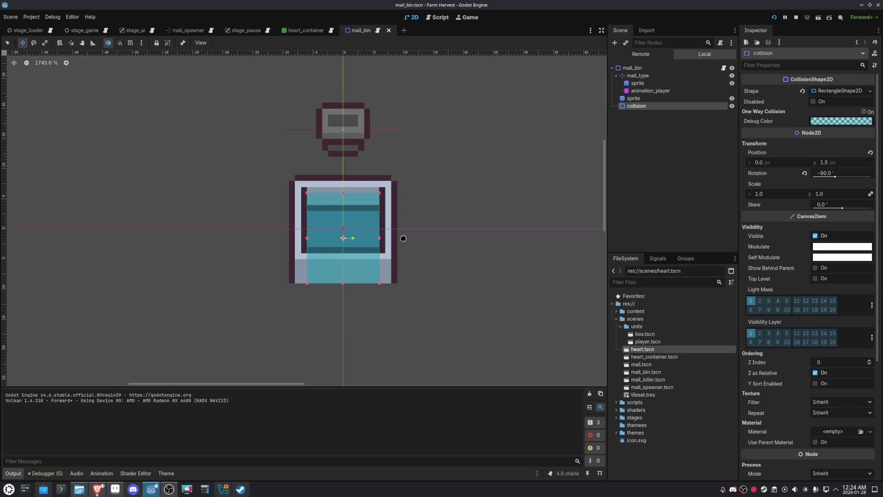
pyautogui.moveTo(378, 237); pyautogui.dragTo(397, 238)
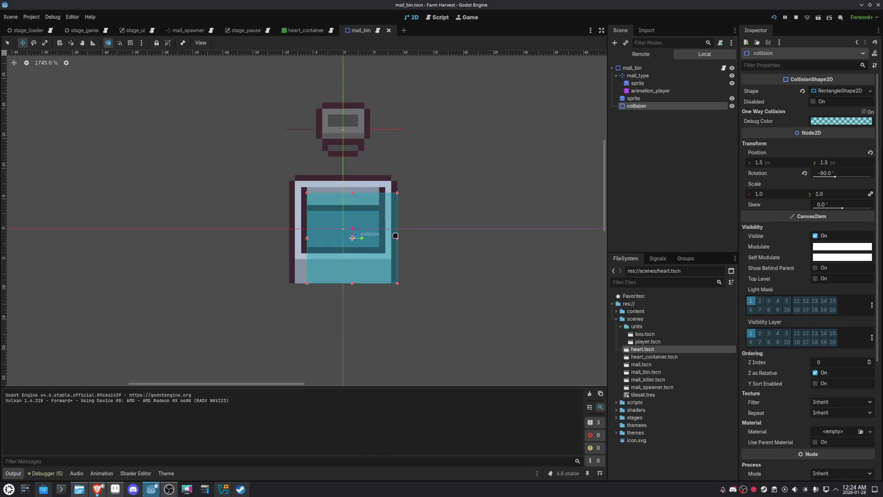
pyautogui.moveTo(308, 238); pyautogui.dragTo(293, 240)
pyautogui.hotkey('ctrl', 'z')
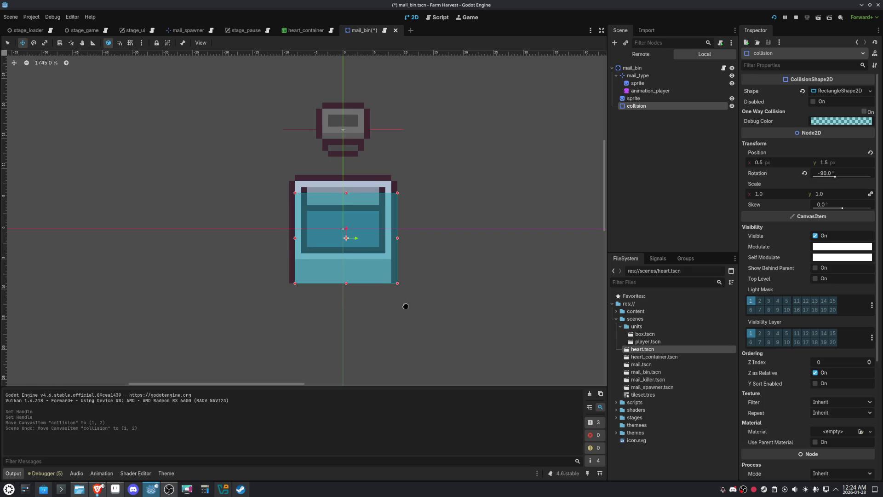
pyautogui.scroll(2, 301, 238)
pyautogui.moveTo(291, 236); pyautogui.dragTo(284, 237)
pyautogui.hotkey('ctrl', 's')
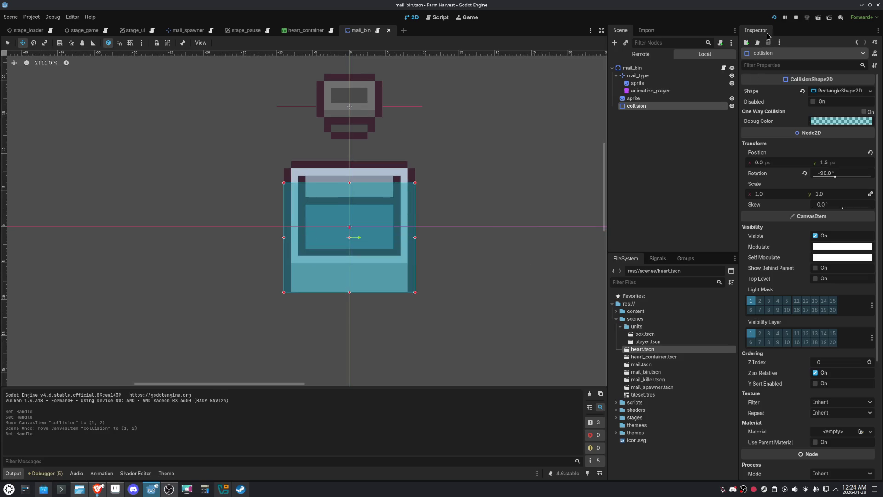
pyautogui.click(469, 20)
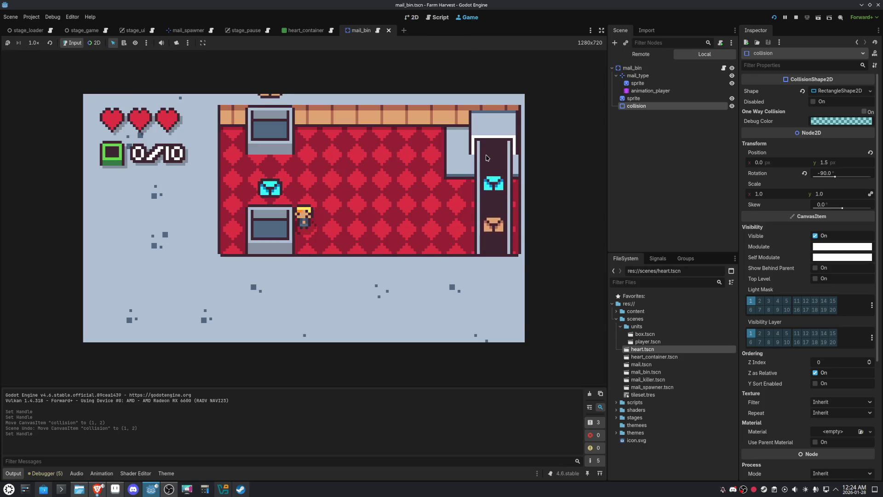
# - Restart the game and walk the player around the lower bin to test its collision
pyautogui.press('Up')
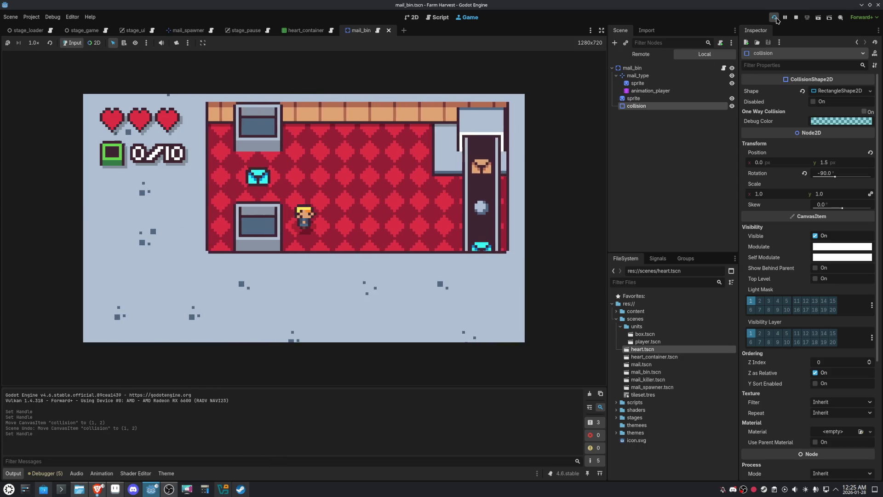
pyautogui.press('F5')
pyautogui.press('Left')
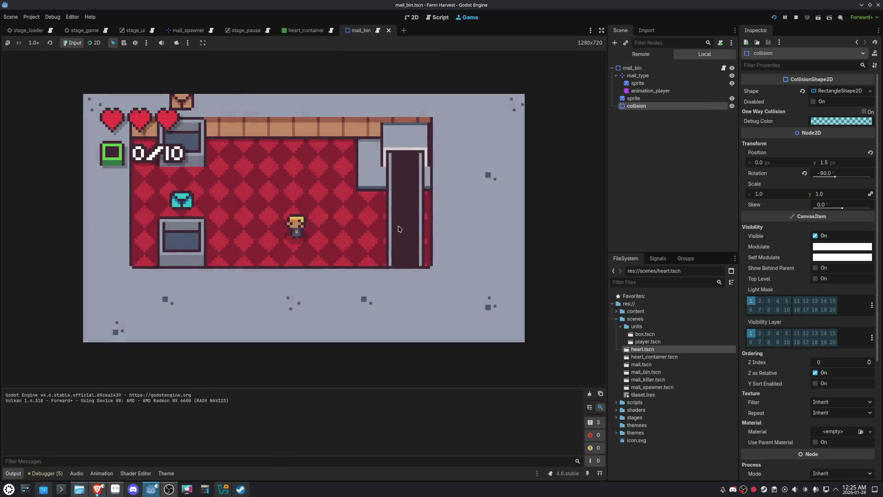
pyautogui.press('Up')
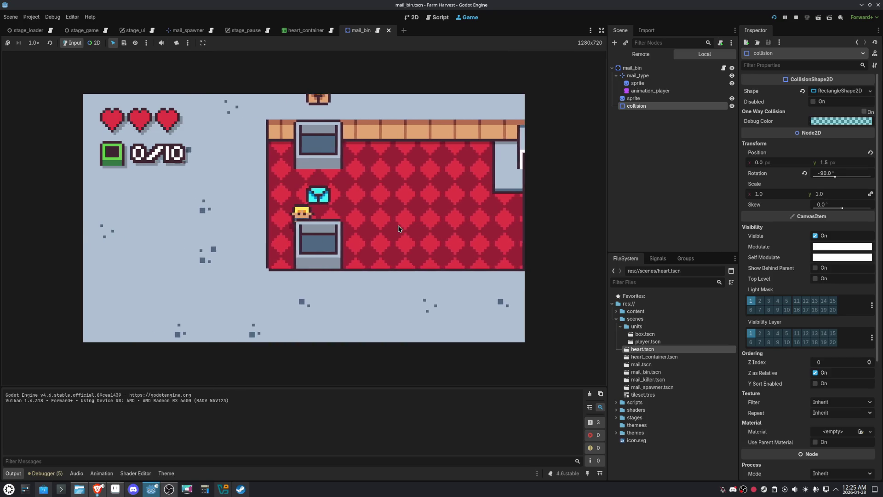
pyautogui.press('Left')
pyautogui.press('Down')
pyautogui.press('Down')
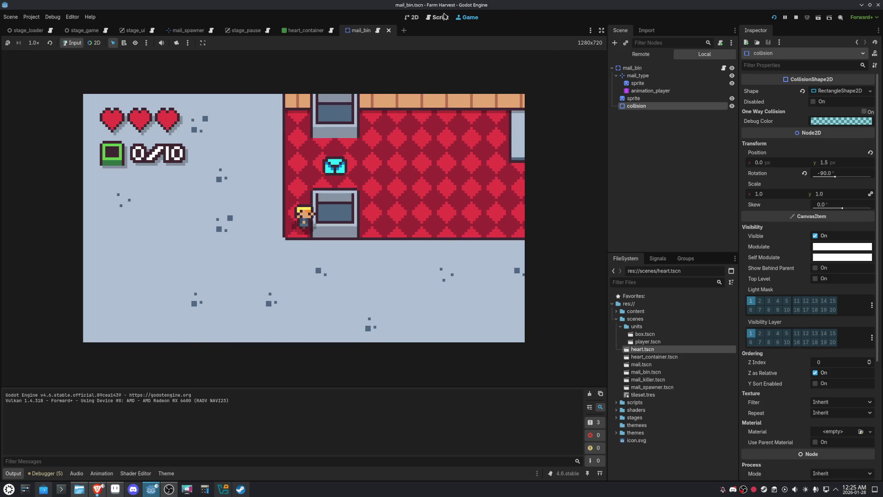
# - Widen the collision rectangle's right side to the bin's full width and save
pyautogui.click(410, 18)
pyautogui.moveTo(416, 237); pyautogui.dragTo(423, 238)
pyautogui.hotkey('ctrl', 's')
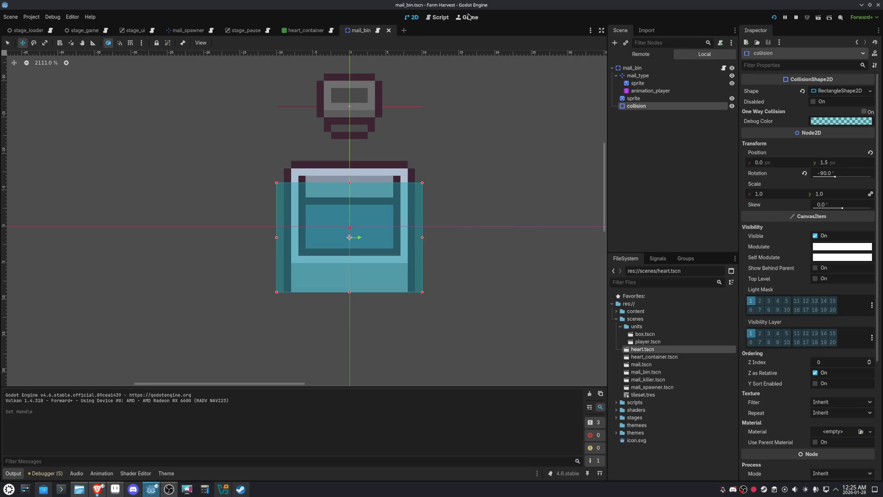
pyautogui.click(469, 17)
# - Restart the game and walk the player with WASD around and between both bins
pyautogui.press('w')
pyautogui.press('s')
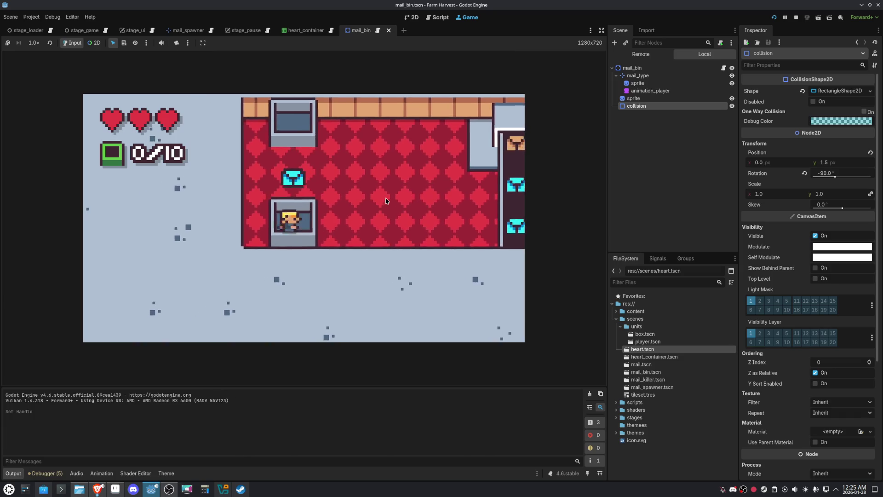
pyautogui.press('F5')
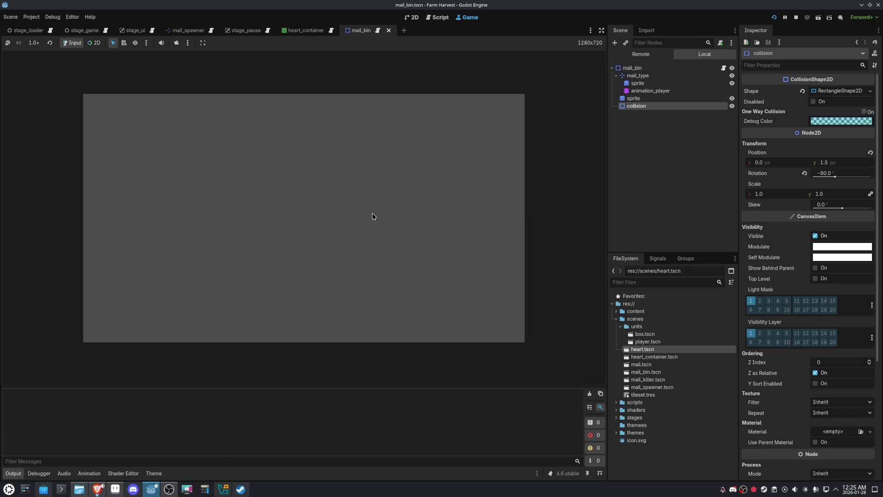
pyautogui.press('a')
pyautogui.press('s')
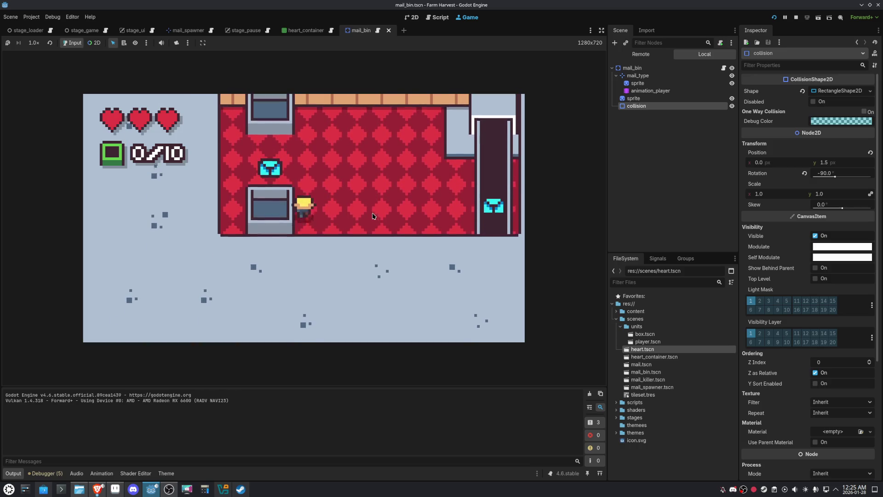
pyautogui.press('a')
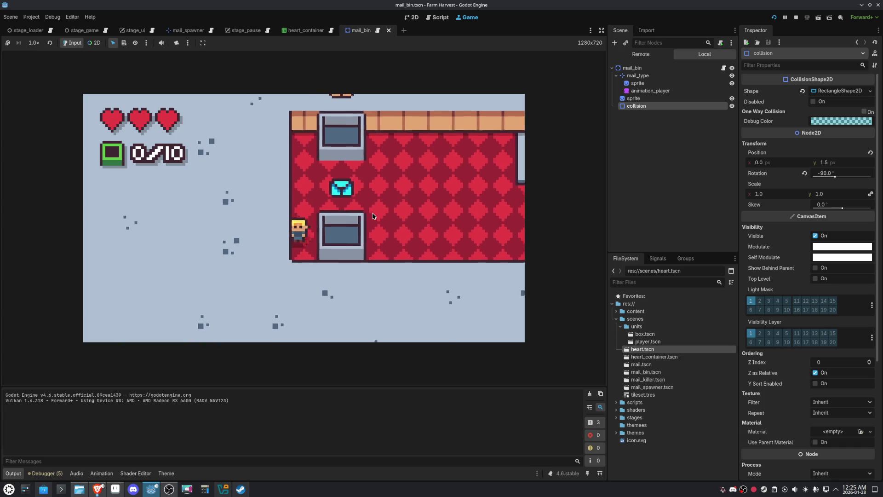
pyautogui.press('w')
pyautogui.press('d')
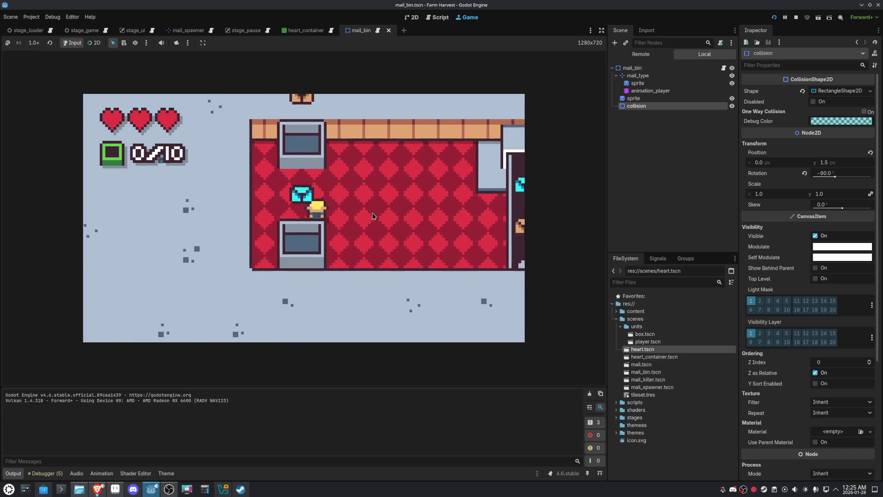
pyautogui.press('w')
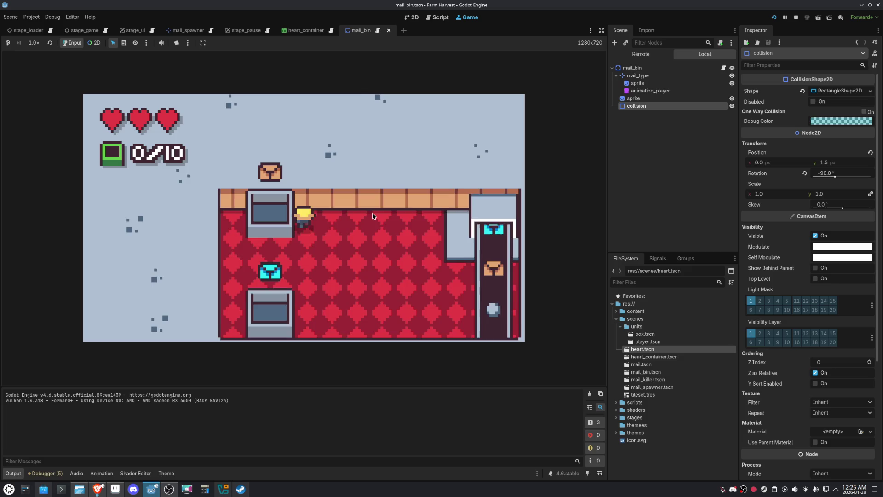
pyautogui.press('s')
pyautogui.press('a')
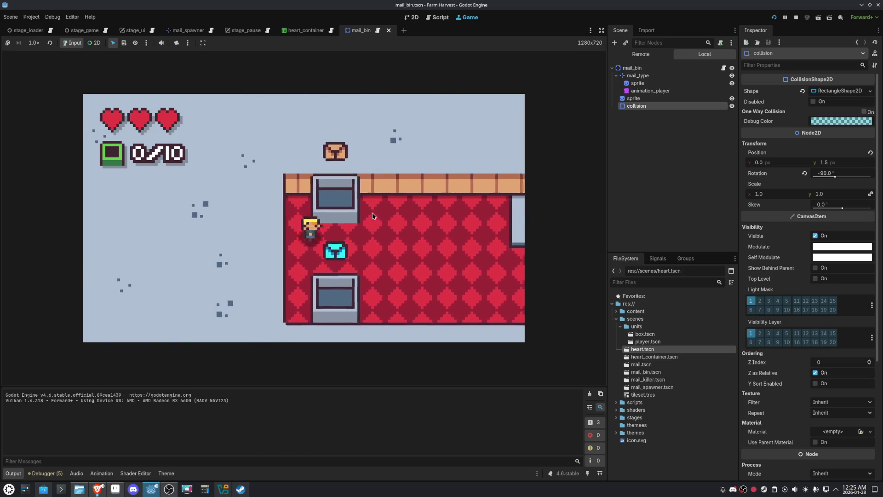
pyautogui.press('d')
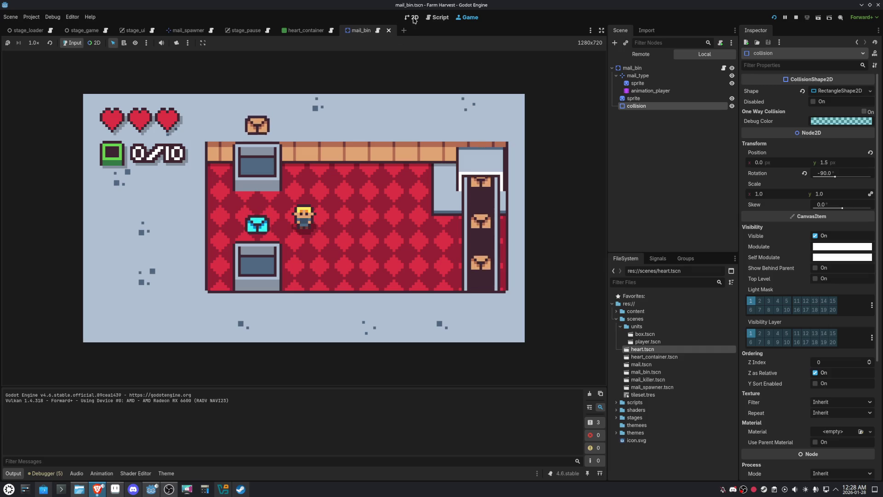
pyautogui.doubleClick(638, 106)
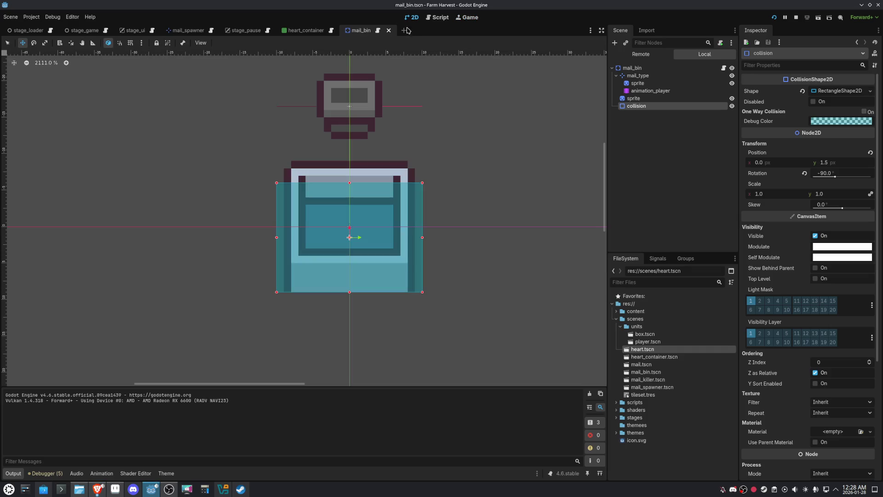
# - Lower the mail icon sprite to y 13, set mail_type's Z Index to 1, and save
pyautogui.click(638, 83)
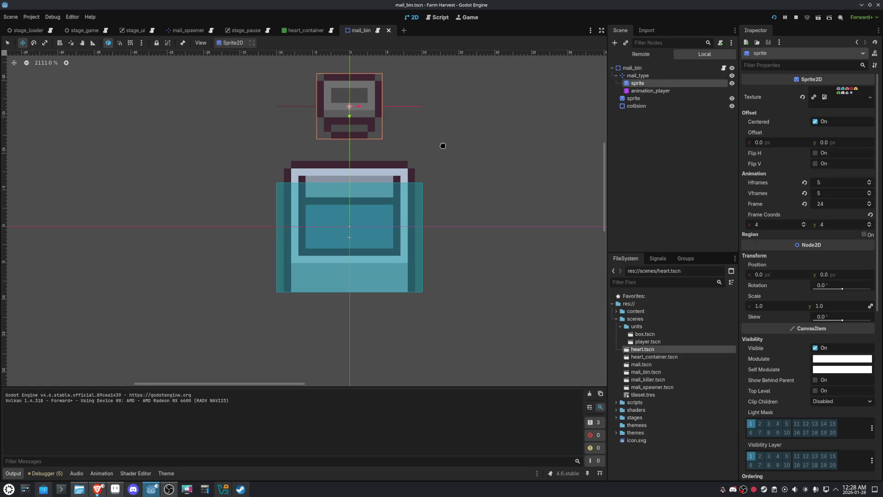
pyautogui.press('Down')
pyautogui.press('Down')
pyautogui.press('Down')
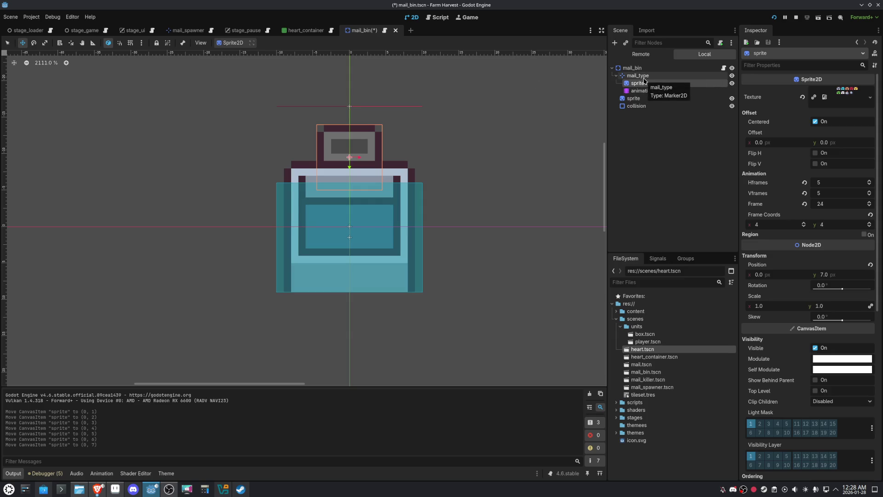
pyautogui.click(644, 79)
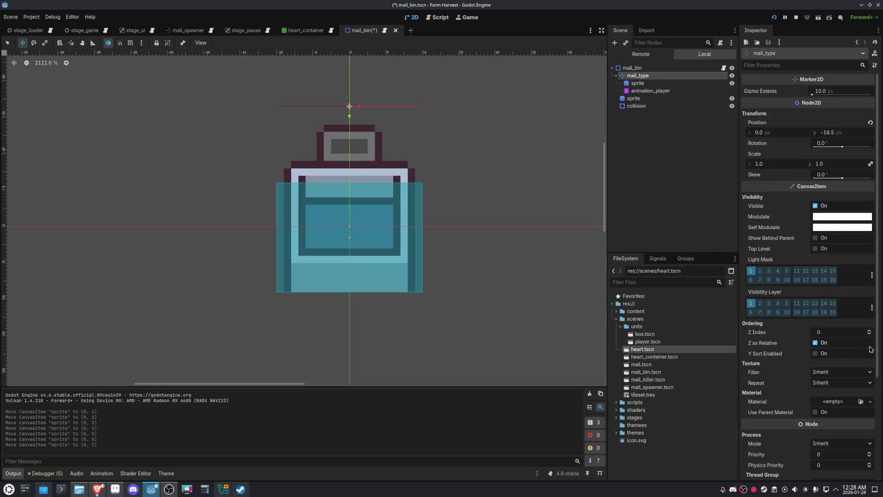
pyautogui.click(870, 330)
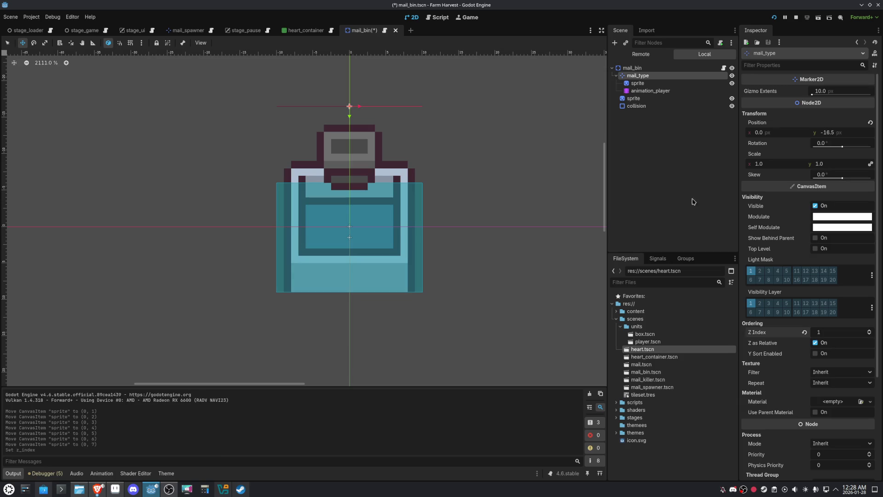
pyautogui.click(637, 83)
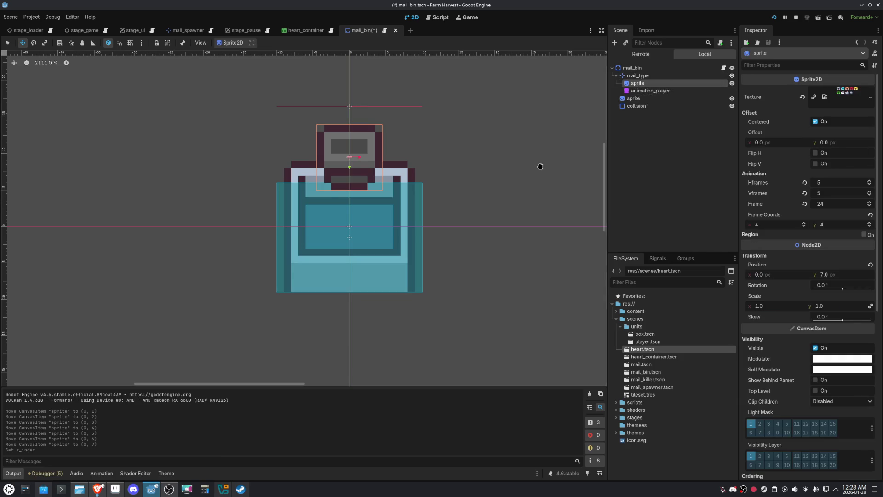
pyautogui.press('Down')
pyautogui.press('Down')
pyautogui.press('Down')
pyautogui.press('Down')
pyautogui.press('Down')
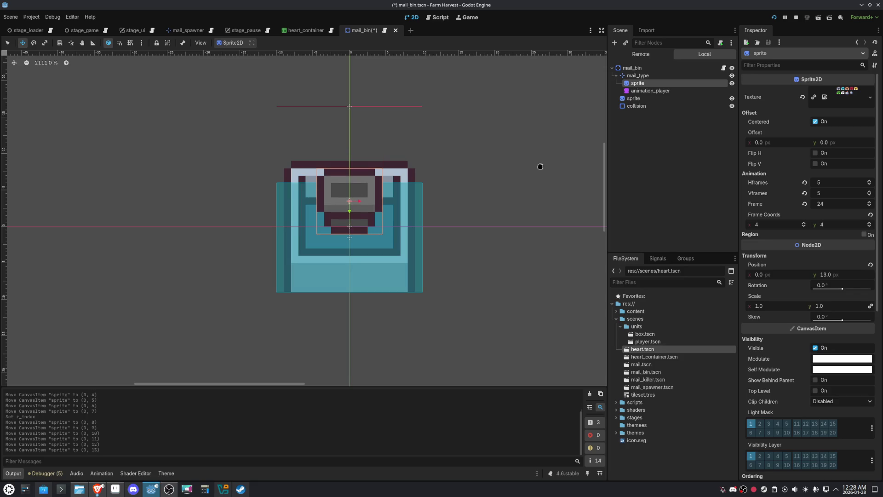
pyautogui.hotkey('ctrl', 's')
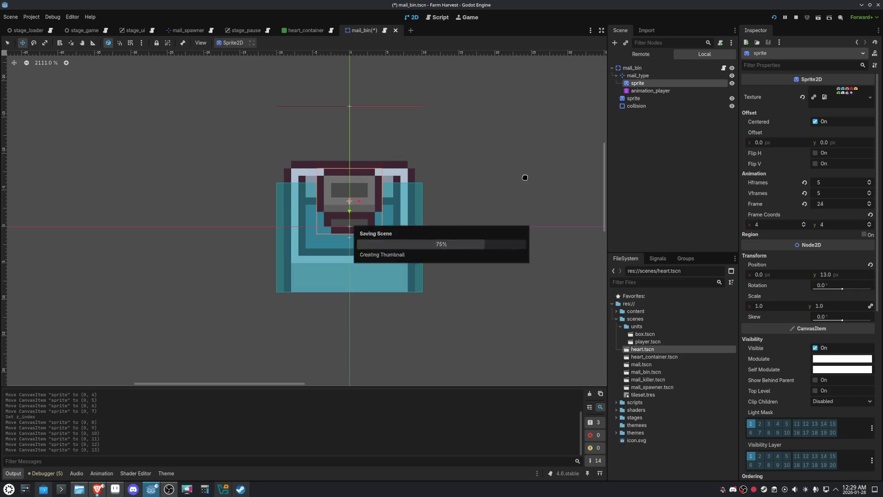
pyautogui.click(468, 19)
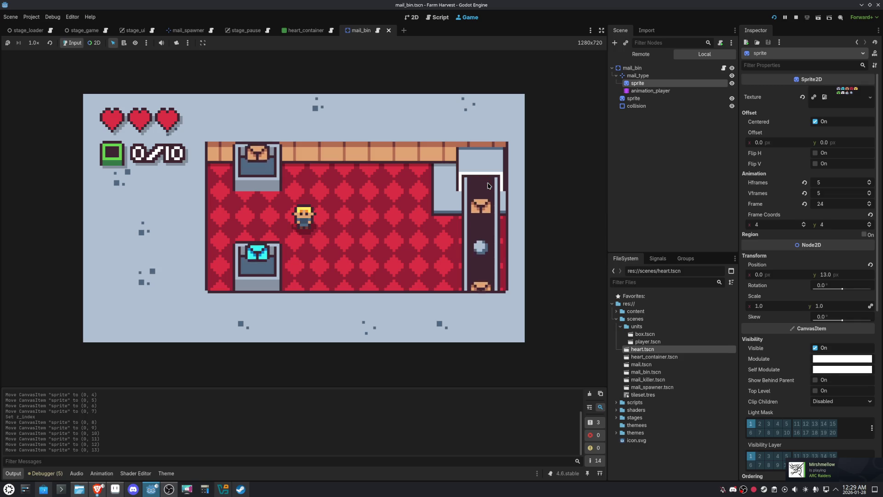
# - Nudge the mail icon sprite up to y 10 and save the mail_bin scene
pyautogui.click(419, 18)
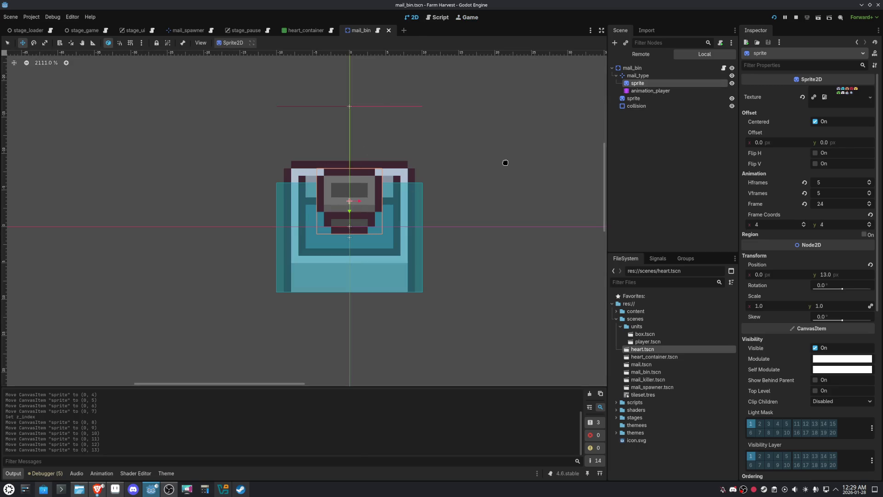
pyautogui.press('Up')
pyautogui.press('Up')
pyautogui.press('Up')
pyautogui.hotkey('ctrl', 's')
pyautogui.click(470, 17)
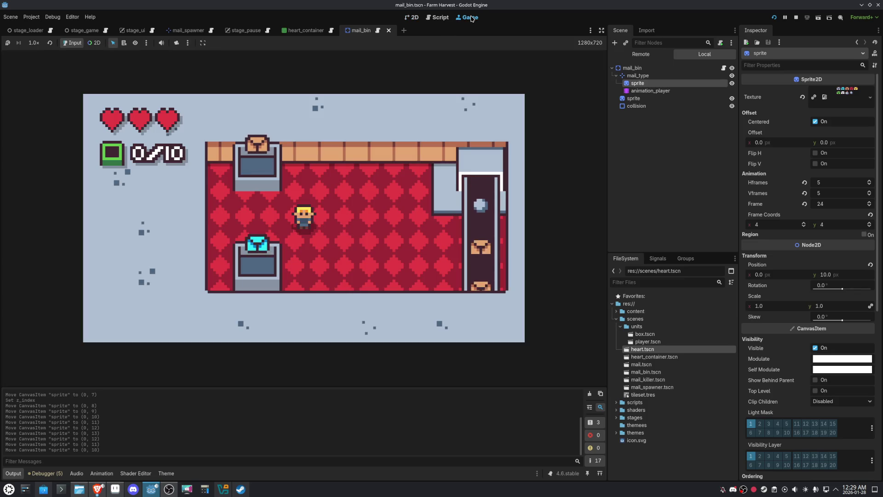
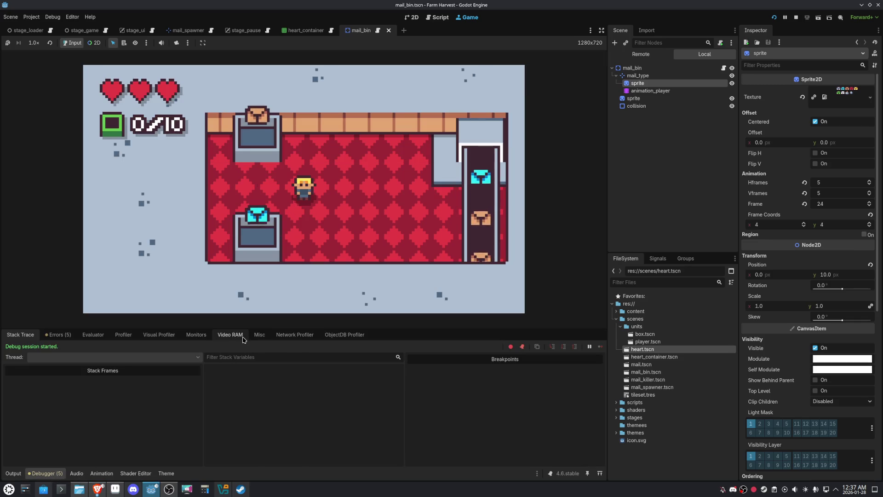
# - Start, stop and clear a Visual Profiler capture, then view Video RAM, Misc and Network Profiler
pyautogui.click(161, 340)
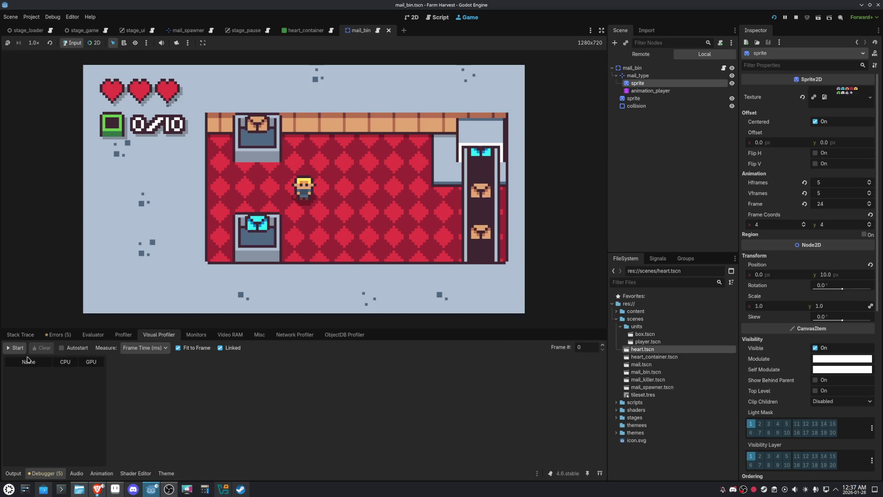
pyautogui.click(15, 348)
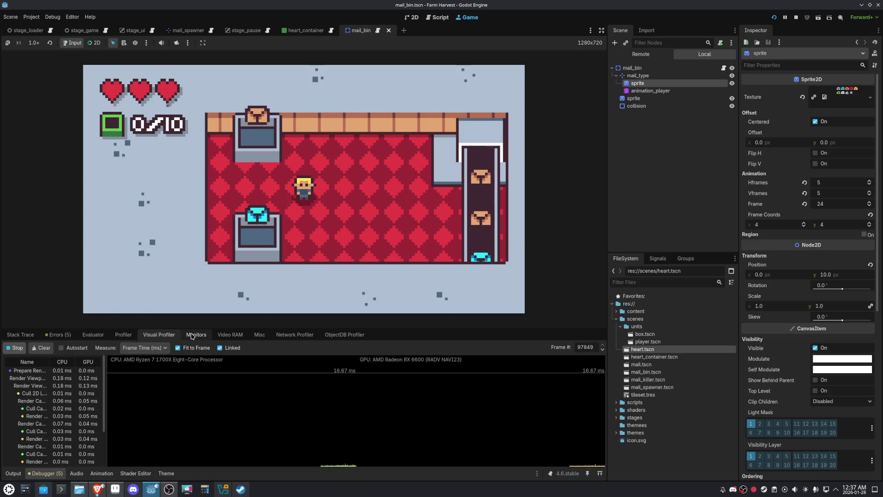
pyautogui.click(16, 348)
pyautogui.click(42, 348)
pyautogui.click(221, 337)
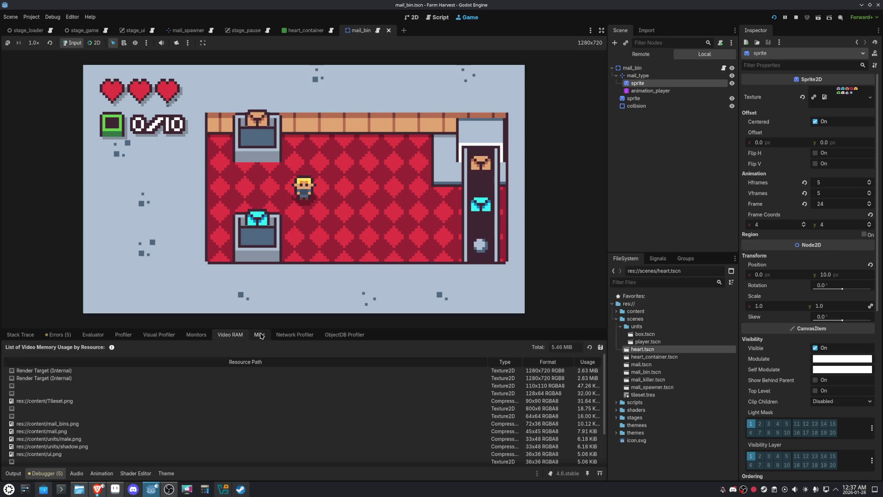
pyautogui.click(259, 335)
pyautogui.click(283, 336)
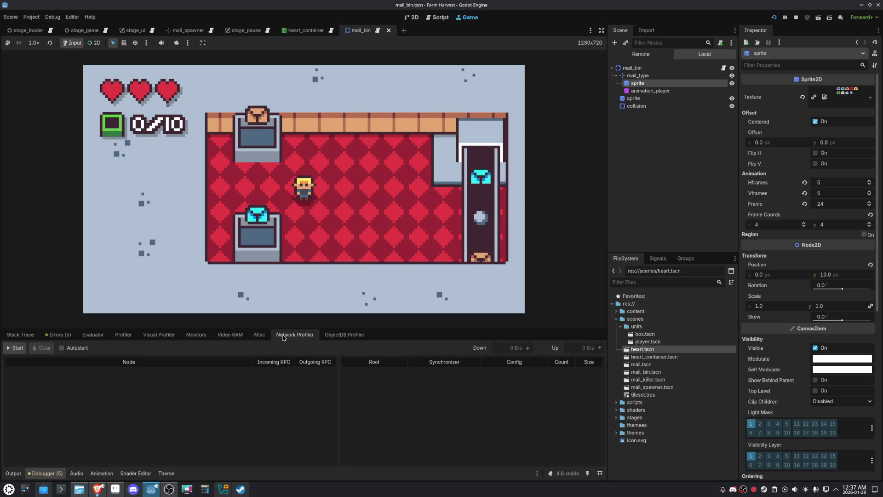
# - Graph Orphan Nodes in Monitors and start the script Profiler collecting frame timings
pyautogui.click(193, 336)
pyautogui.scroll(-2, 88, 401)
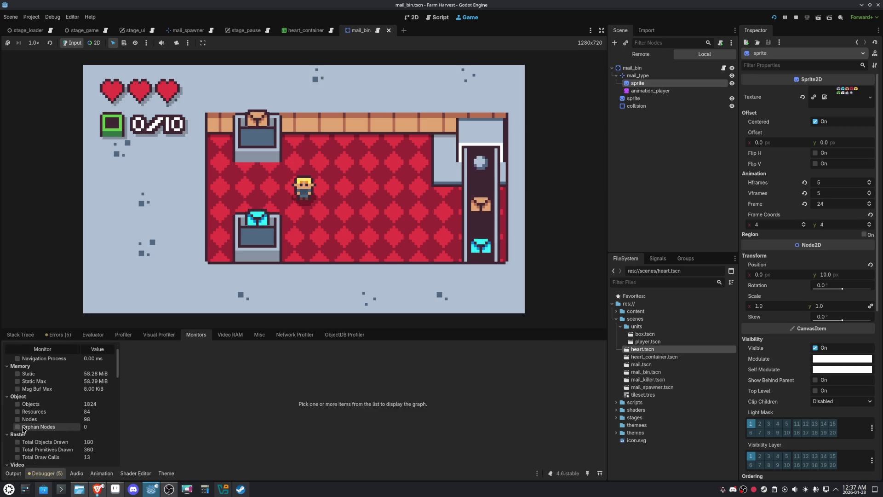
pyautogui.click(18, 427)
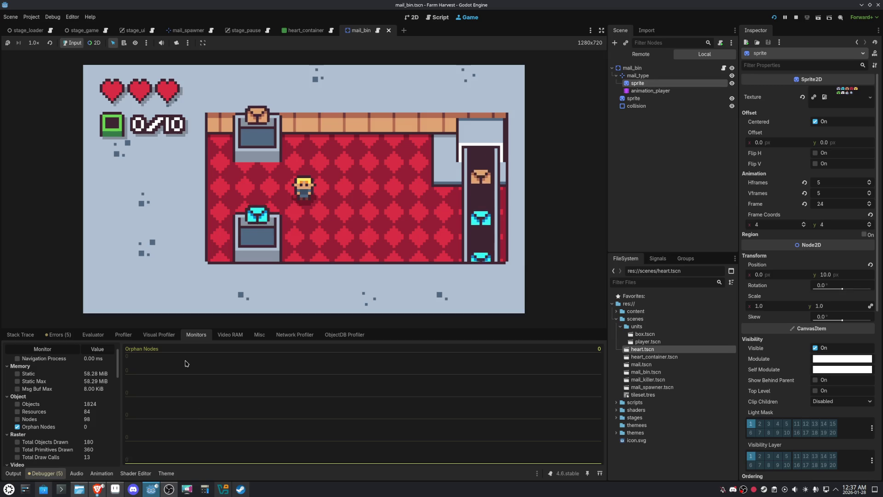
pyautogui.click(124, 336)
pyautogui.click(18, 349)
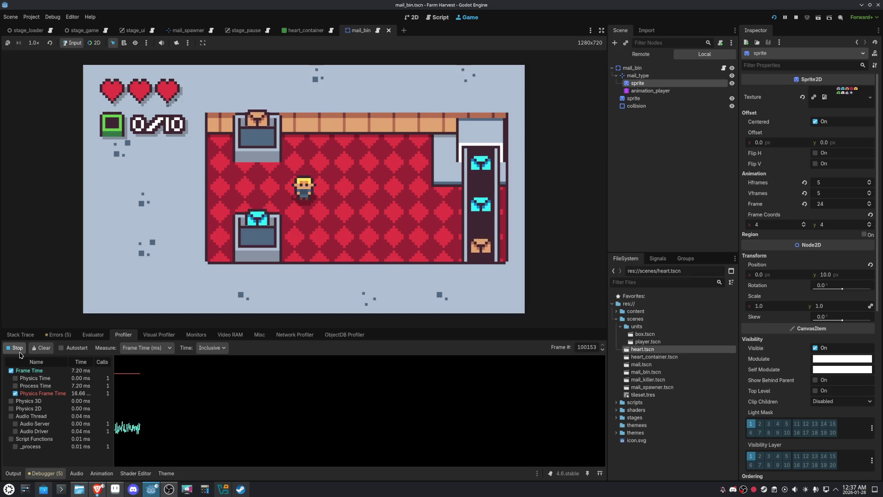
# - Stop the script Profiler, keep inclusive time measurement, and view the Evaluator and Errors tabs
pyautogui.click(17, 348)
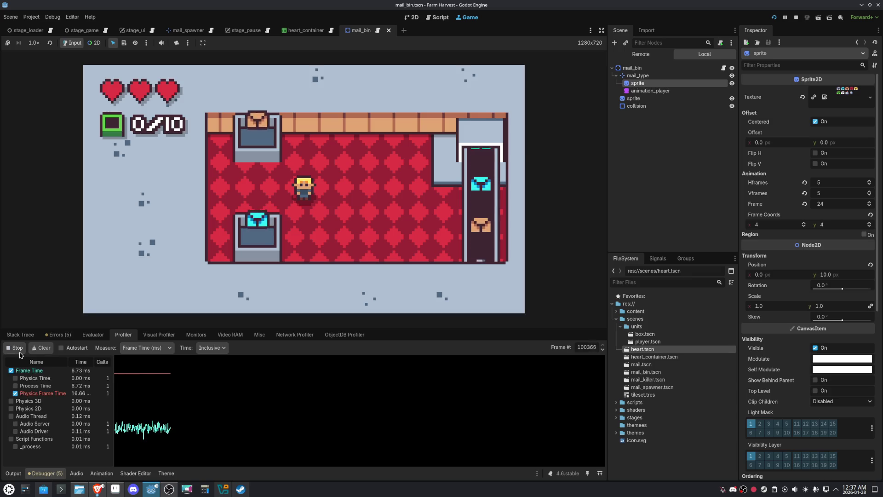
pyautogui.click(209, 348)
pyautogui.click(211, 360)
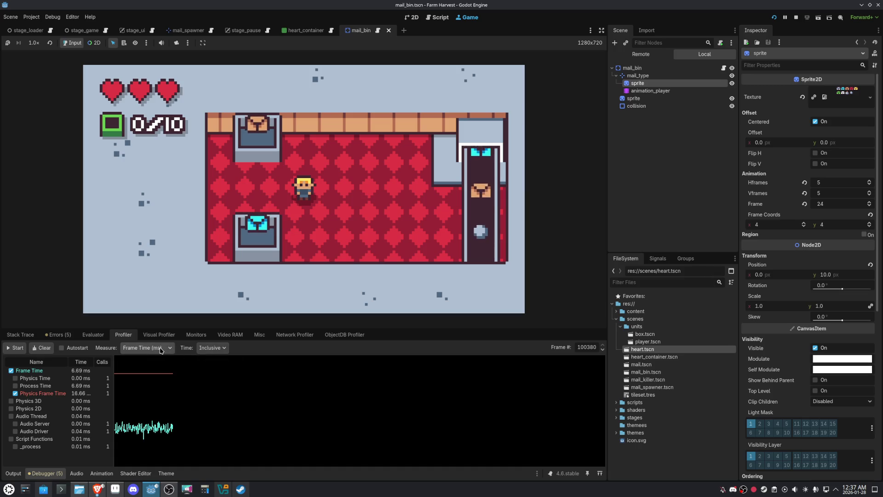
pyautogui.click(93, 335)
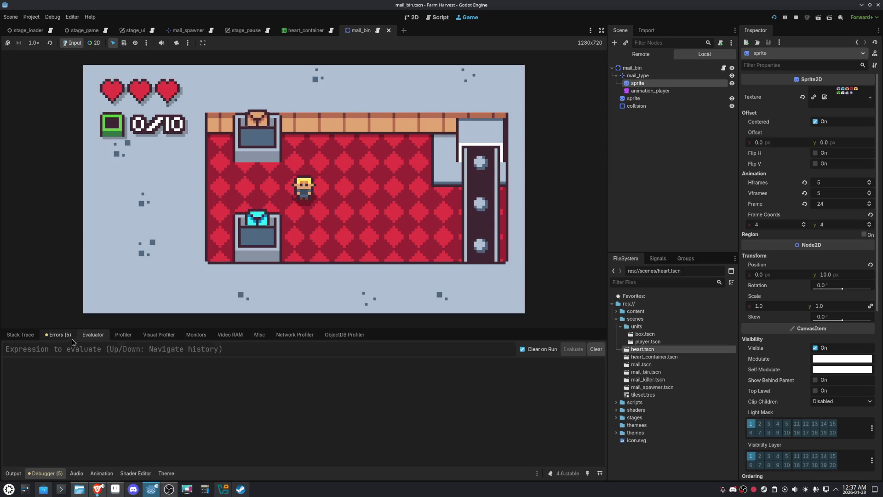
pyautogui.click(59, 334)
# - Start Visual Profiler recording, browse Monitors, Video RAM and Misc, and clear the script Profiler
pyautogui.click(152, 338)
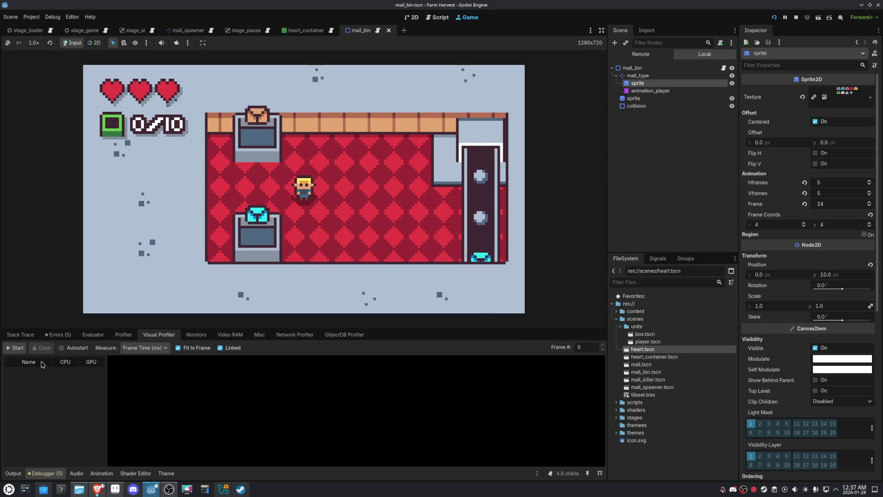
pyautogui.click(18, 349)
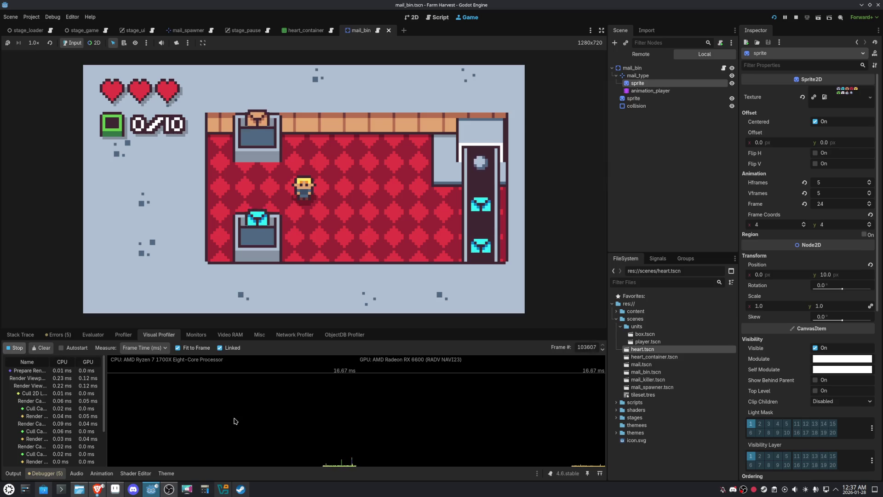
pyautogui.click(196, 335)
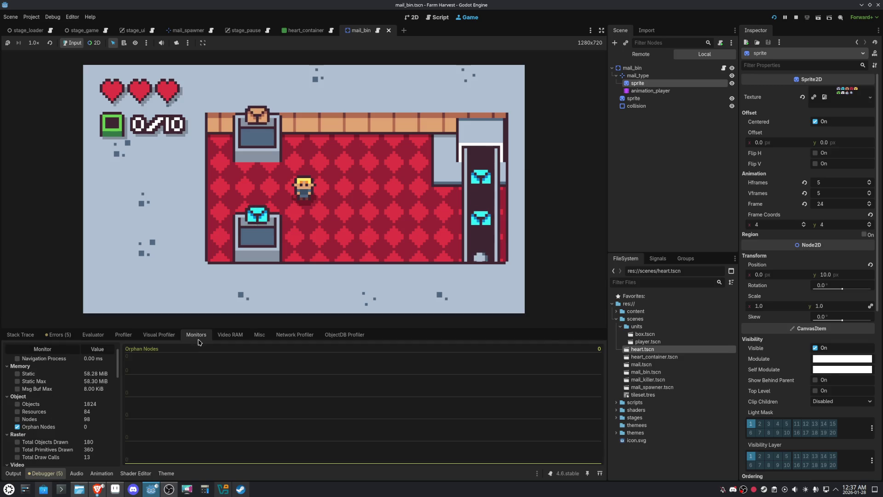
pyautogui.click(230, 335)
pyautogui.click(261, 336)
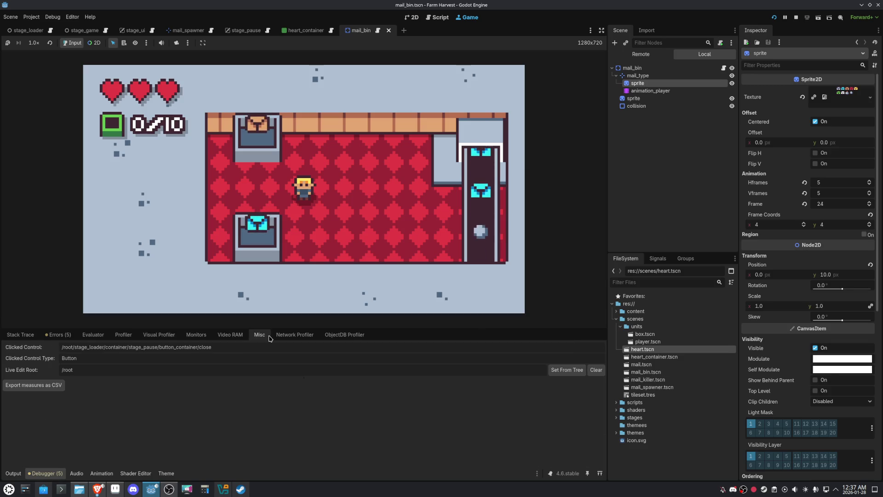
pyautogui.click(124, 339)
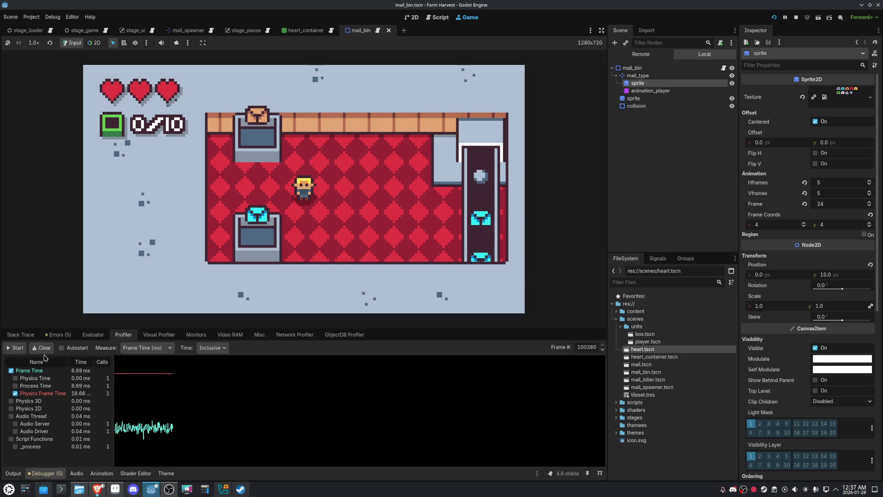
pyautogui.click(42, 348)
pyautogui.click(159, 335)
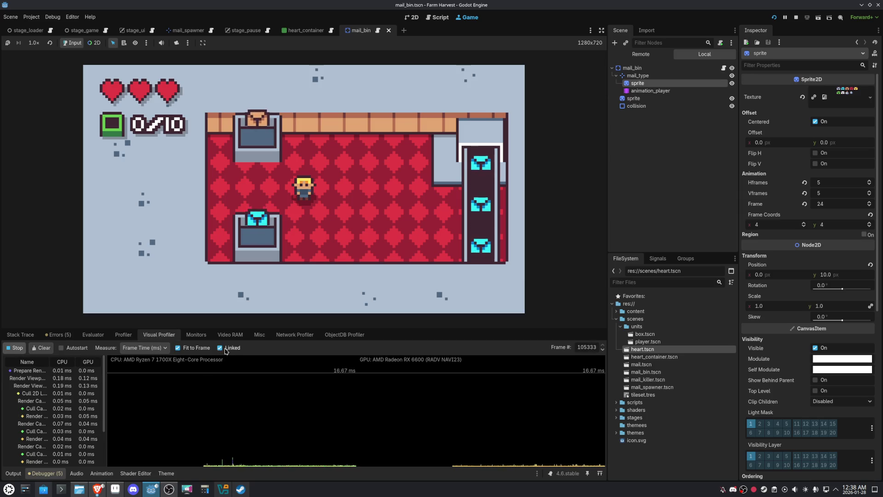
# - Rescale the timing graph, stop capture, and inspect individual frames with a widened name column
pyautogui.click(197, 348)
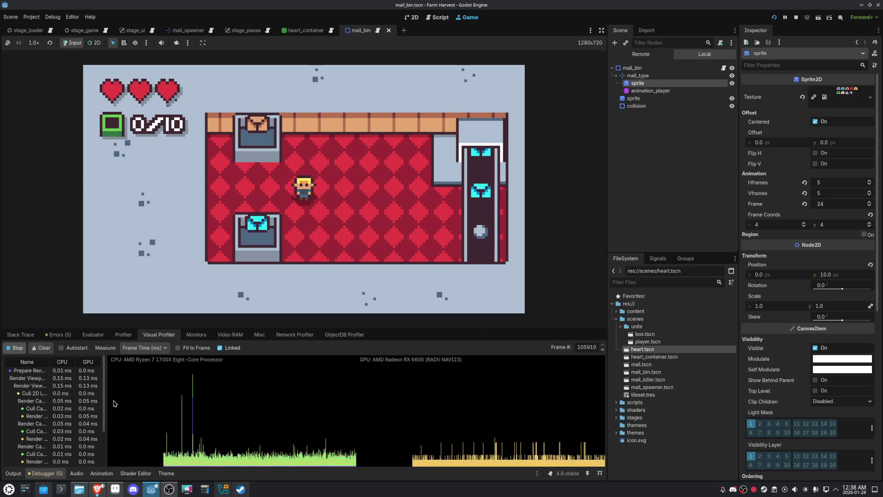
pyautogui.moveTo(104, 420)
pyautogui.mouseDown()
pyautogui.moveTo(109, 453)
pyautogui.moveTo(117, 368)
pyautogui.mouseUp()
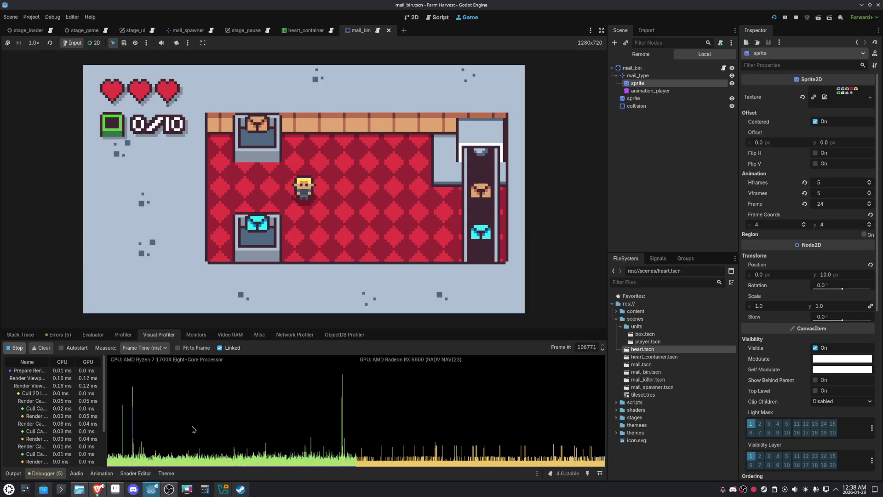
pyautogui.click(322, 460)
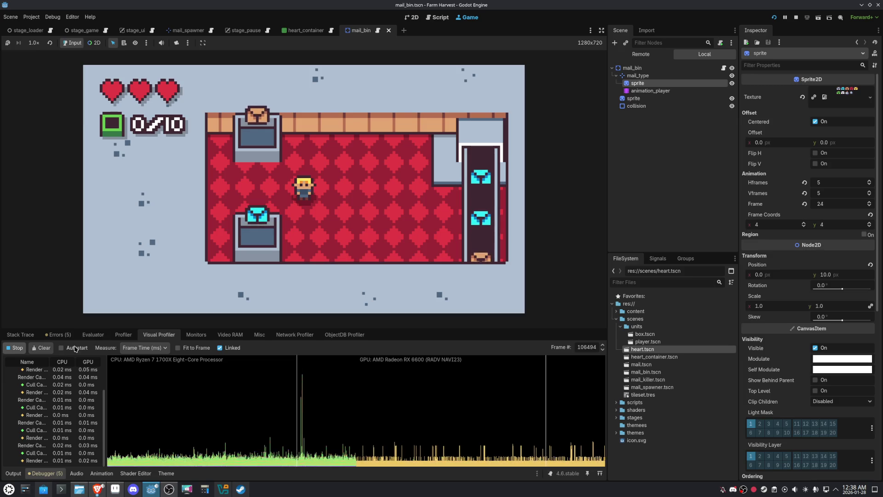
pyautogui.click(23, 351)
pyautogui.moveTo(284, 445); pyautogui.dragTo(289, 437)
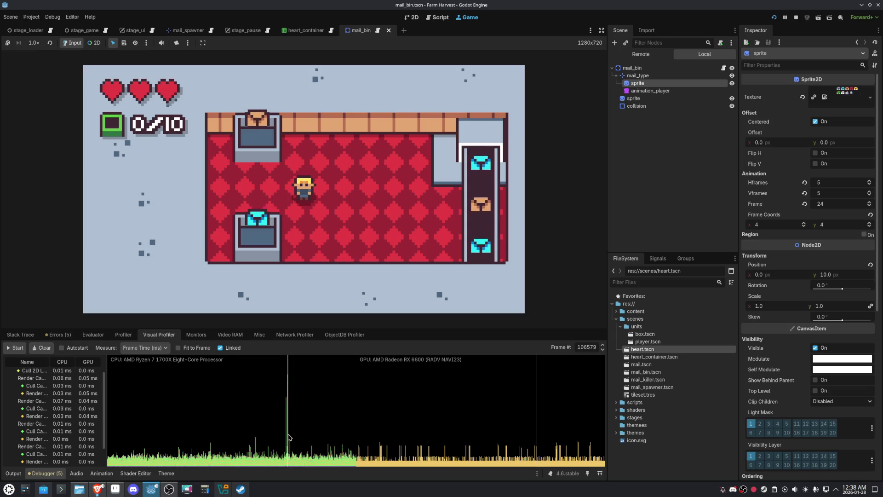
pyautogui.moveTo(107, 424); pyautogui.dragTo(153, 423)
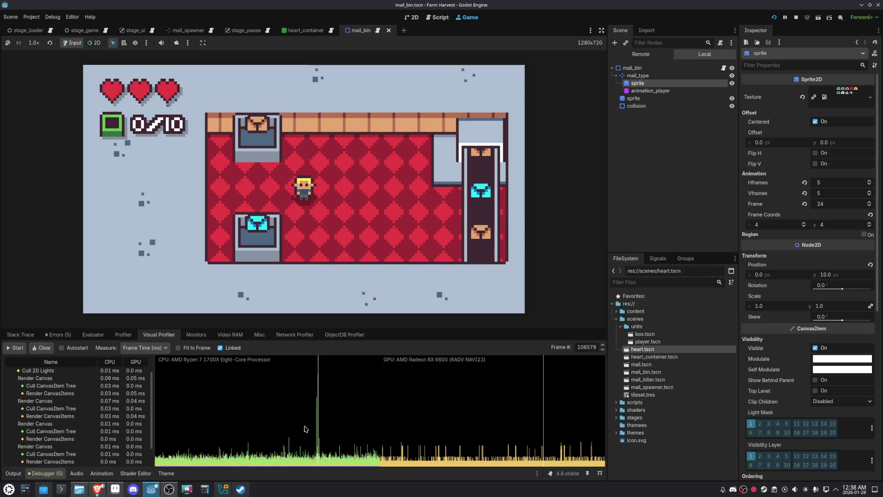
pyautogui.moveTo(319, 422); pyautogui.dragTo(319, 422)
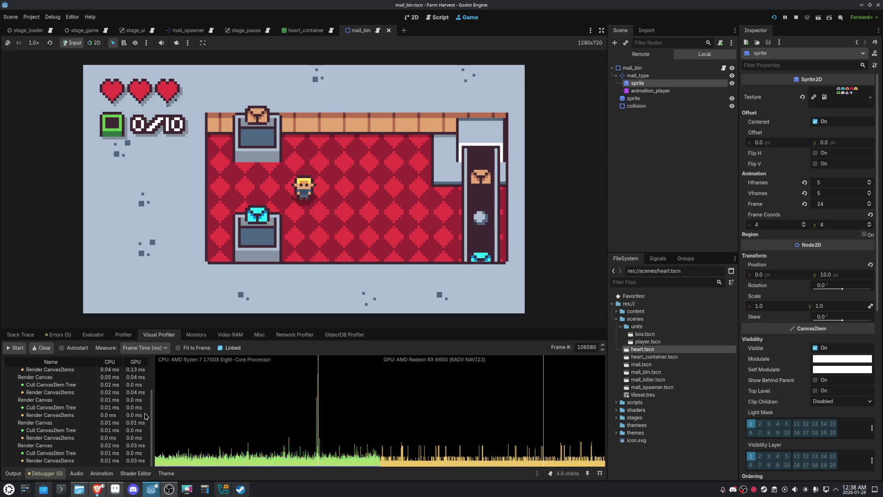
pyautogui.scroll(3, 123, 426)
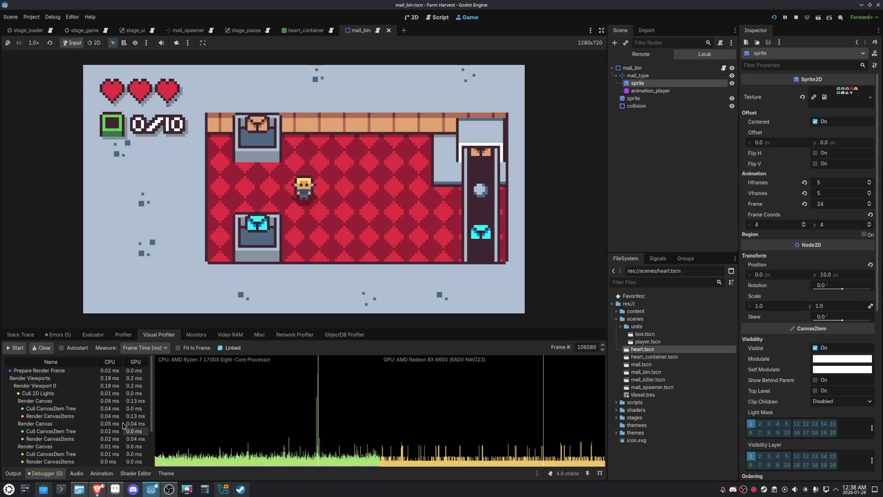
pyautogui.scroll(-3, 127, 425)
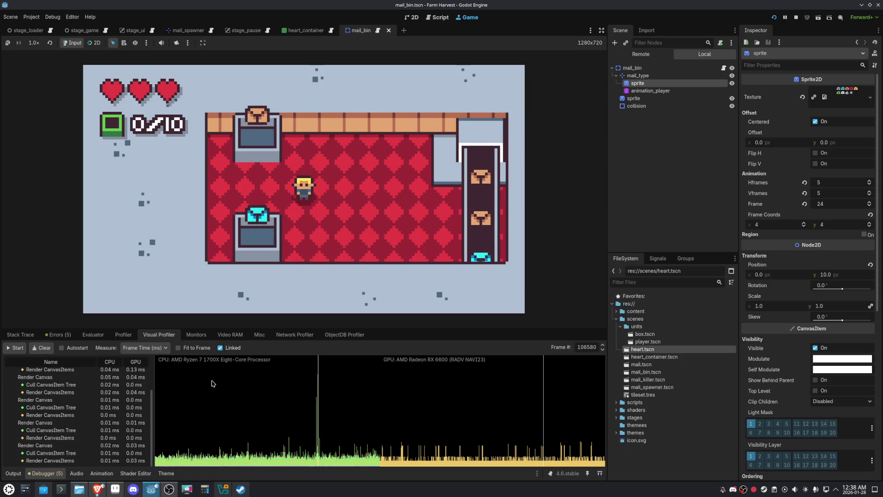
# - Toggle the 16.67 ms graph fit, clear the profiler data, and collapse the debugger panel
pyautogui.click(189, 351)
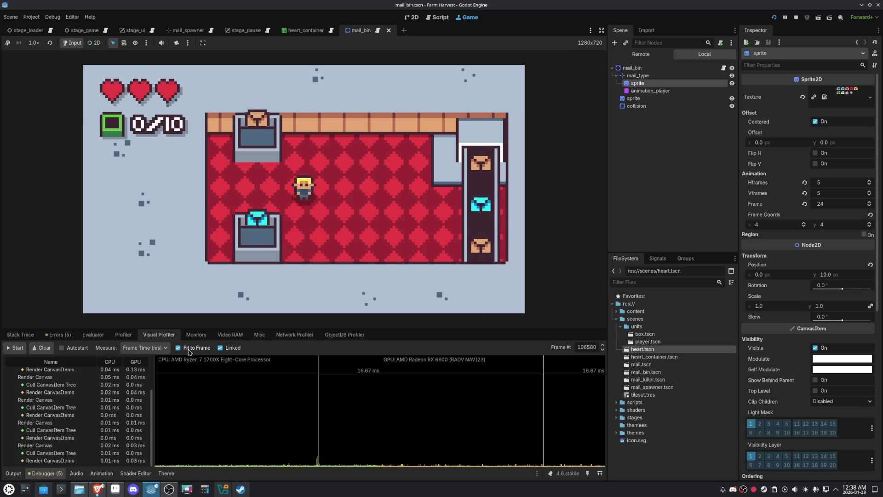
pyautogui.click(189, 352)
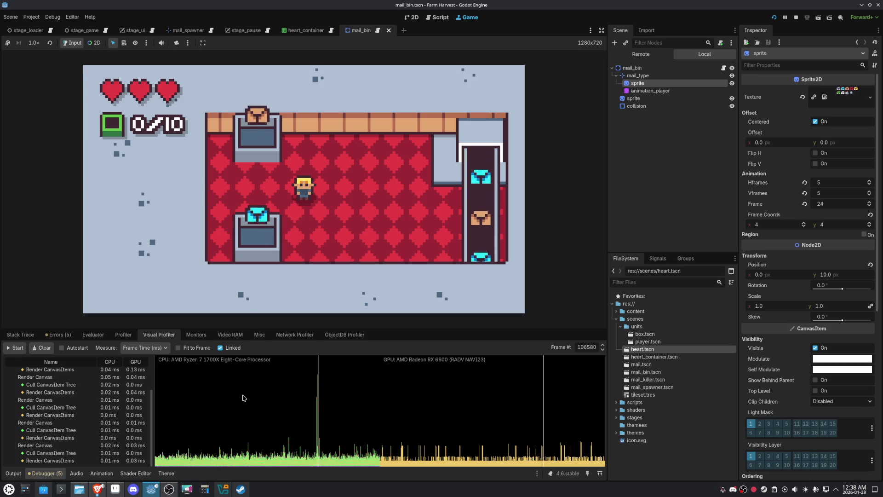
pyautogui.click(42, 347)
pyautogui.click(204, 337)
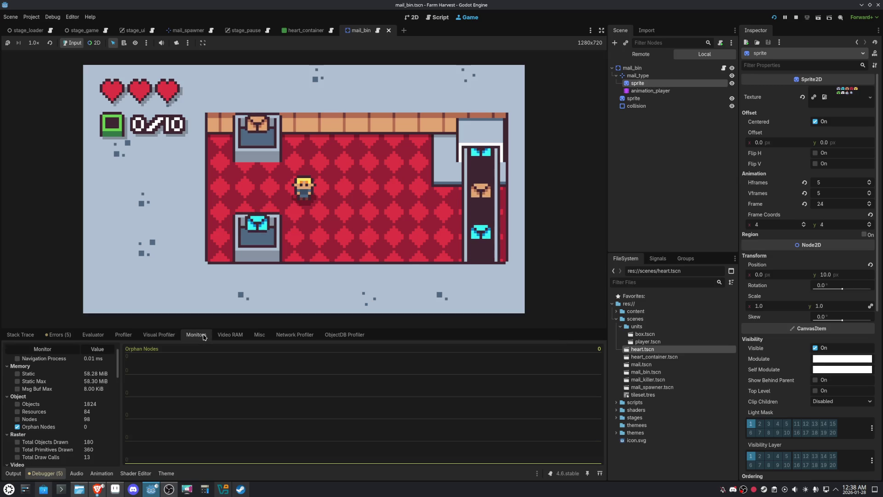
pyautogui.scroll(-15, 88, 452)
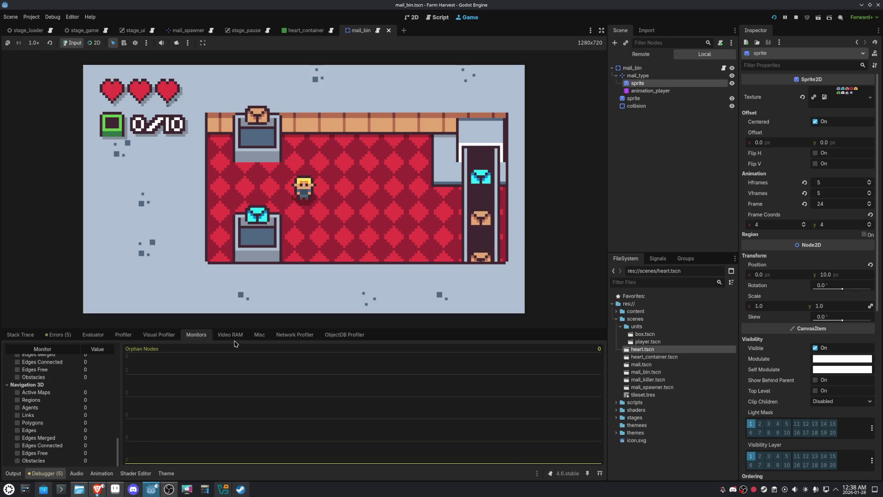
pyautogui.click(230, 335)
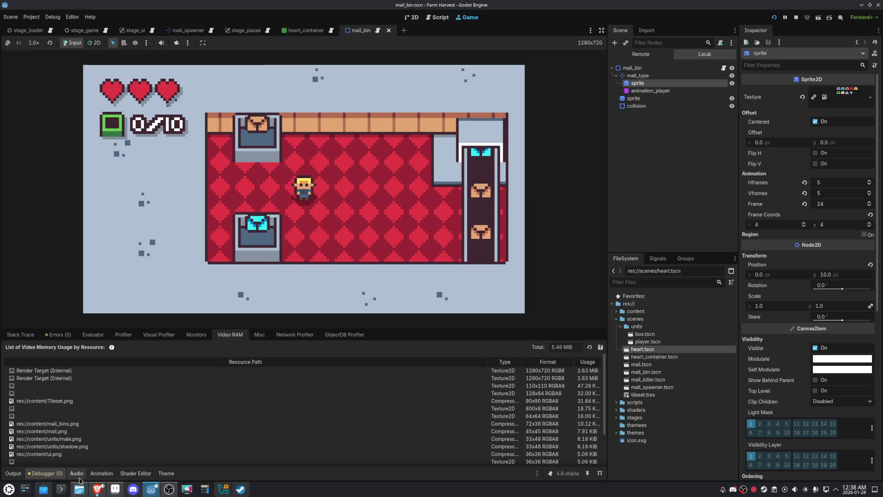
pyautogui.click(55, 477)
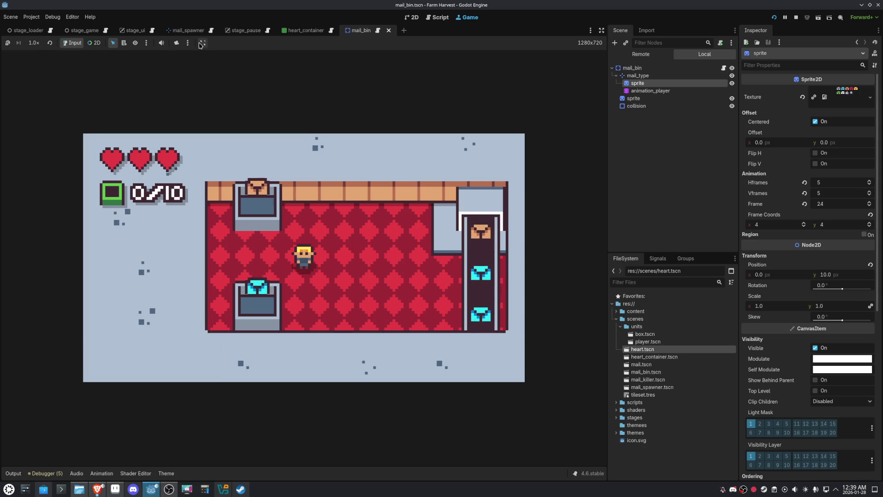
# - Set the embedded game to Stretch to Fit and toggle its sound mute off again
pyautogui.click(202, 43)
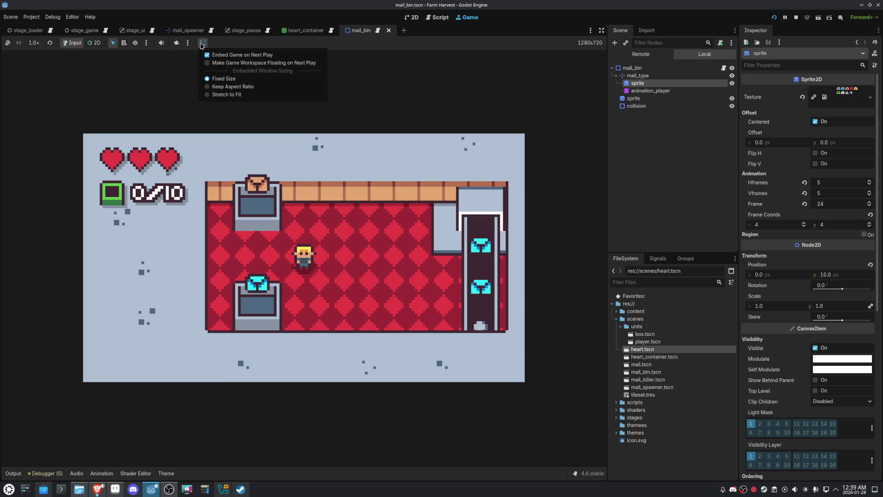
pyautogui.click(252, 95)
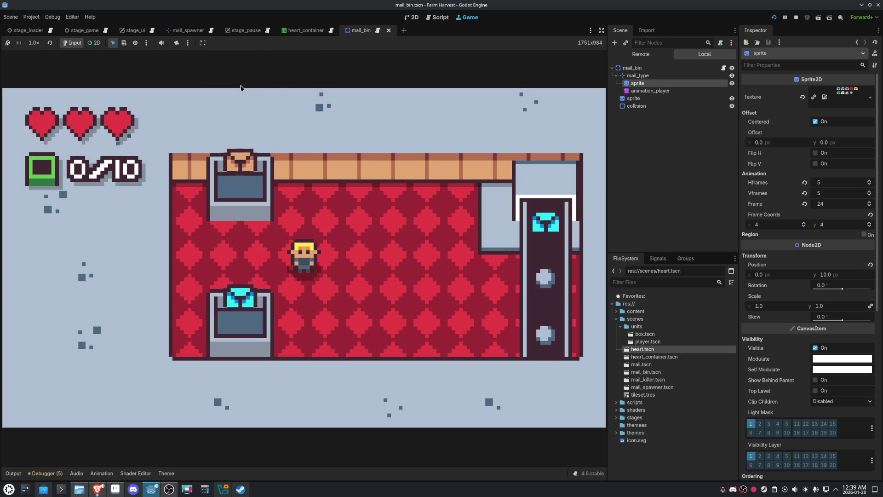
pyautogui.click(162, 43)
pyautogui.click(162, 44)
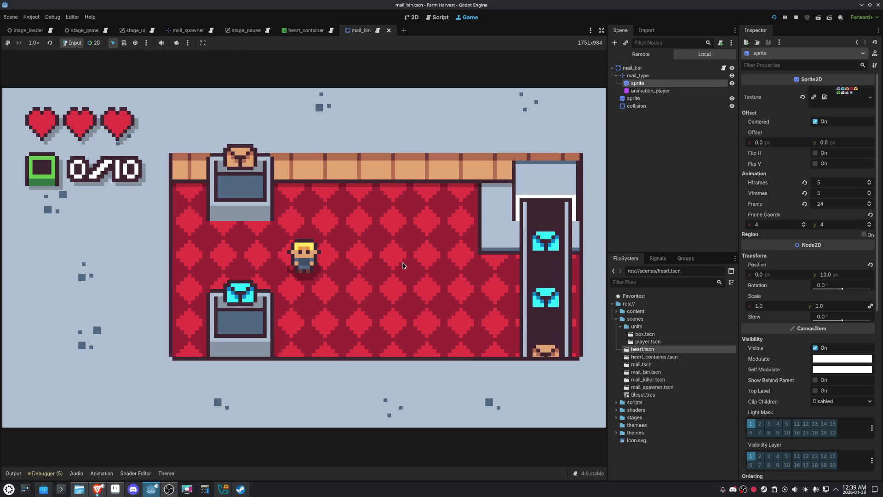
# - Walk the player up, left, right and down around the room with the arrow keys
pyautogui.press('Up')
pyautogui.press('Left')
pyautogui.press('Right')
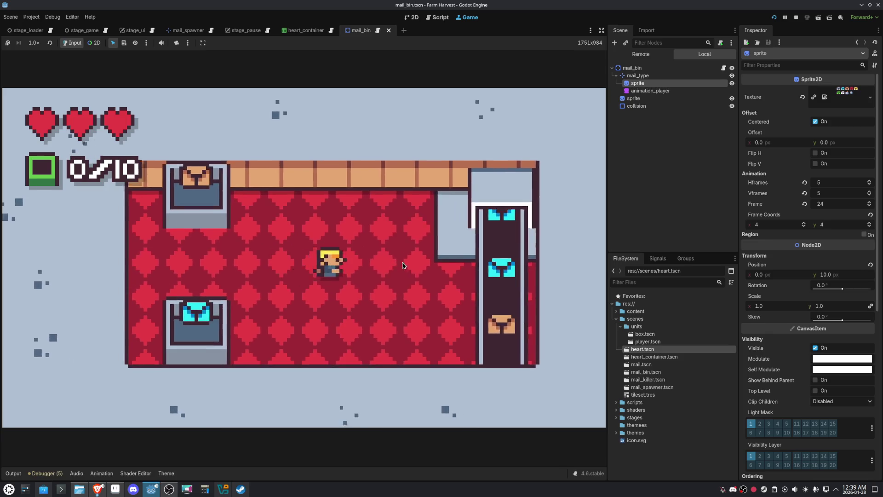
pyautogui.press('Down')
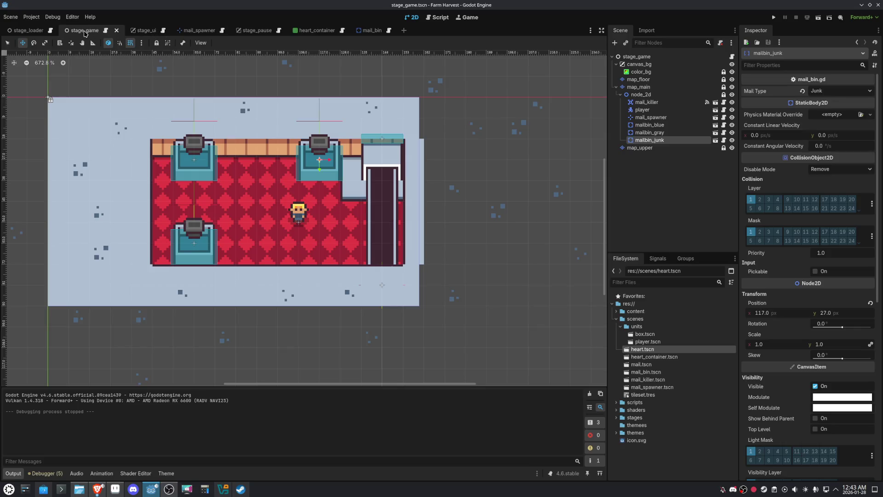
# - Open stage_ui and inspect the anim node's animation at 0.5 seconds
pyautogui.click(138, 30)
pyautogui.moveTo(197, 83)
pyautogui.mouseDown()
pyautogui.moveTo(382, 150)
pyautogui.moveTo(455, 154)
pyautogui.moveTo(367, 227)
pyautogui.mouseUp()
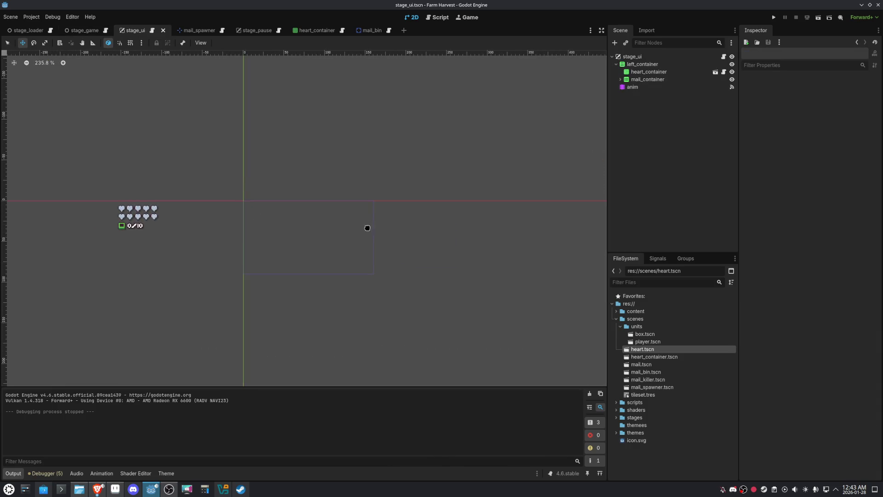
pyautogui.click(632, 87)
pyautogui.click(106, 351)
pyautogui.scroll(5, 351, 212)
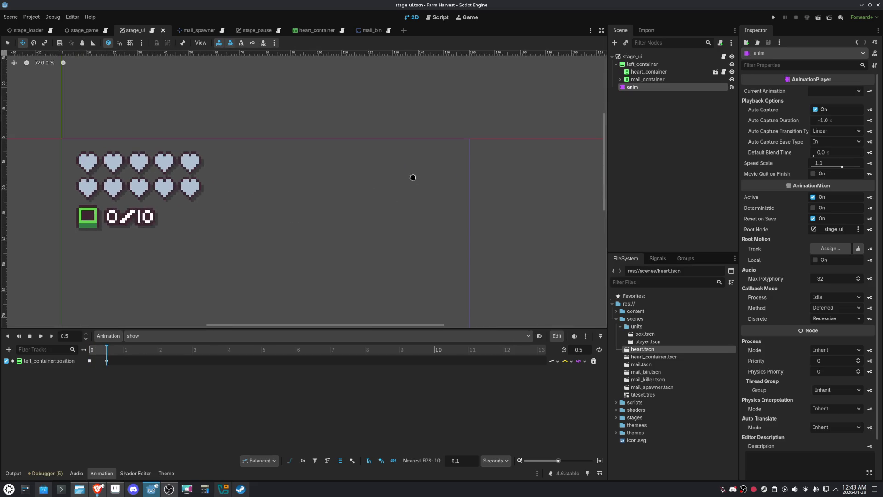
pyautogui.scroll(-1, 417, 176)
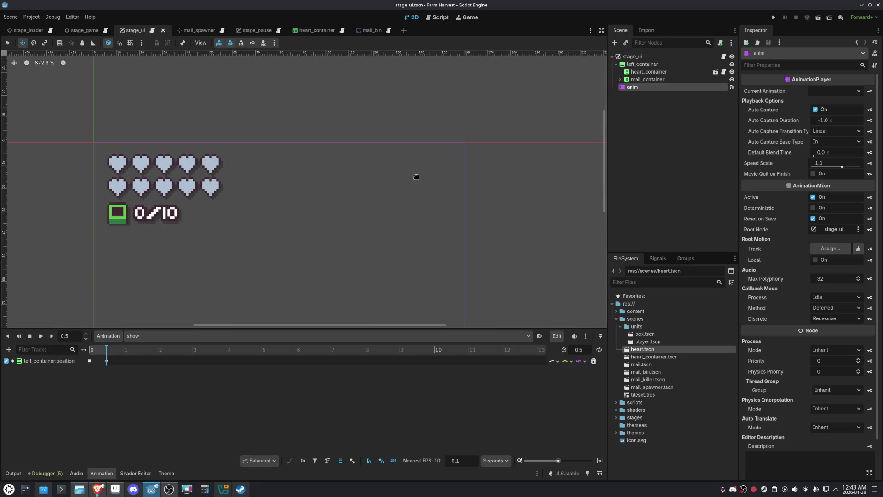
# - Add an HBoxContainer under stage_ui, move it to 91, 11, and switch to Aseprite
pyautogui.click(632, 56)
pyautogui.click(614, 45)
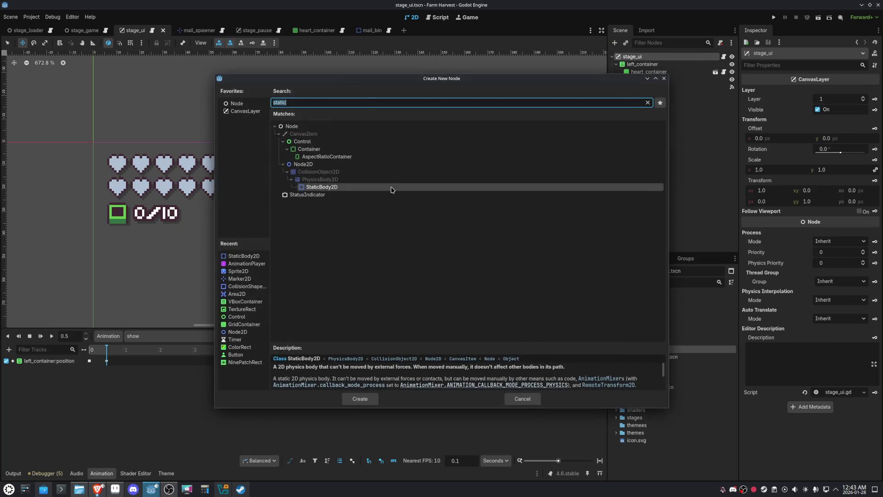
pyautogui.write('hbo')
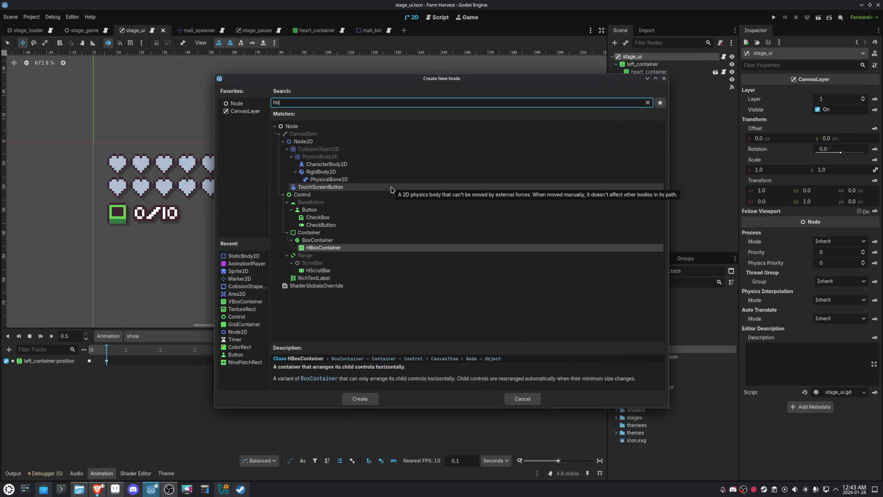
pyautogui.press('Return')
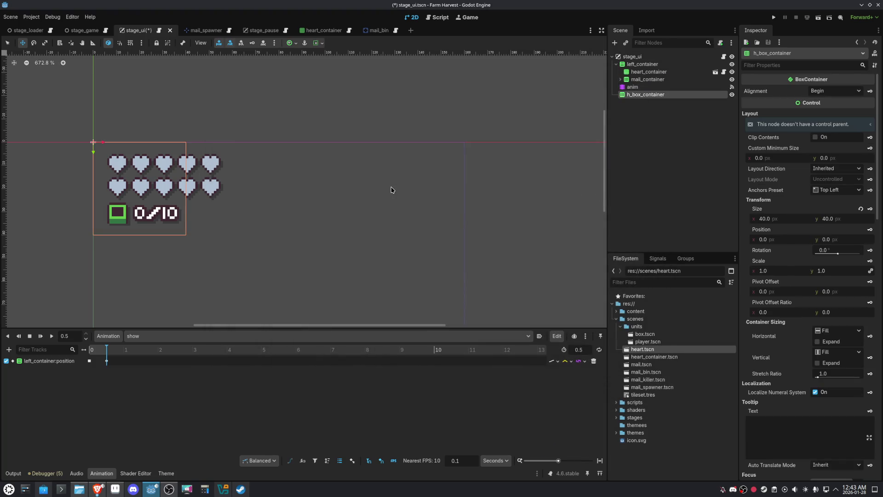
pyautogui.moveTo(108, 96)
pyautogui.mouseDown()
pyautogui.moveTo(323, 110)
pyautogui.moveTo(287, 126)
pyautogui.mouseUp()
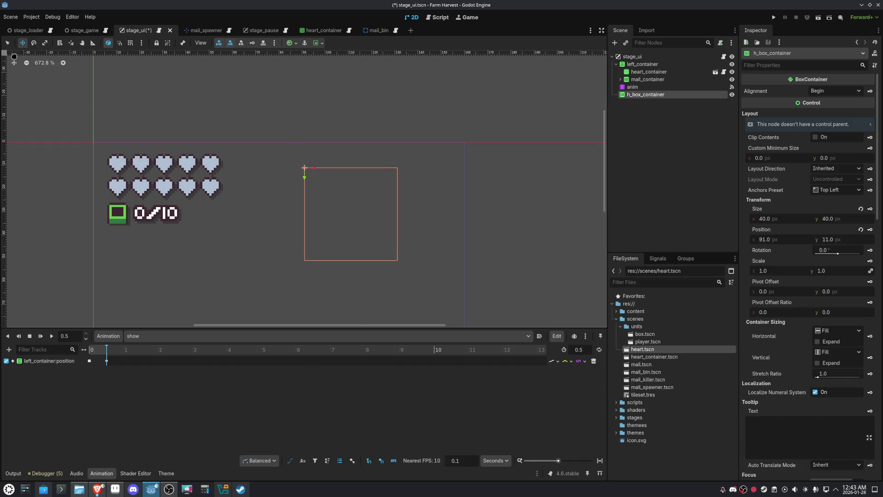
pyautogui.click(115, 489)
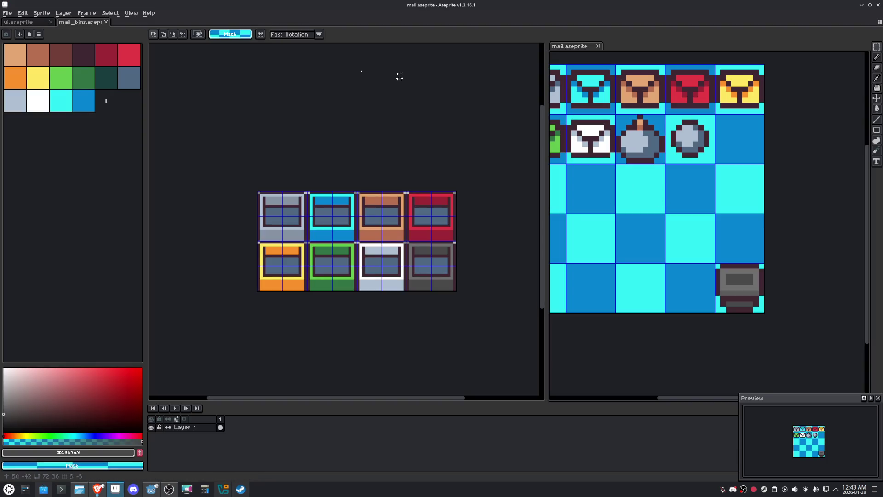
# - In ui.aseprite, pencil the clock's dark outline and vertical hand in the empty tile
pyautogui.click(18, 22)
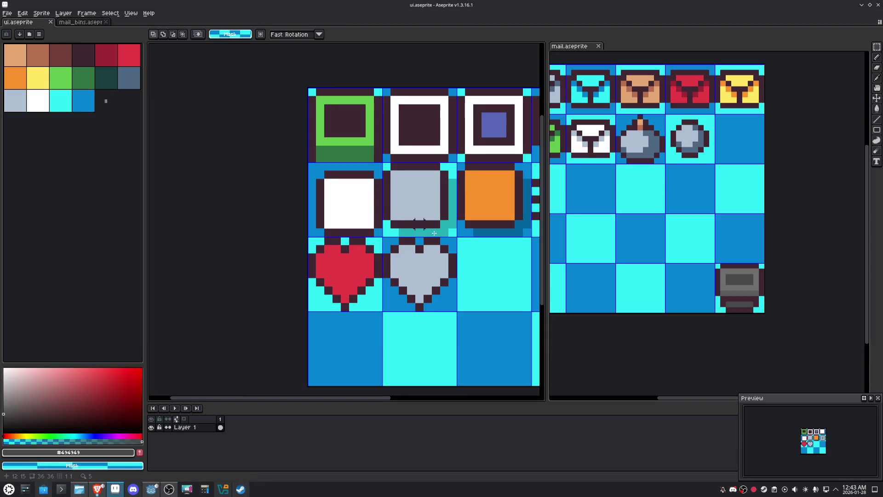
pyautogui.moveTo(406, 215); pyautogui.dragTo(264, 170)
pyautogui.press('b')
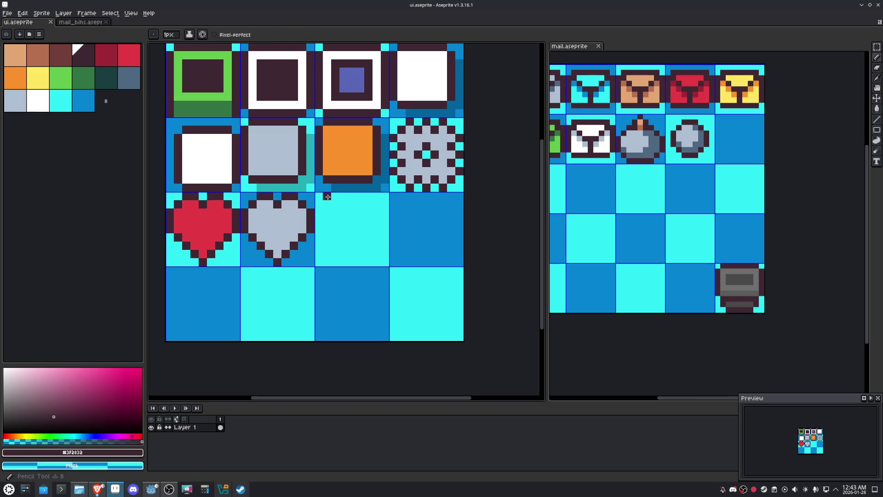
pyautogui.moveTo(335, 196)
pyautogui.mouseDown()
pyautogui.moveTo(323, 205)
pyautogui.moveTo(318, 244)
pyautogui.moveTo(336, 262)
pyautogui.moveTo(370, 261)
pyautogui.mouseUp()
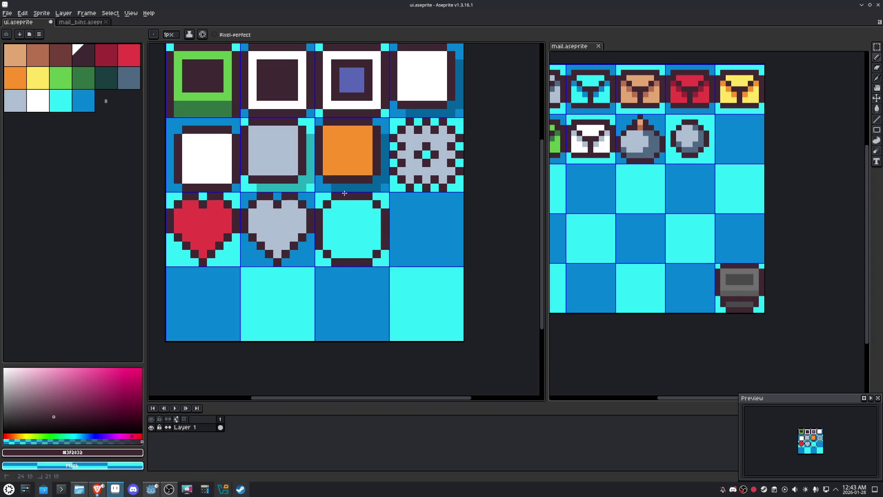
pyautogui.moveTo(352, 229); pyautogui.dragTo(352, 211)
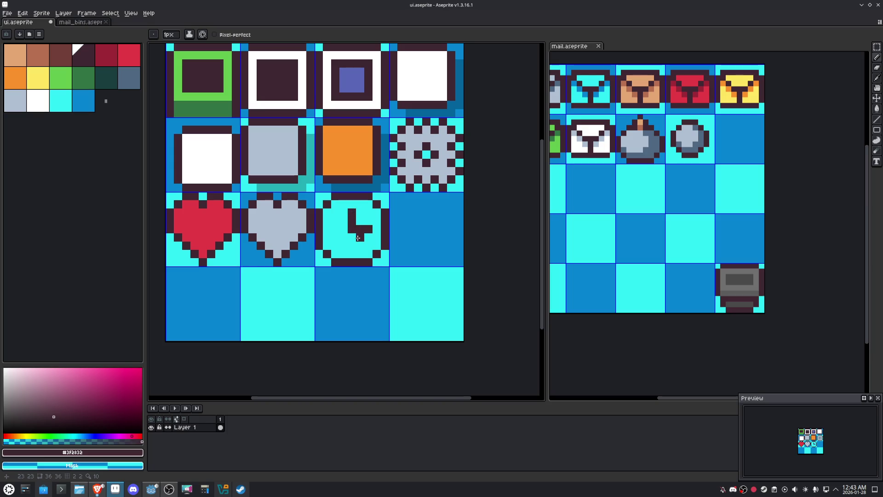
# - Paint the clock face white, add a light grey line, and select the clock tile
pyautogui.press('x')
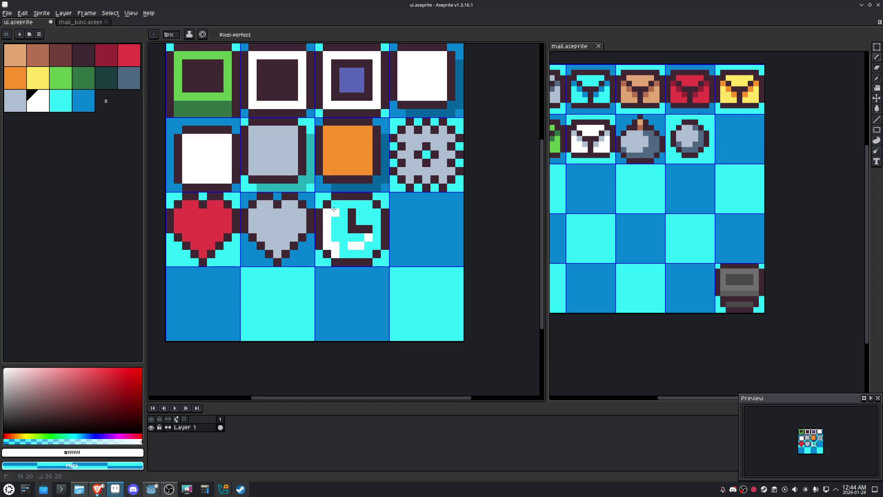
pyautogui.moveTo(373, 212); pyautogui.dragTo(376, 235)
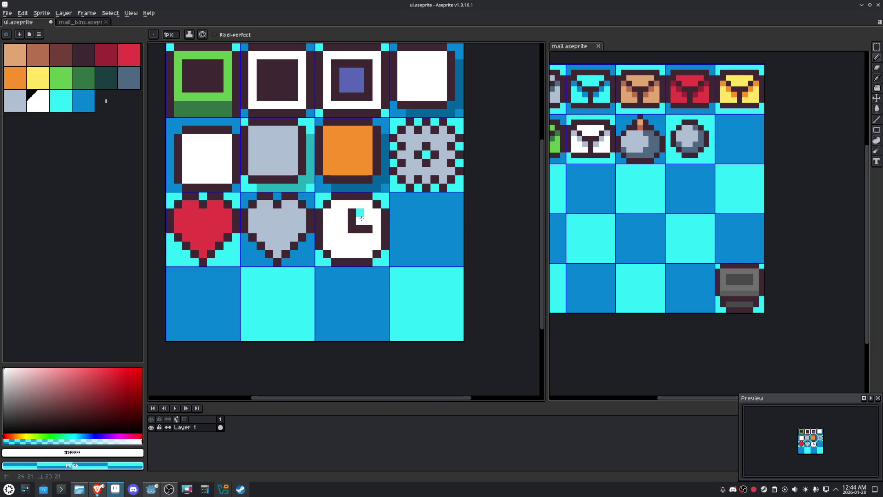
pyautogui.keyDown('alt'); pyautogui.click(295, 221); pyautogui.keyUp('alt')
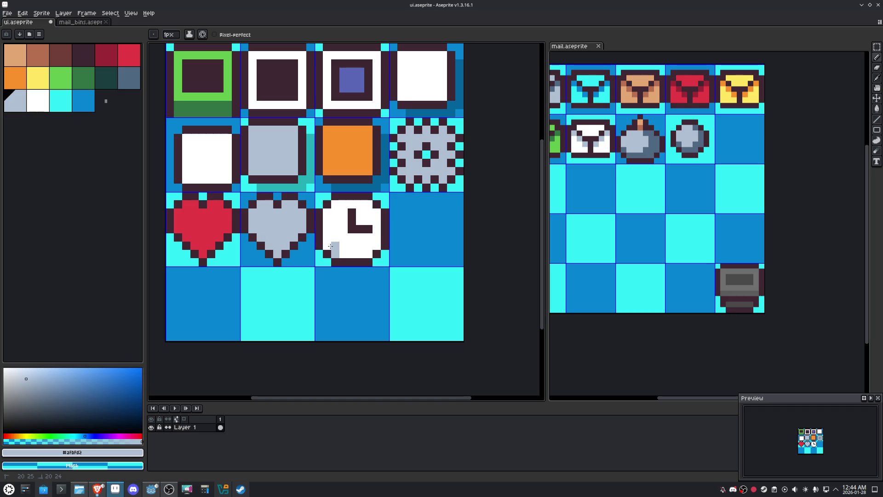
pyautogui.moveTo(333, 227)
pyautogui.mouseDown()
pyautogui.moveTo(330, 215)
pyautogui.moveTo(363, 201)
pyautogui.moveTo(373, 237)
pyautogui.mouseUp()
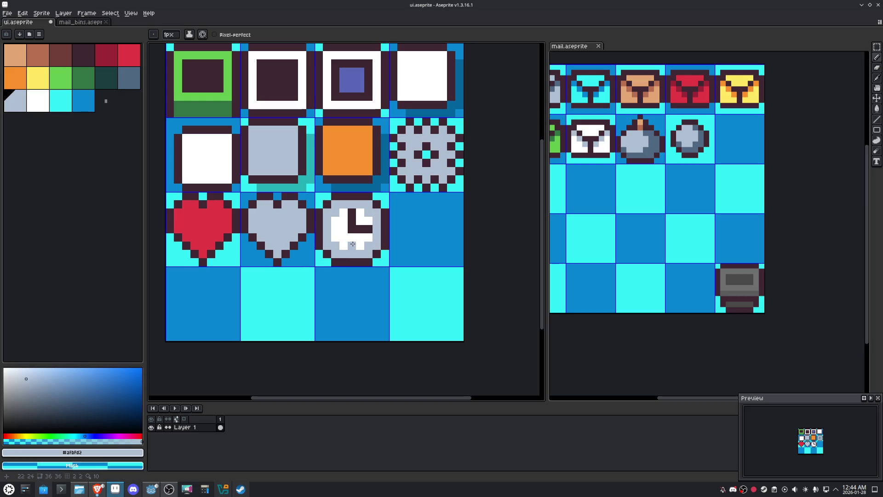
pyautogui.scroll(3, 353, 244)
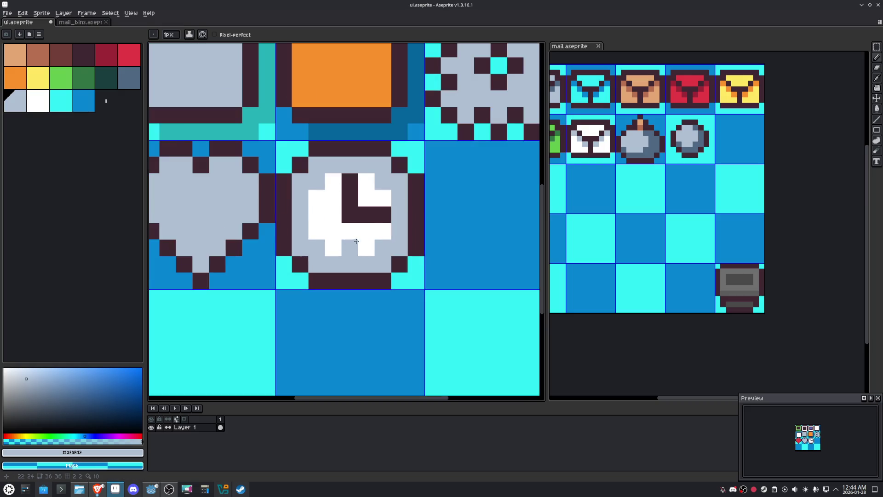
pyautogui.scroll(-3, 389, 244)
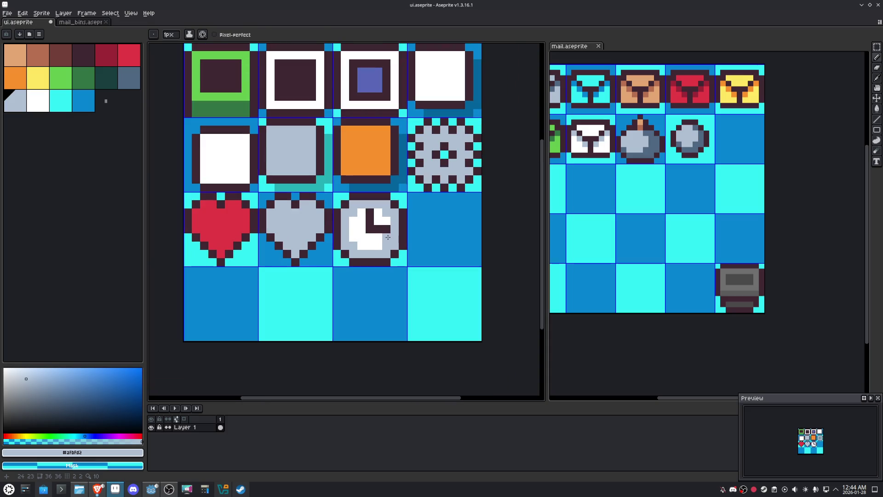
pyautogui.click(375, 240)
# - Bucket-fill the clock face light grey and turn its green outer ring white
pyautogui.press('g')
pyautogui.click(345, 230)
pyautogui.click(25, 106)
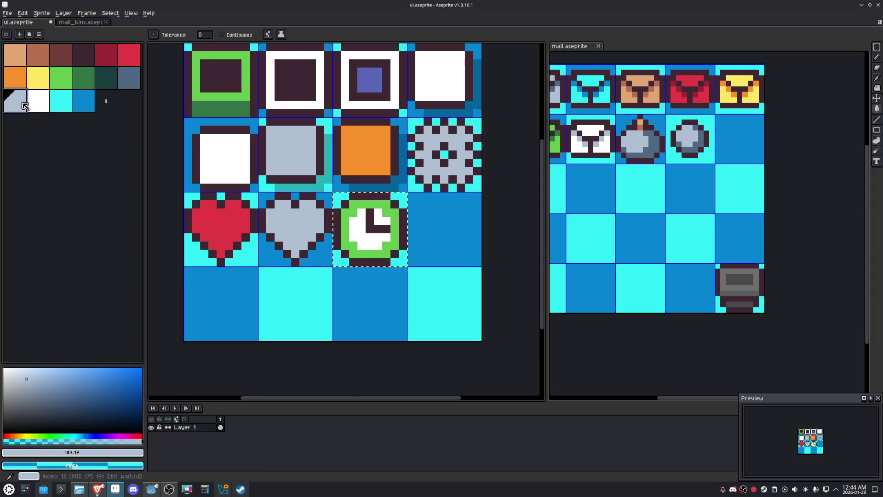
pyautogui.click(363, 241)
pyautogui.click(375, 220)
pyautogui.press(']')
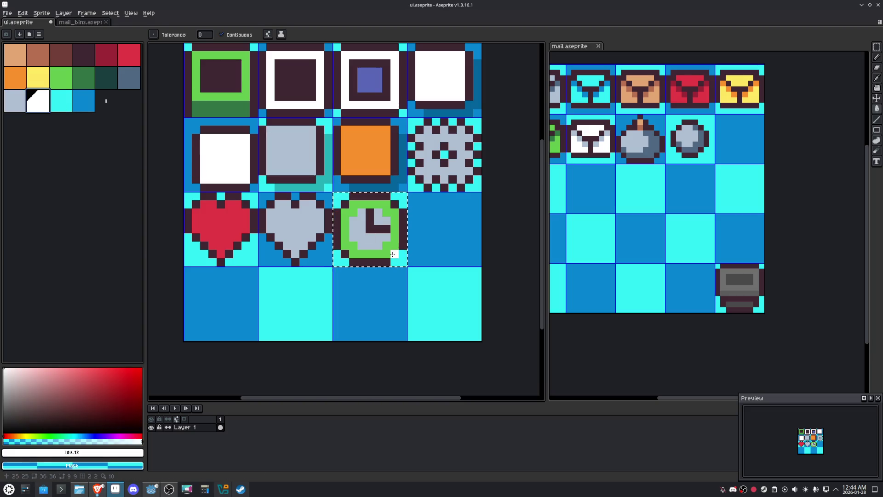
pyautogui.click(381, 253)
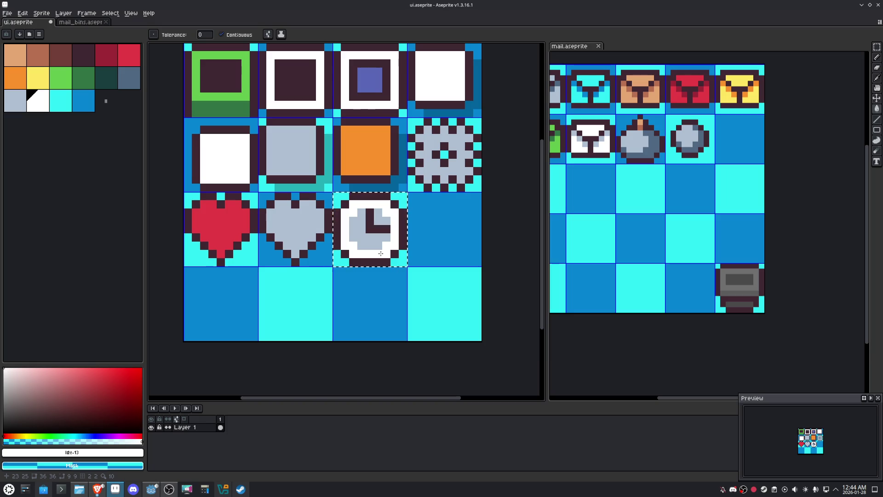
# - Paint the clock hand's vertical stroke red with the pencil and clear the selection
pyautogui.press('i')
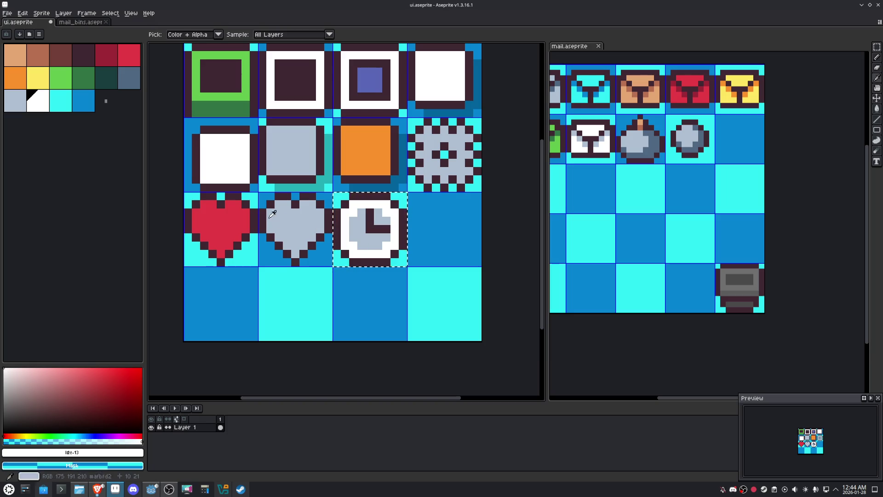
pyautogui.click(221, 221)
pyautogui.press('b')
pyautogui.moveTo(370, 231); pyautogui.dragTo(372, 213)
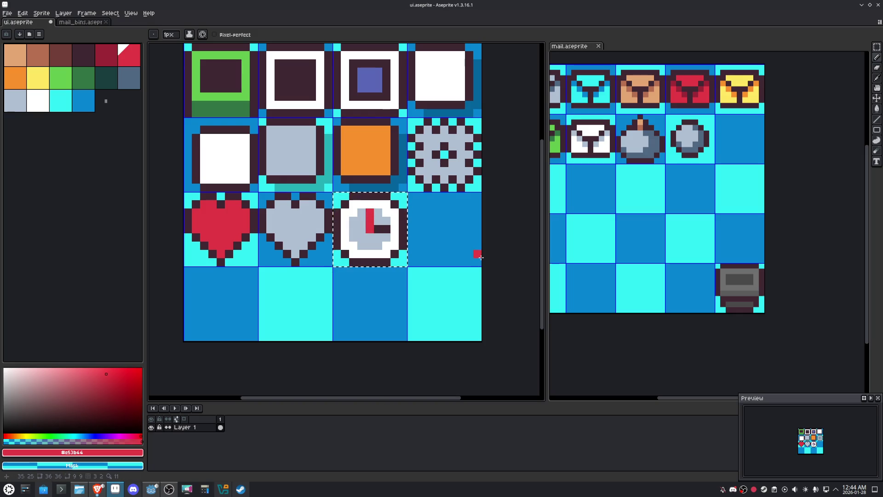
pyautogui.press('m')
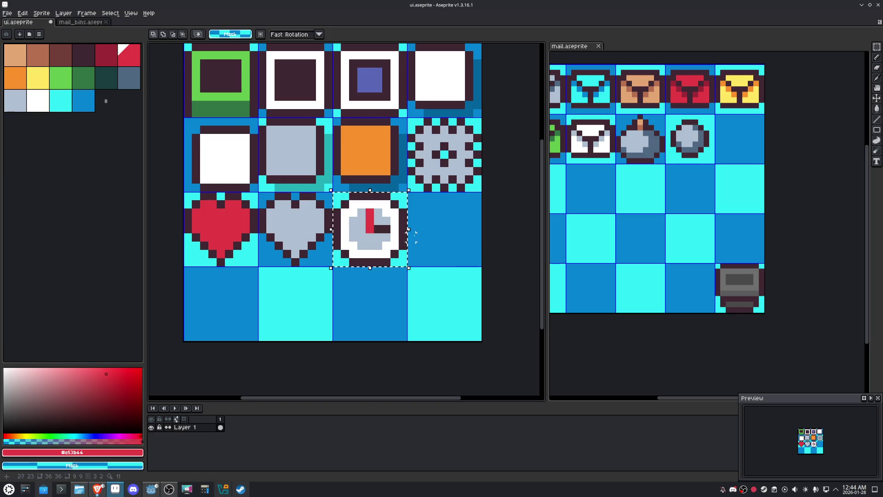
pyautogui.click(444, 229)
# - Re-export the ui artwork via File > Export As and return to Godot
pyautogui.click(23, 12)
pyautogui.click(7, 13)
pyautogui.moveTo(28, 82)
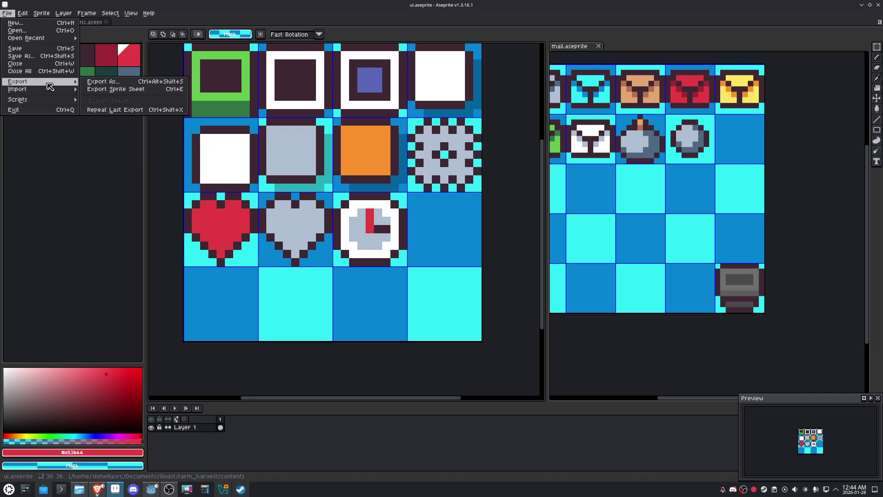
pyautogui.click(98, 86)
pyautogui.click(314, 224)
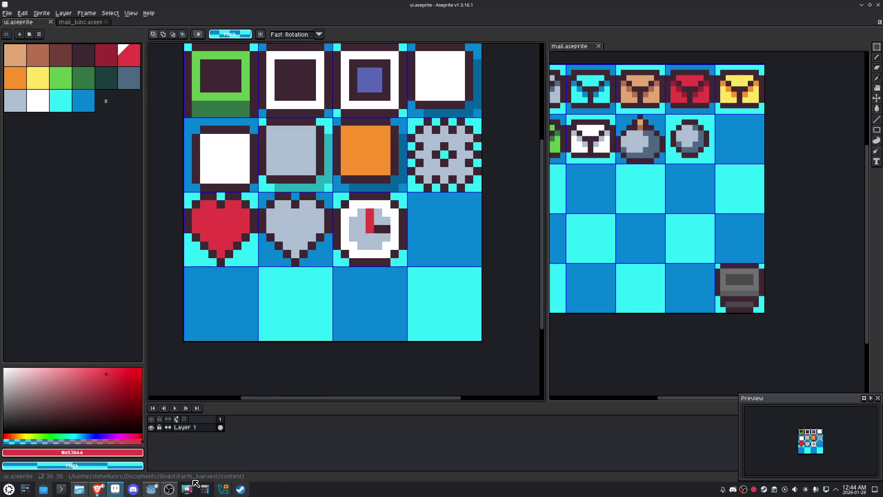
pyautogui.click(152, 489)
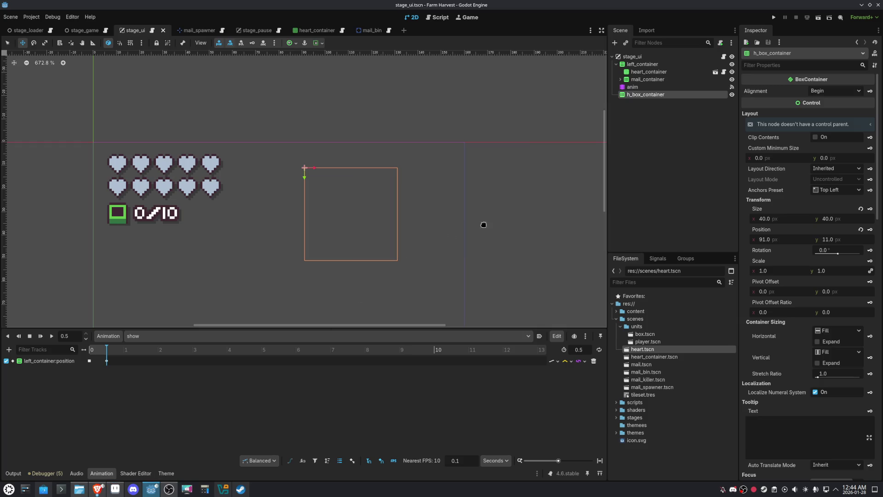
# - Search 'texture' in Add Child Node and add a TextureRect under h_box_container
pyautogui.click(615, 42)
pyautogui.write('te')
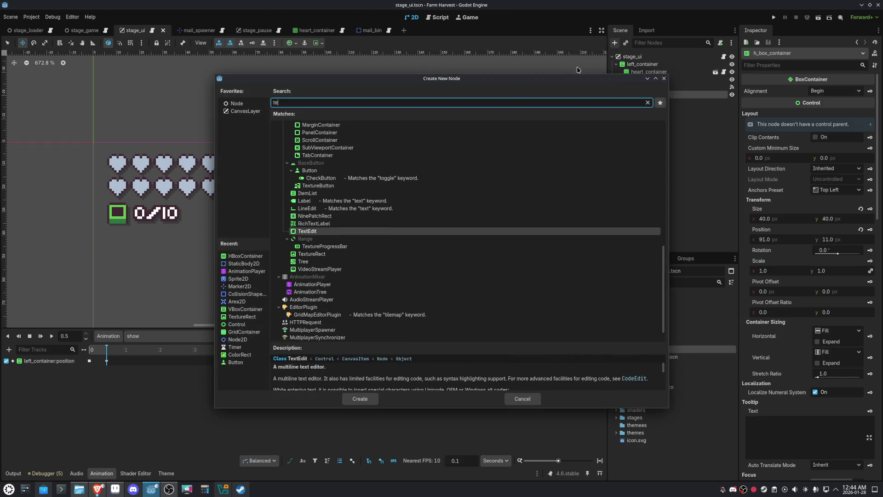
pyautogui.write('xture')
pyautogui.doubleClick(327, 190)
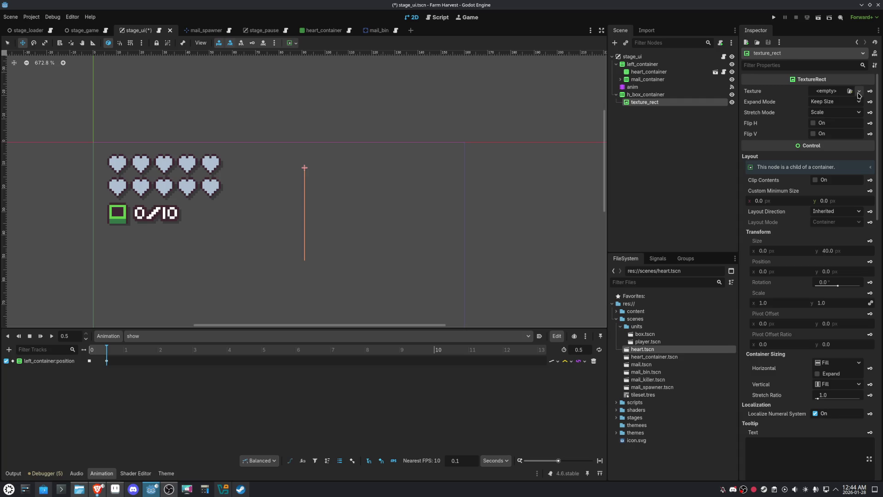
# - Set texture_rect's Stretch Mode to Keep Centered and give it a new AtlasTexture using ui.png
pyautogui.click(842, 112)
pyautogui.click(828, 156)
pyautogui.click(859, 91)
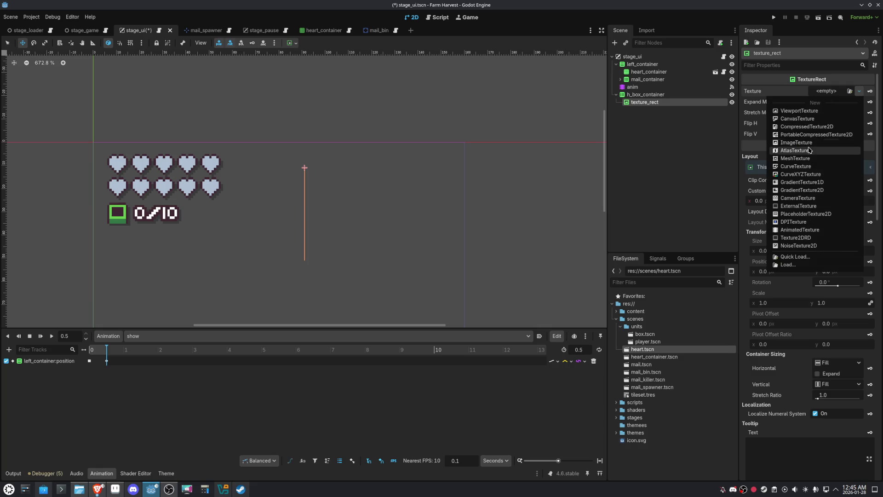
pyautogui.click(823, 147)
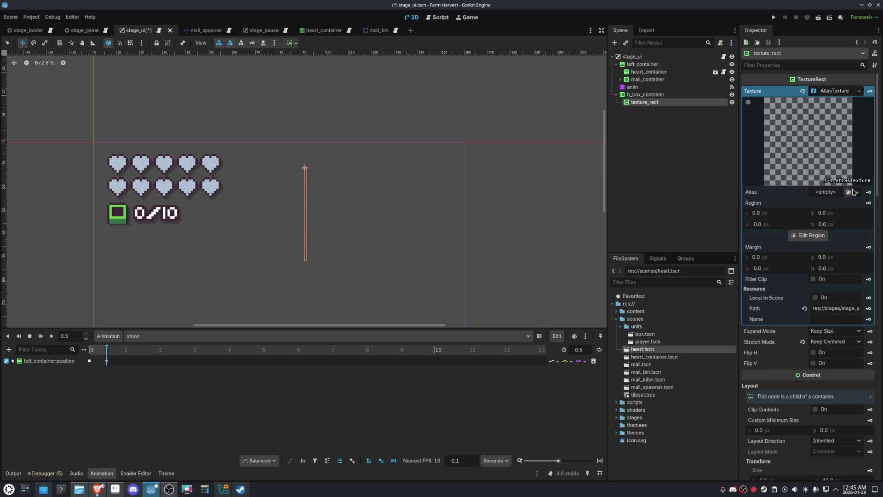
pyautogui.click(849, 192)
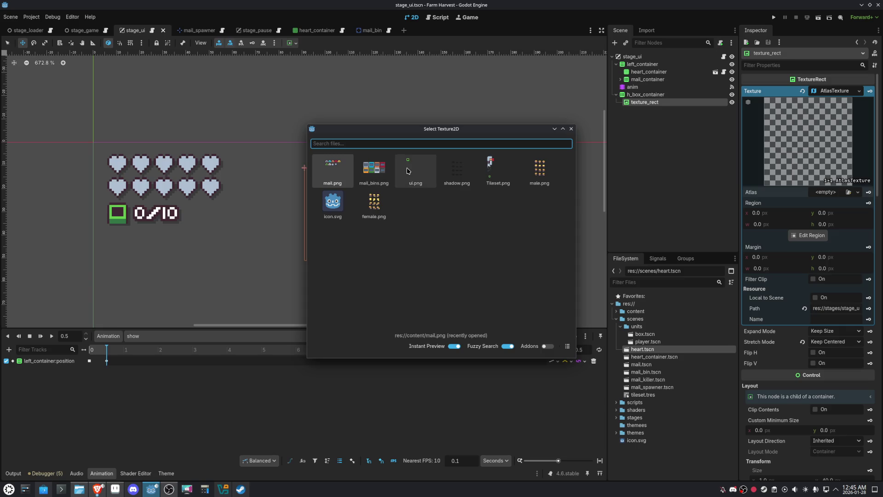
pyautogui.doubleClick(415, 171)
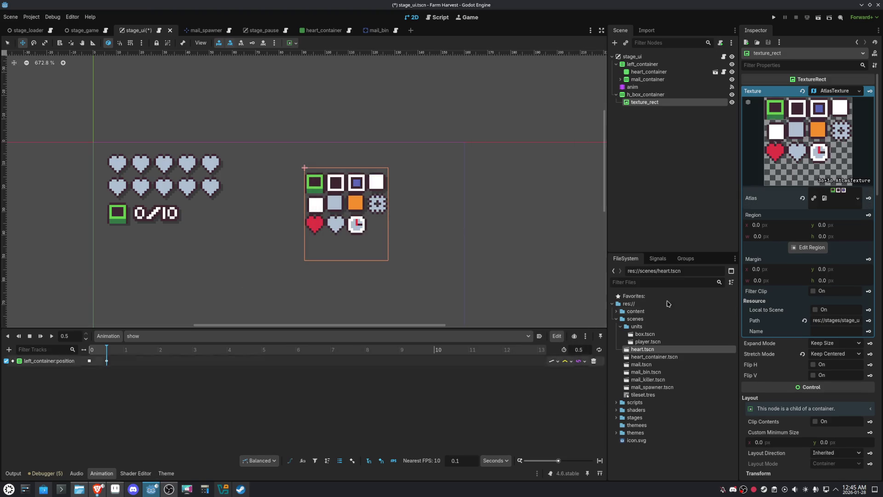
# - Crop the atlas region to the 9×9 clock sprite at 18, 18
pyautogui.click(812, 248)
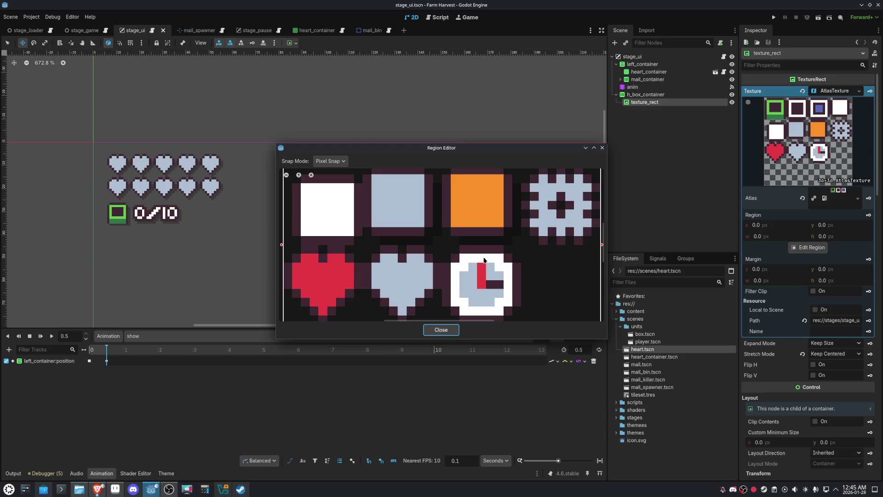
pyautogui.scroll(3, 415, 233)
pyautogui.moveTo(375, 212); pyautogui.dragTo(460, 293)
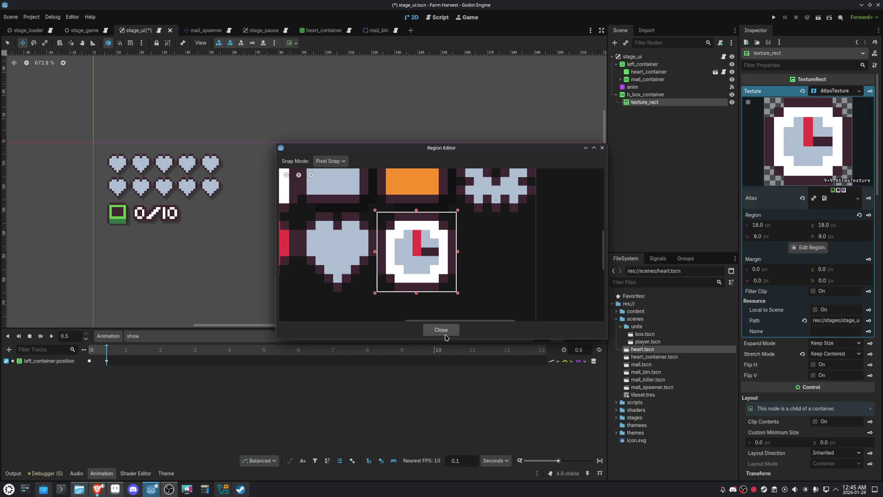
pyautogui.click(443, 331)
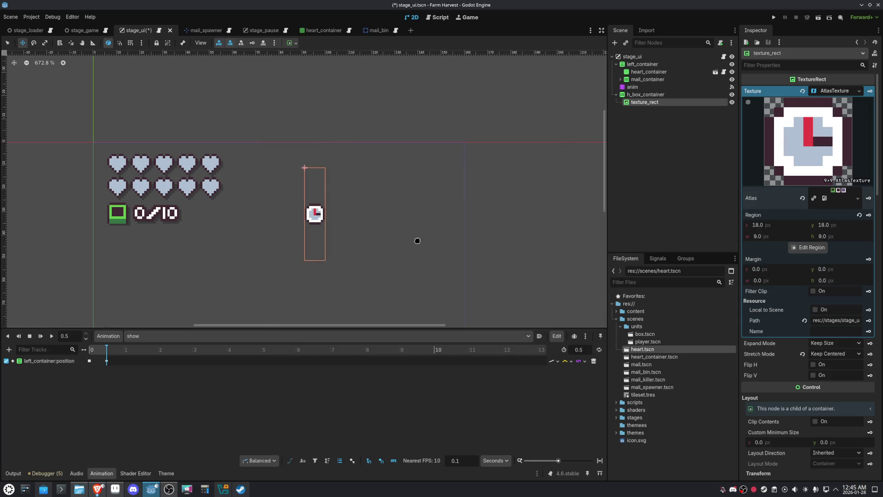
pyautogui.click(646, 95)
# - Add a Label under h_box_container with its text set to 0:00
pyautogui.hotkey('ctrl', 's')
pyautogui.click(615, 43)
pyautogui.write('label')
pyautogui.press('Return')
pyautogui.click(804, 105)
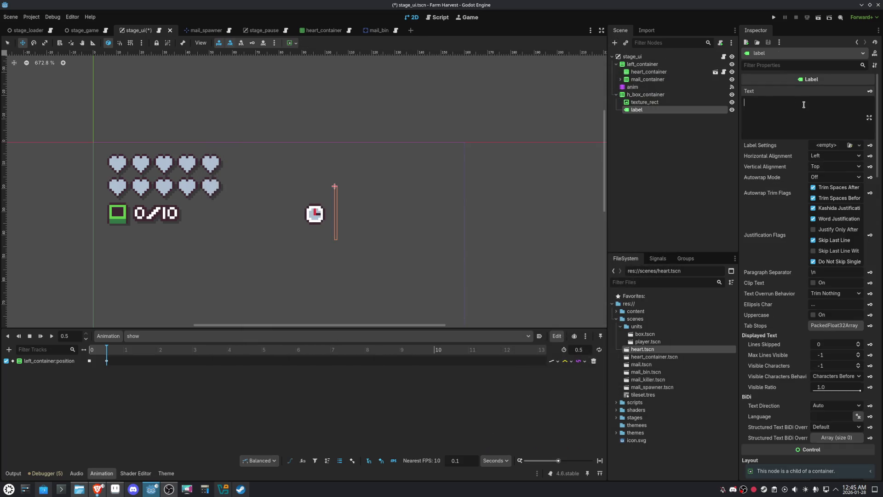
pyautogui.write('0:00')
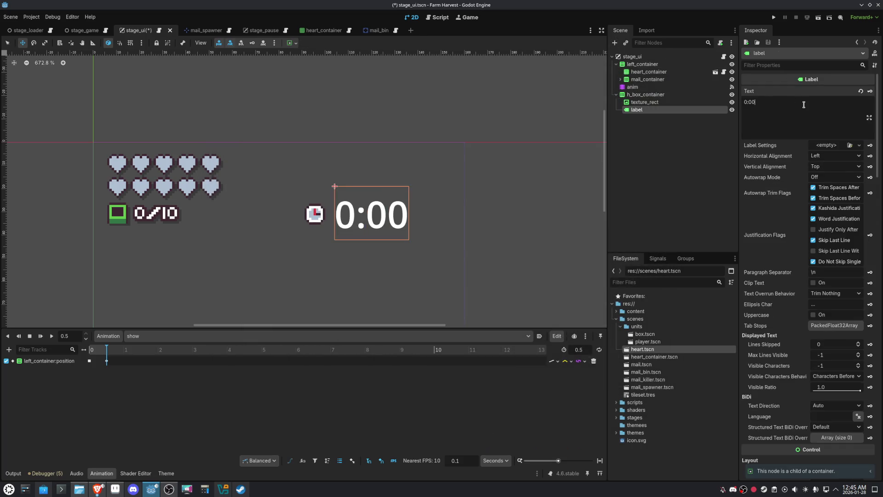
# - Load font_outline.tres as the label's Theme Overrides font
pyautogui.scroll(-10, 768, 208)
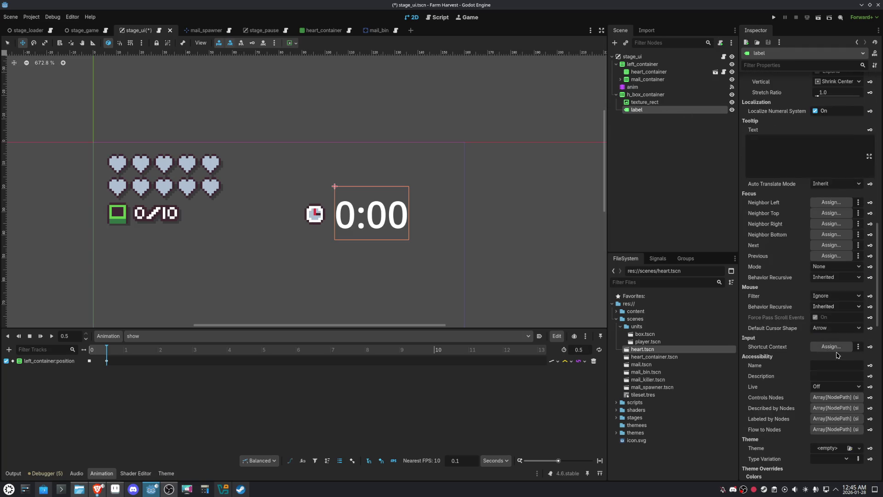
pyautogui.scroll(-5, 837, 355)
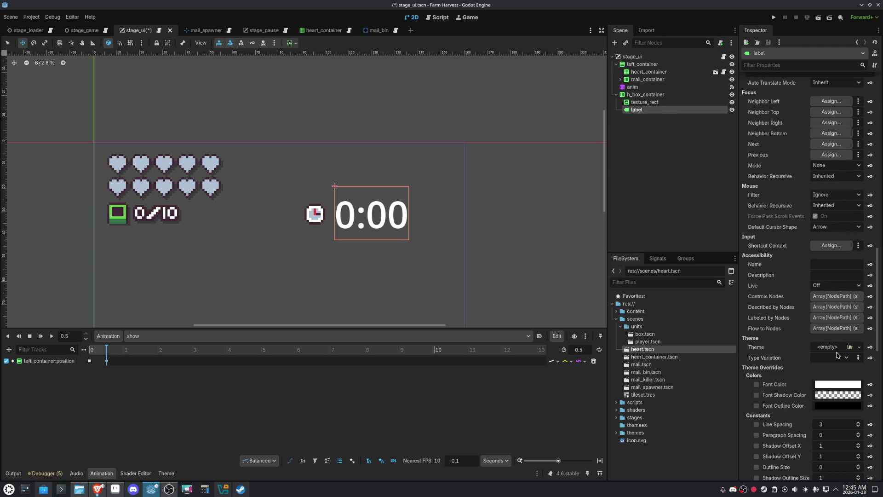
pyautogui.scroll(-4, 838, 355)
pyautogui.scroll(-2, 837, 355)
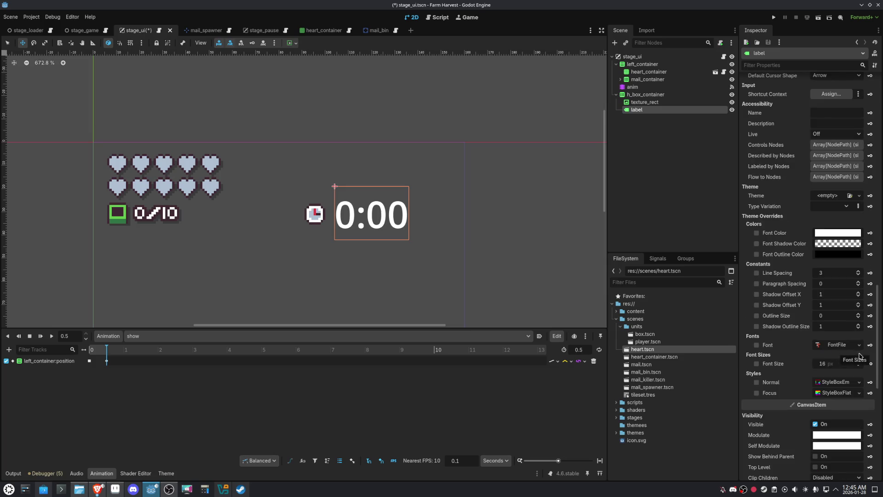
pyautogui.click(859, 345)
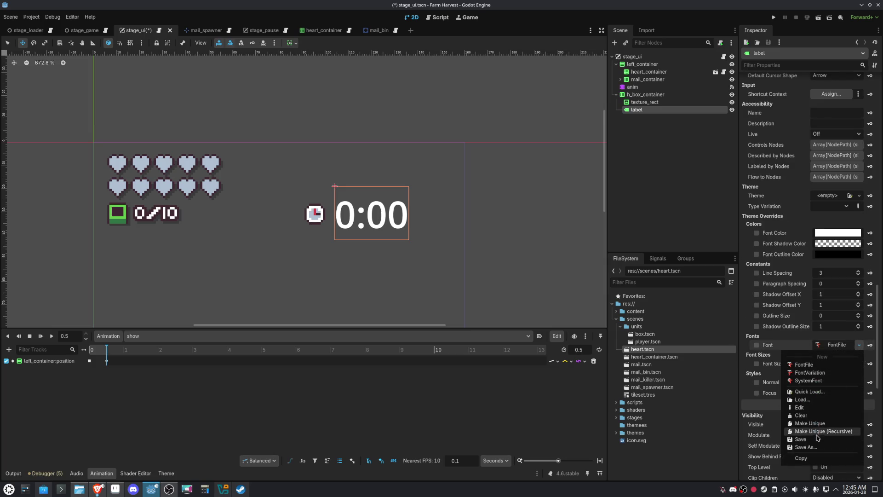
pyautogui.click(818, 400)
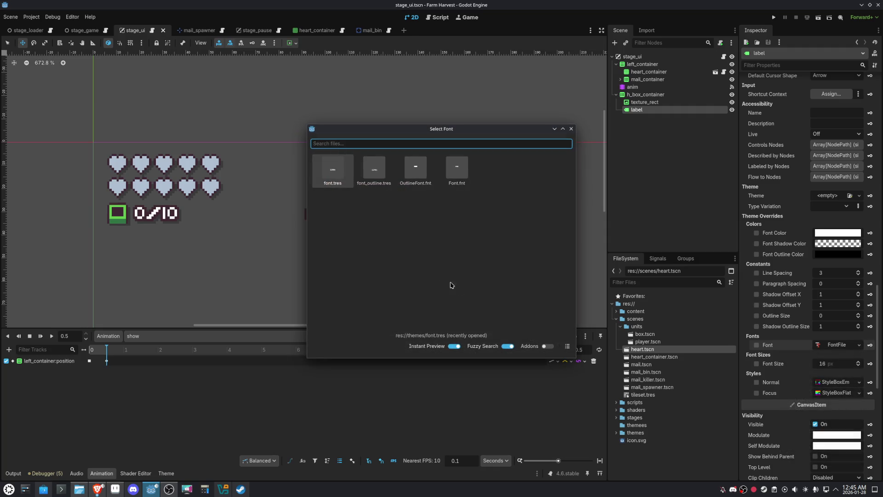
pyautogui.doubleClick(367, 169)
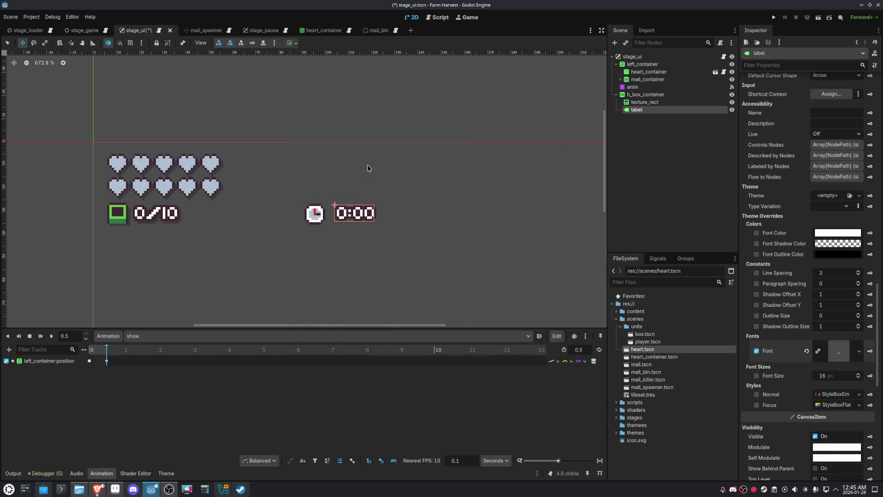
pyautogui.scroll(3, 371, 207)
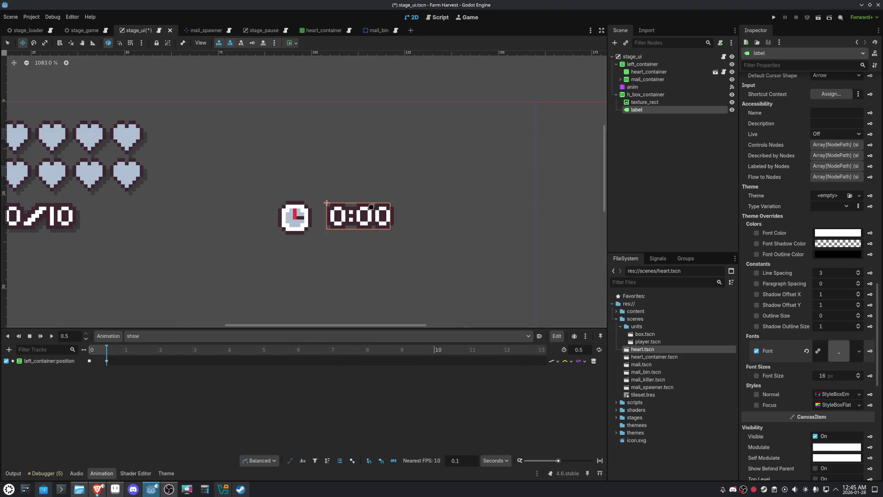
# - Shrink h_box_container to about 30×9 px and anchor it to the top-right corner
pyautogui.click(645, 94)
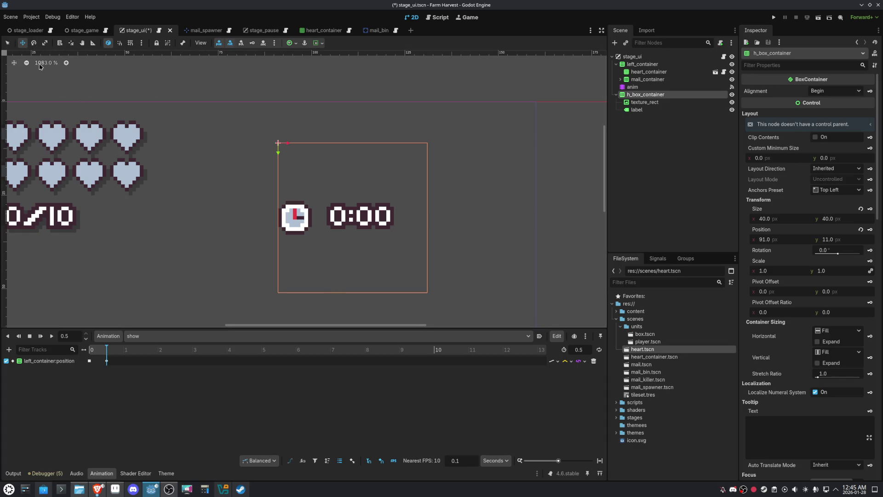
pyautogui.click(8, 43)
pyautogui.moveTo(353, 293); pyautogui.dragTo(347, 126)
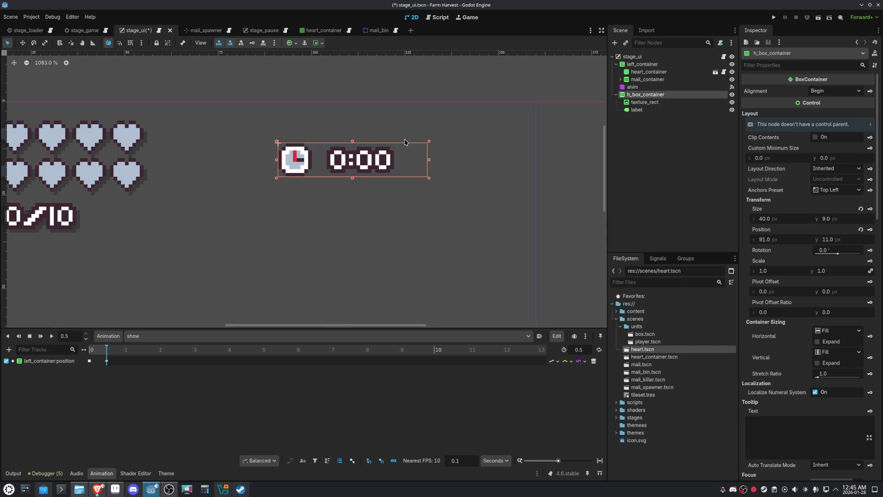
pyautogui.moveTo(430, 159); pyautogui.dragTo(377, 155)
pyautogui.click(315, 45)
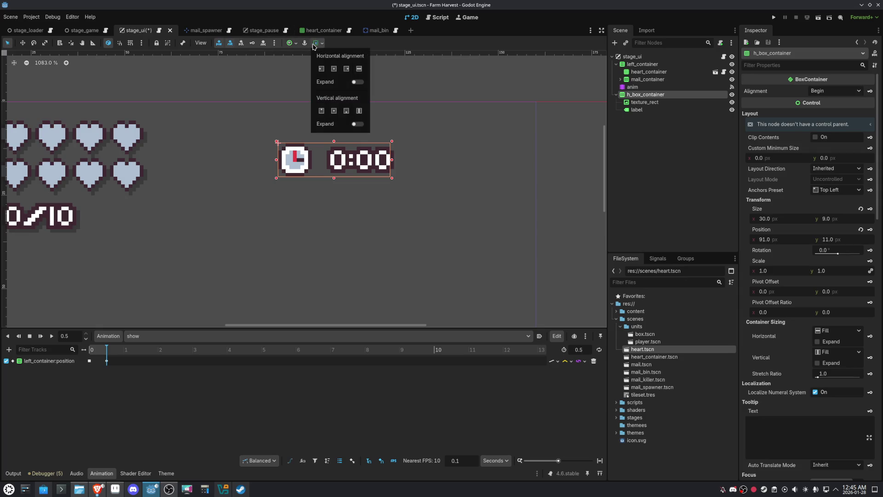
pyautogui.click(289, 43)
pyautogui.click(290, 43)
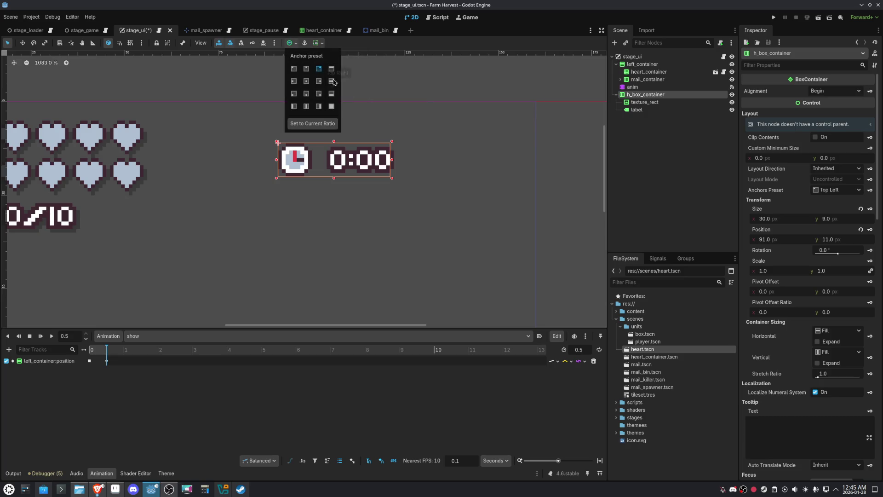
pyautogui.click(319, 68)
pyautogui.scroll(-3, 464, 176)
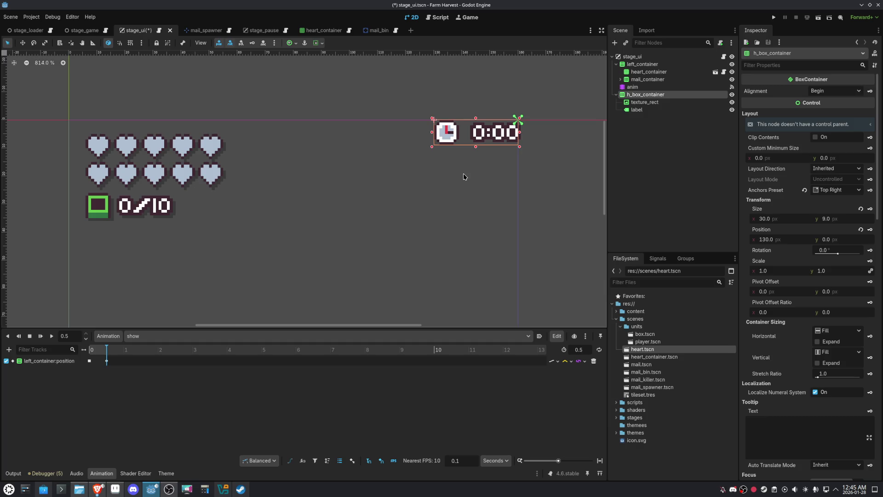
pyautogui.hotkey('shift', 'Left')
pyautogui.hotkey('shift', 'Down')
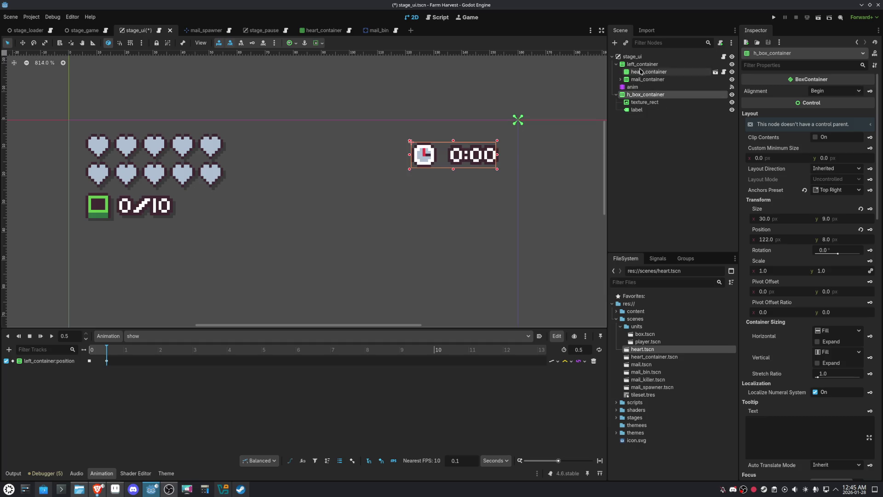
# - Set the clock-and-timer container's position to 124, 6
pyautogui.click(642, 64)
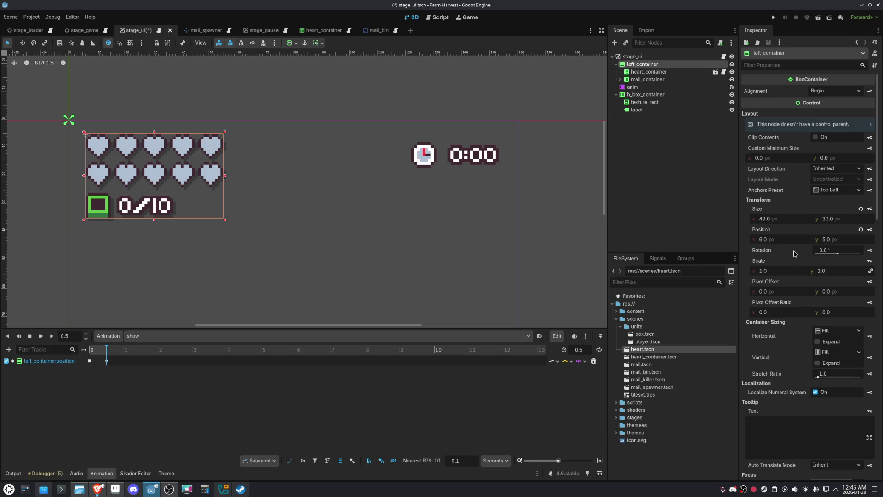
pyautogui.click(645, 94)
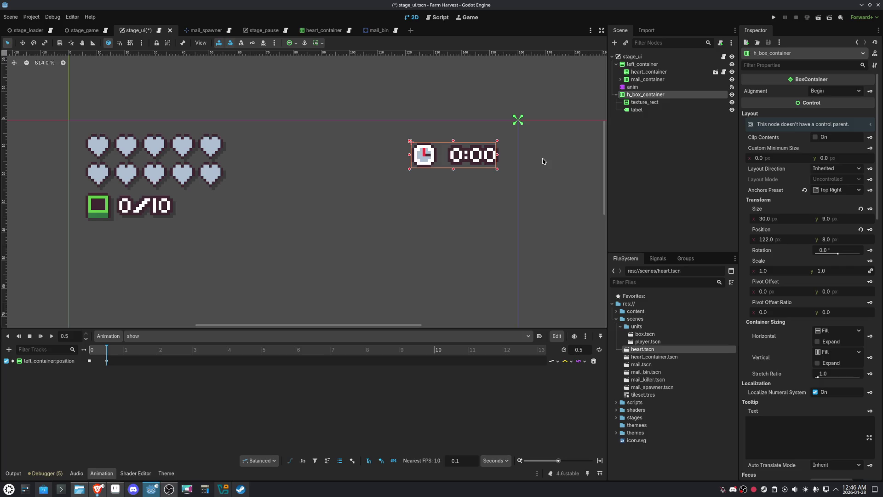
pyautogui.hotkey('shift', 'Right')
pyautogui.click(795, 239)
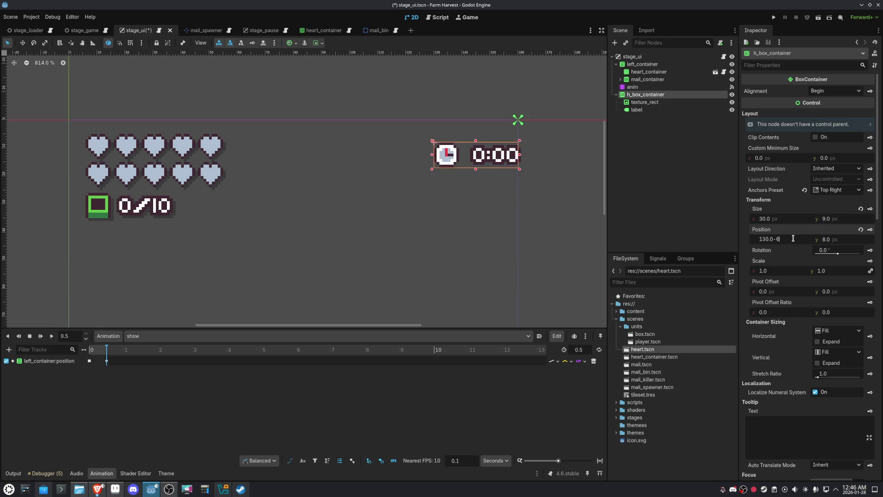
pyautogui.press('Return')
pyautogui.press('Tab')
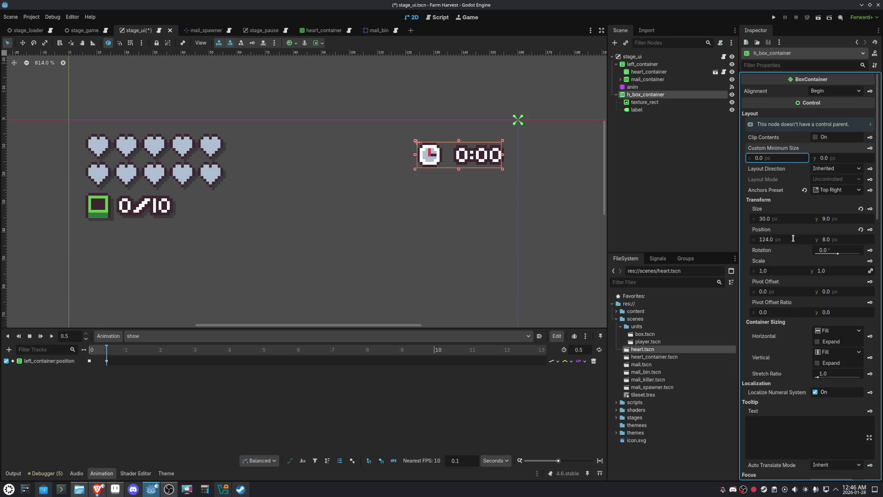
pyautogui.click(846, 242)
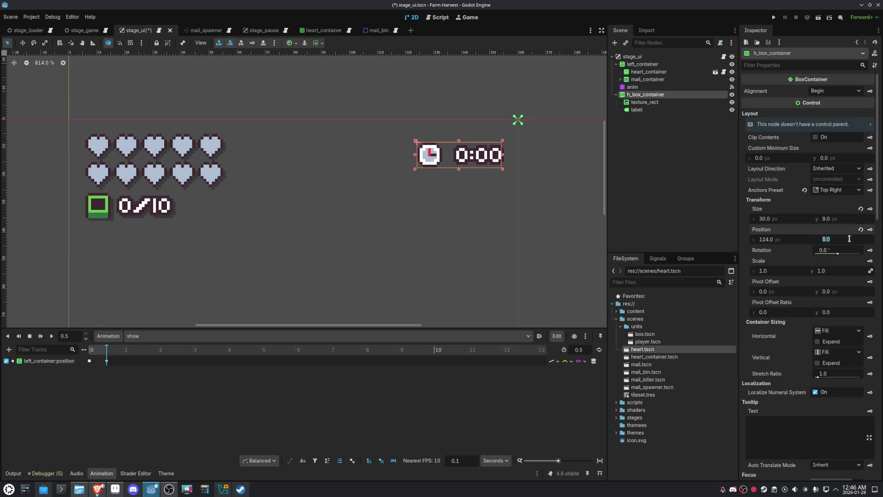
pyautogui.write('6')
pyautogui.press('Return')
# - Check the layout and nudge the container one unit left to x 123
pyautogui.click(555, 180)
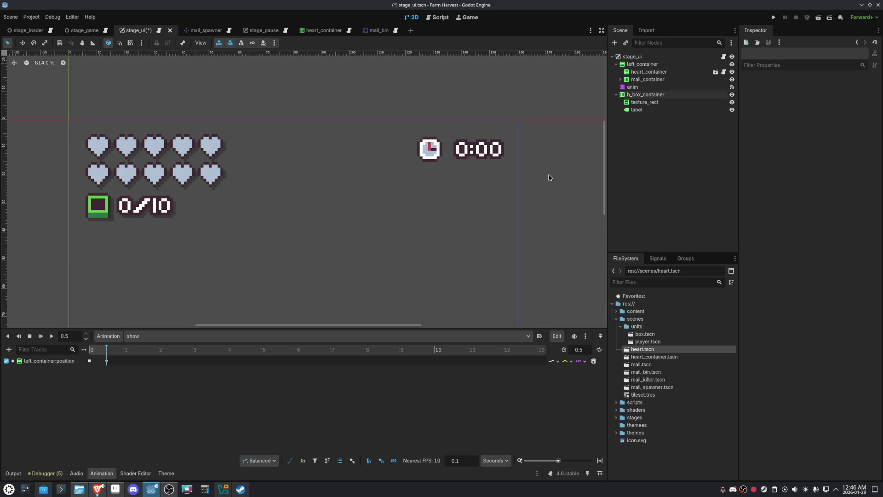
pyautogui.click(516, 134)
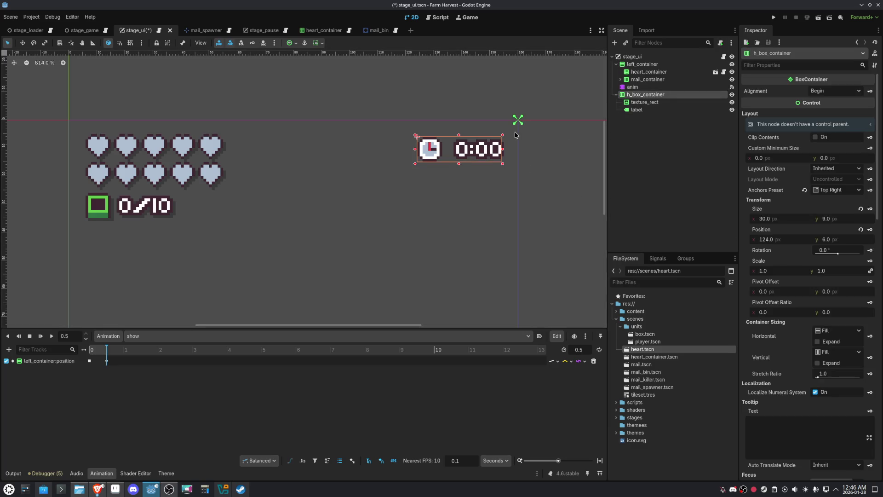
pyautogui.press('Left')
pyautogui.click(539, 169)
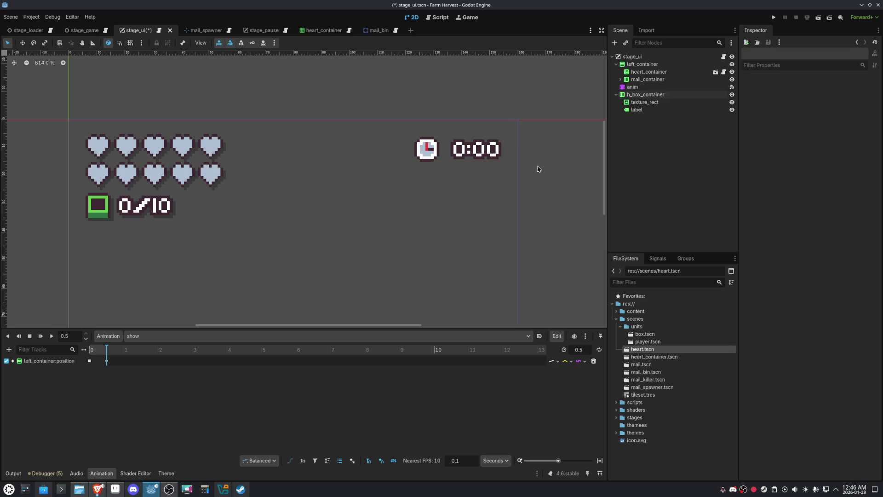
pyautogui.click(649, 94)
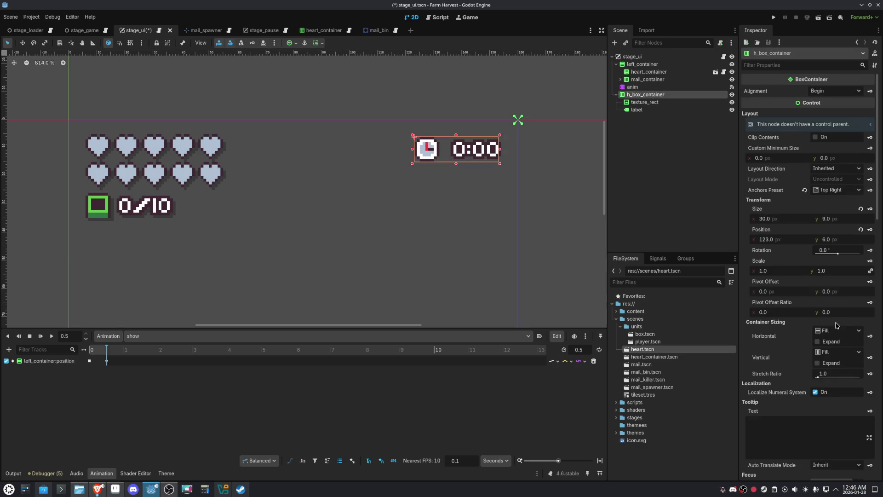
# - Widen the container leftward, set Alignment to End and Separation override to 2
pyautogui.scroll(-5, 837, 326)
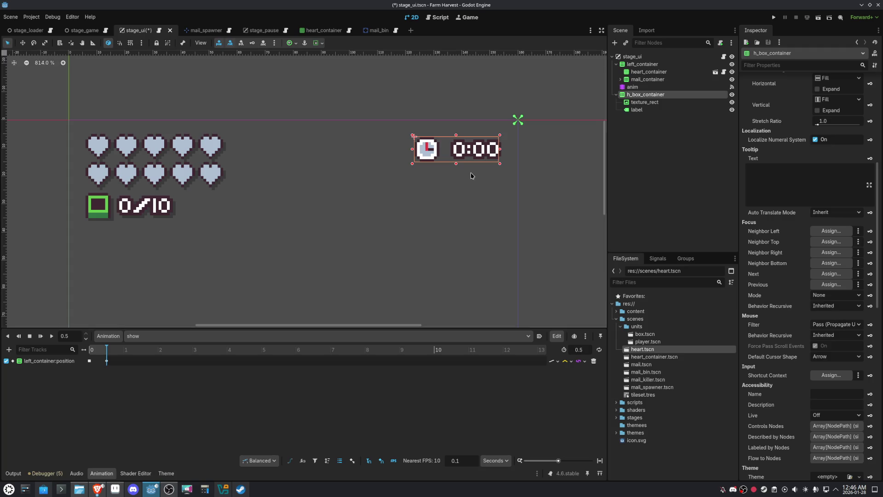
pyautogui.moveTo(412, 150); pyautogui.dragTo(351, 149)
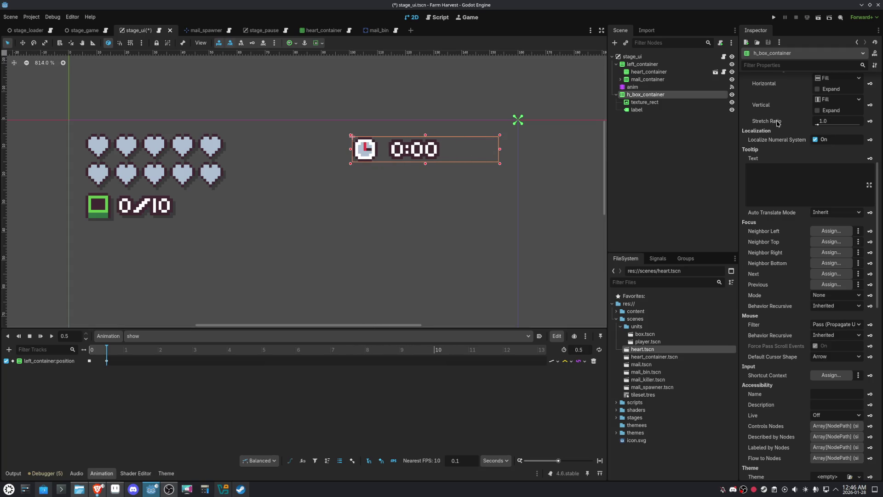
pyautogui.scroll(5, 826, 135)
pyautogui.click(835, 90)
pyautogui.click(837, 119)
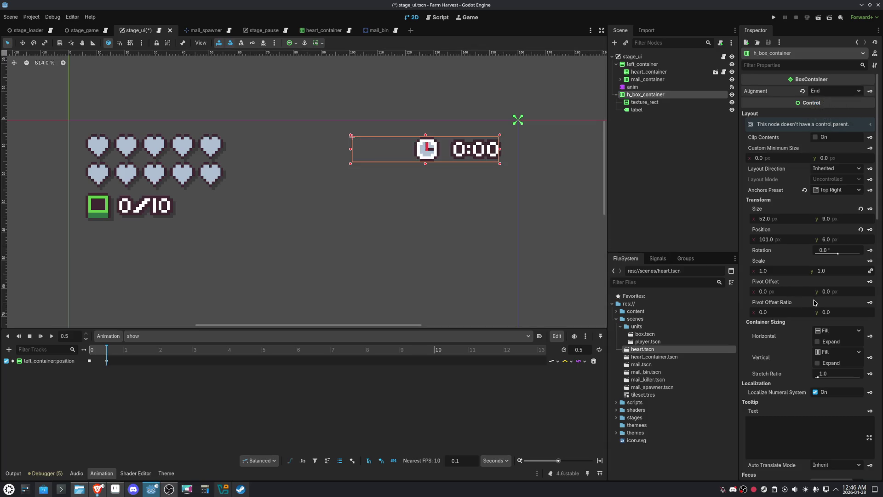
pyautogui.moveTo(814, 303)
pyautogui.scroll(-10, 814, 302)
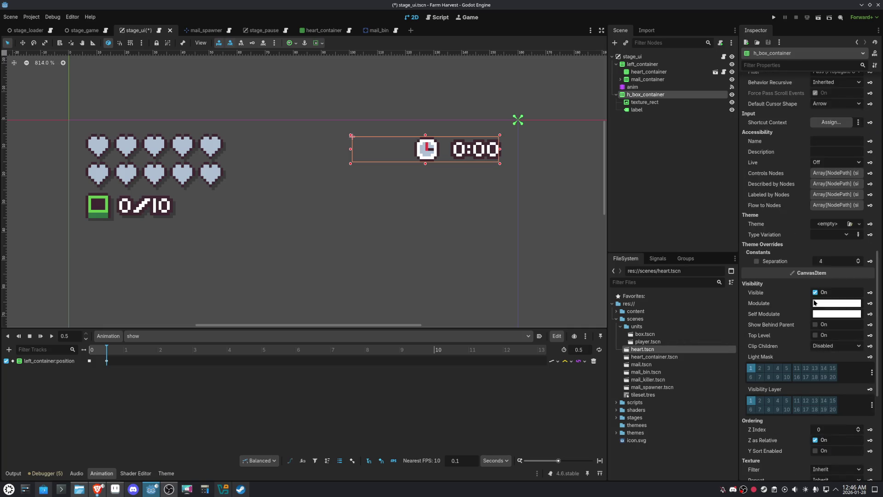
pyautogui.click(859, 263)
pyautogui.click(859, 263)
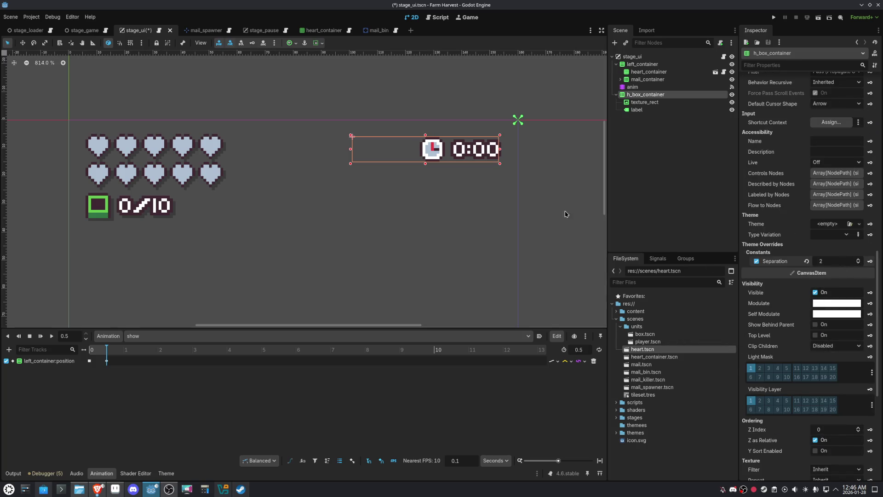
pyautogui.click(566, 197)
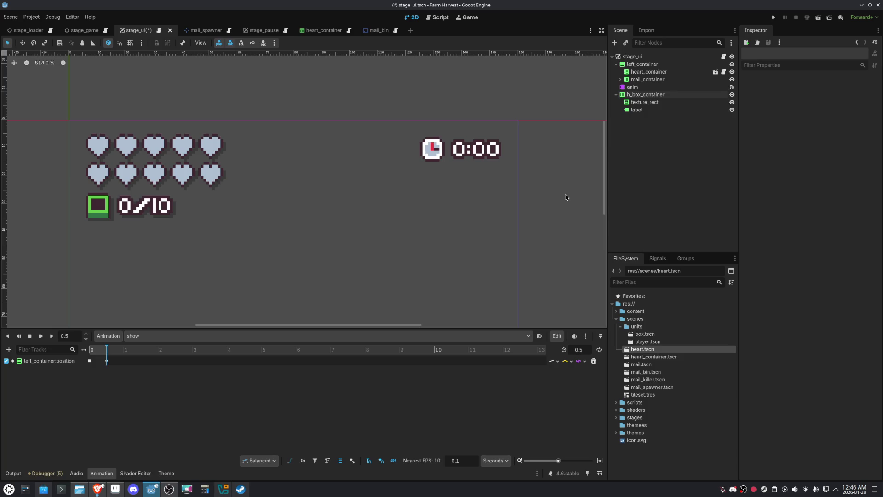
pyautogui.click(644, 102)
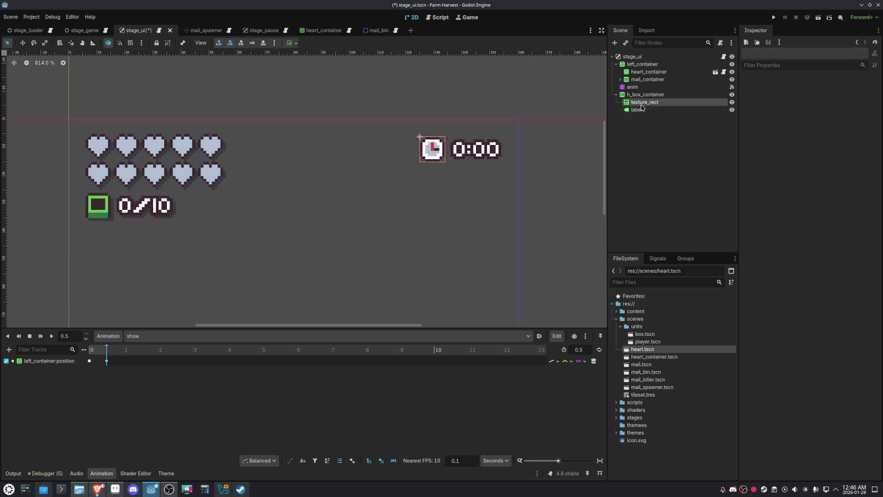
# - Give the 0:00 label a translucent black Font Shadow Color override (00000040)
pyautogui.click(639, 110)
pyautogui.scroll(-10, 813, 306)
pyautogui.scroll(3, 813, 306)
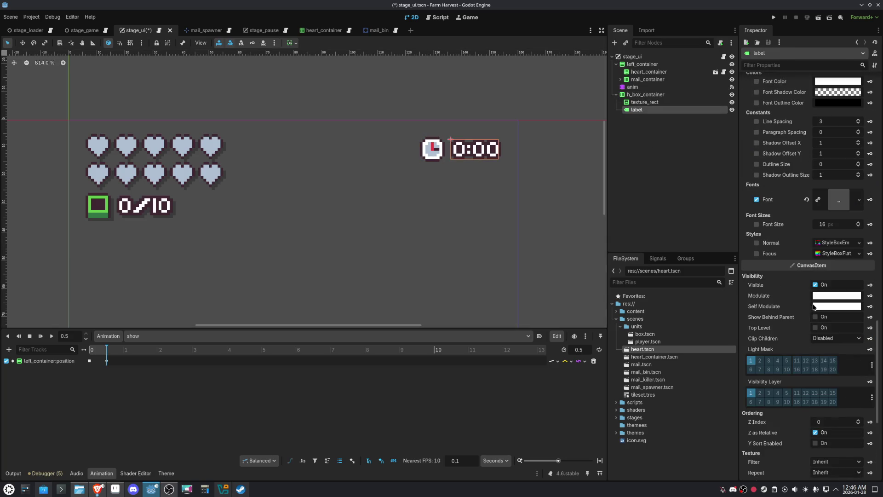
pyautogui.scroll(3, 814, 306)
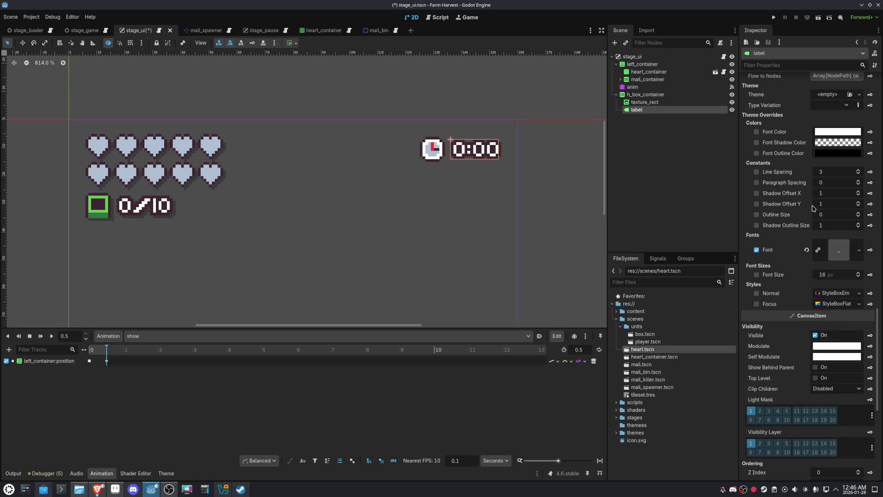
pyautogui.click(758, 142)
pyautogui.click(828, 147)
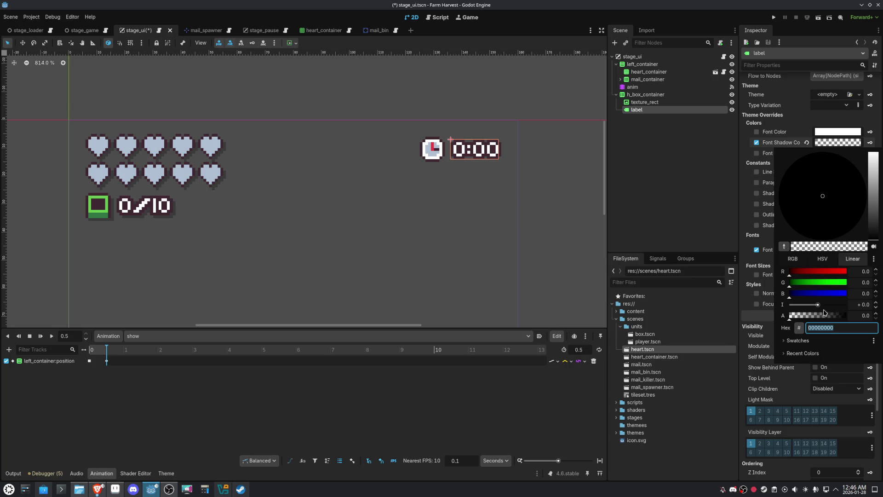
pyautogui.click(798, 340)
pyautogui.click(822, 355)
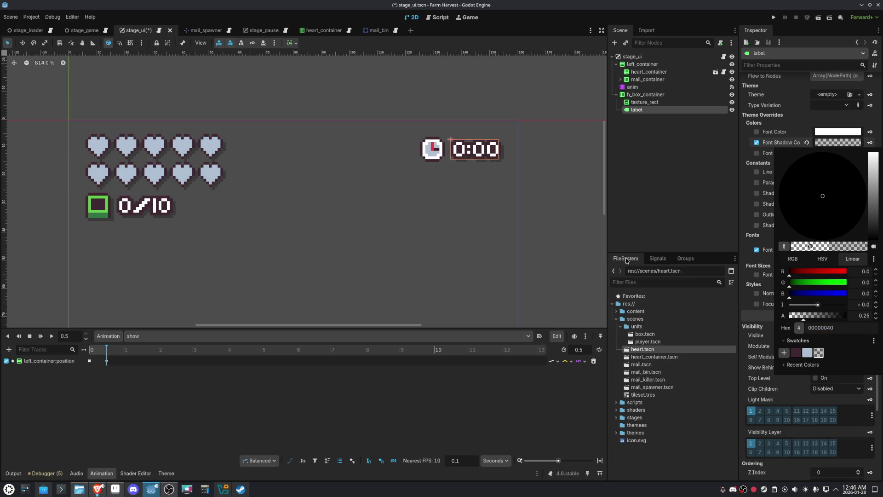
pyautogui.scroll(5, 540, 154)
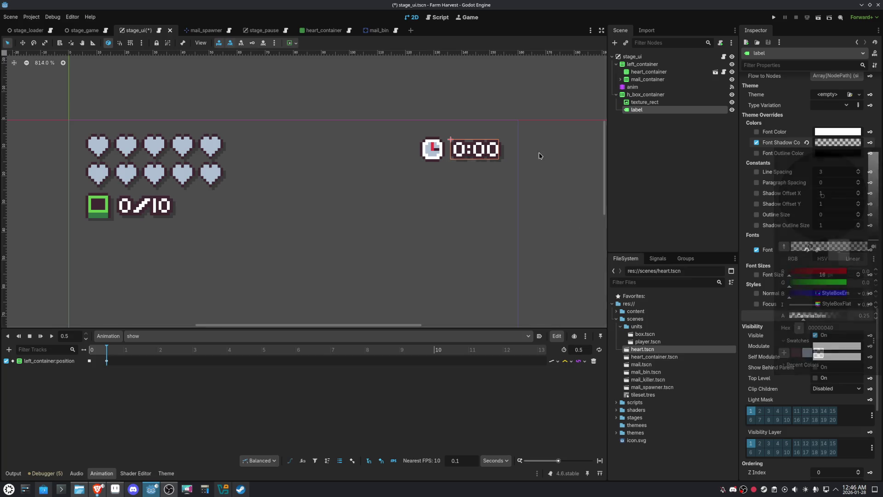
# - Nudge the clock-and-timer container one unit left
pyautogui.click(639, 96)
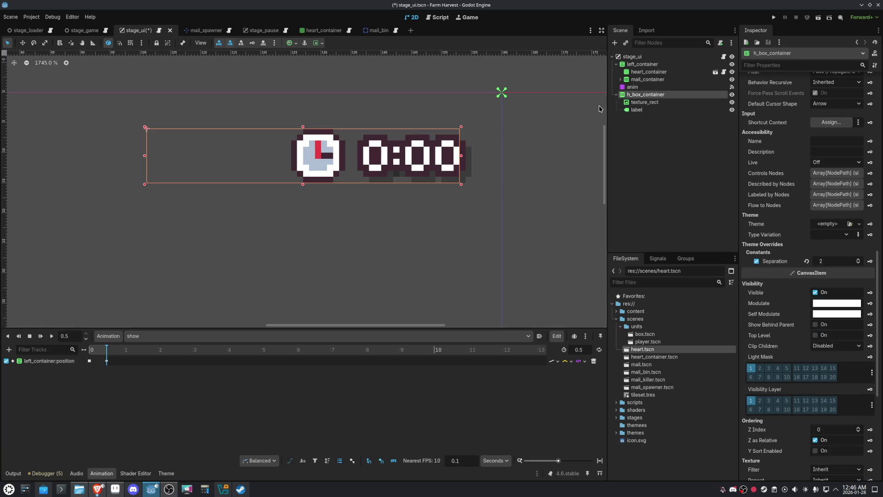
pyautogui.press('Left')
pyautogui.click(582, 154)
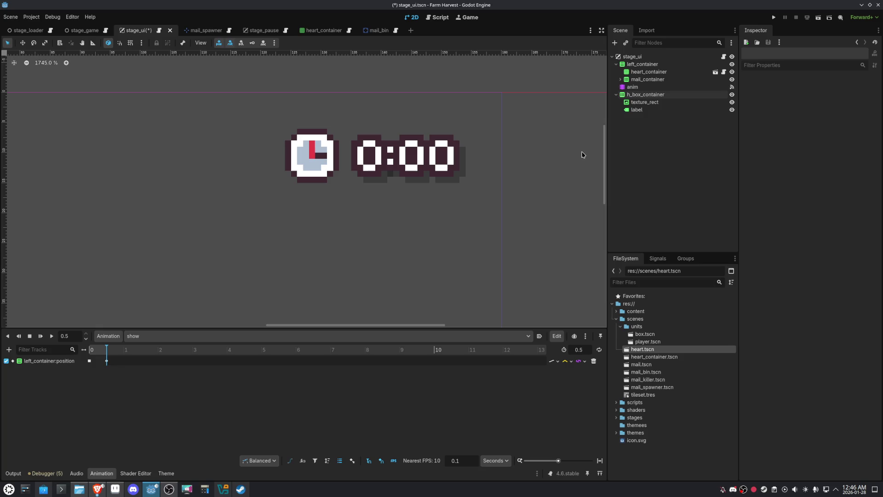
pyautogui.click(315, 153)
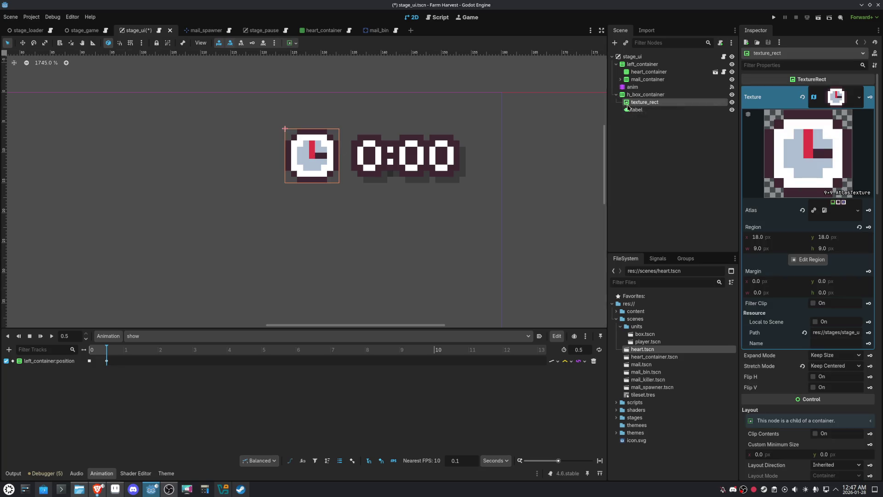
# - Duplicate the clock icon, nest the copy inside it, fill the parent and offset it one pixel
pyautogui.hotkey('ctrl', 'd')
pyautogui.moveTo(649, 110); pyautogui.dragTo(644, 102)
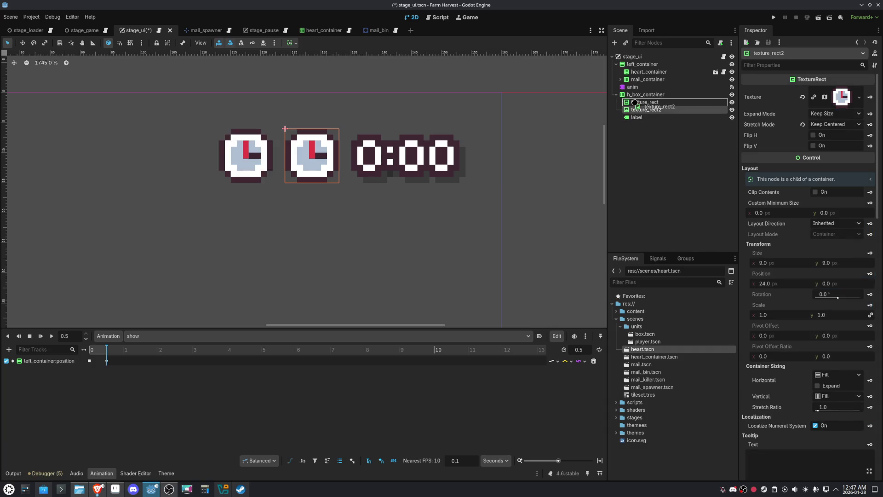
pyautogui.click(637, 111)
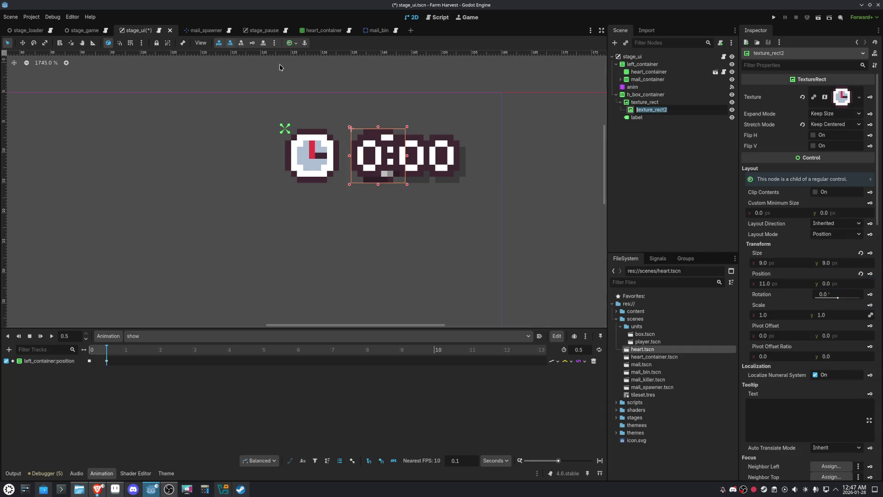
pyautogui.press('Escape')
pyautogui.click(290, 43)
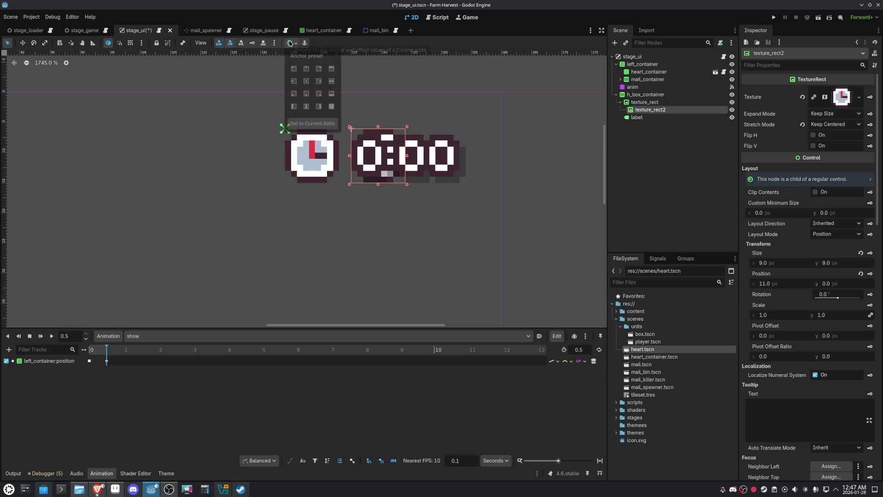
pyautogui.click(331, 106)
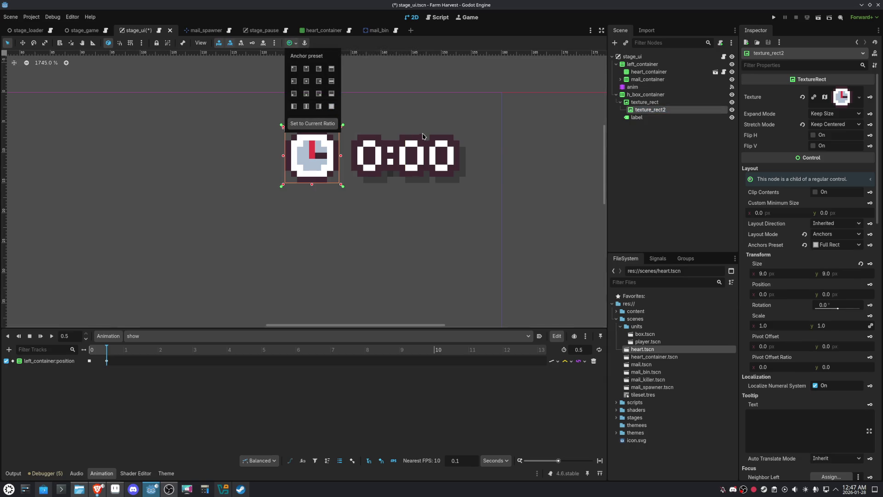
pyautogui.press('Escape')
pyautogui.press('Down')
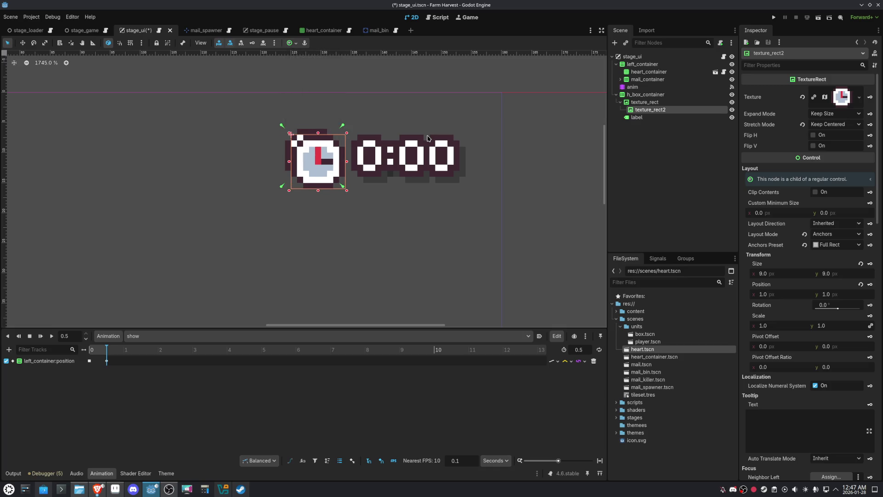
pyautogui.scroll(-5, 828, 282)
pyautogui.scroll(-5, 831, 288)
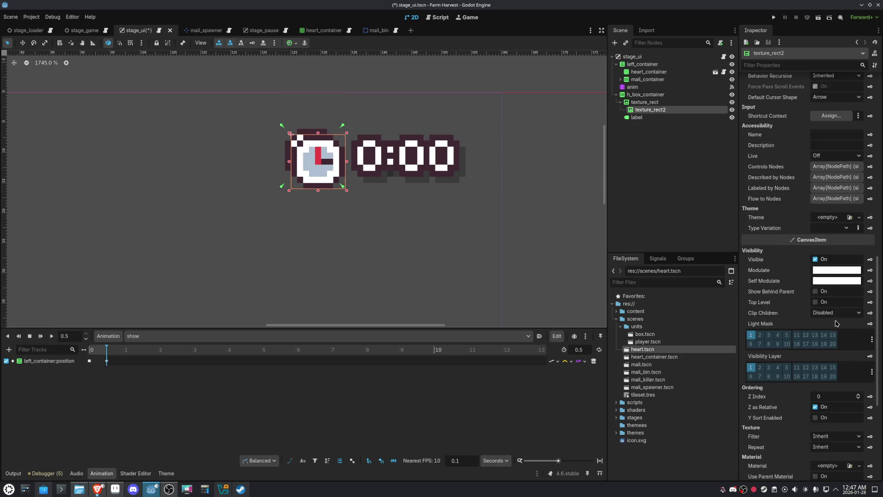
# - Enable Show Behind Parent on the copy and set Self Modulate to black at 0.25 alpha
pyautogui.click(815, 291)
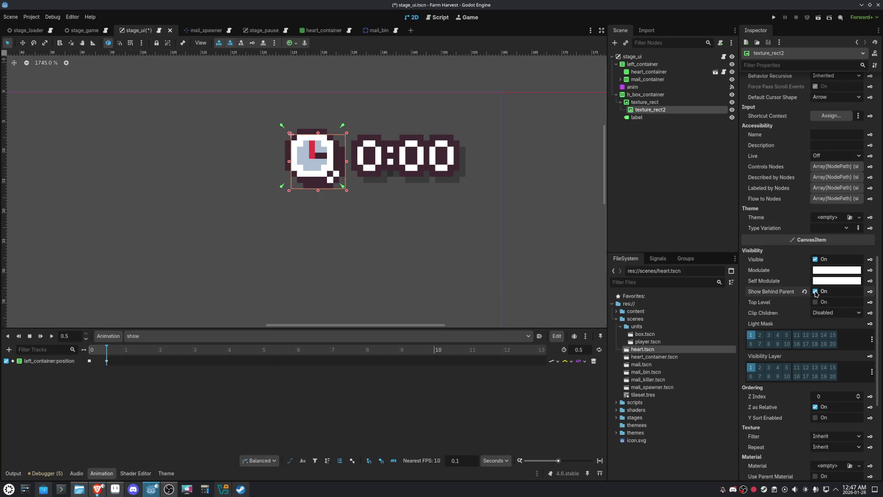
pyautogui.click(826, 281)
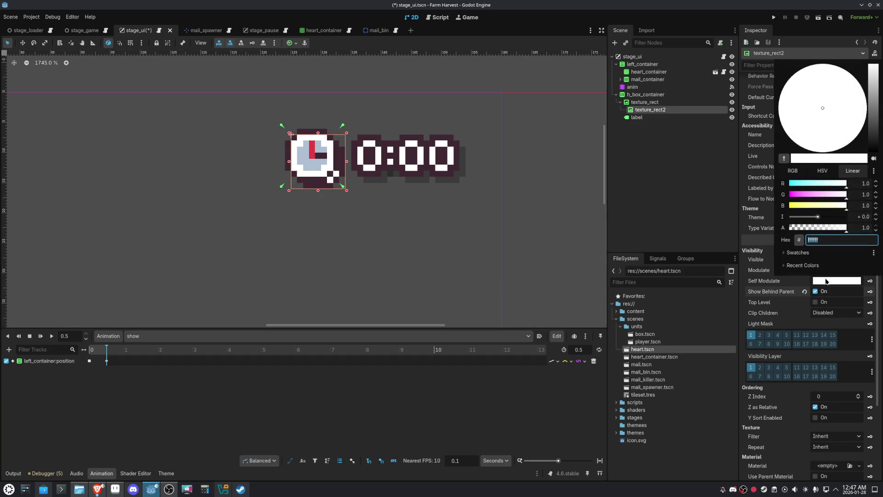
pyautogui.click(820, 265)
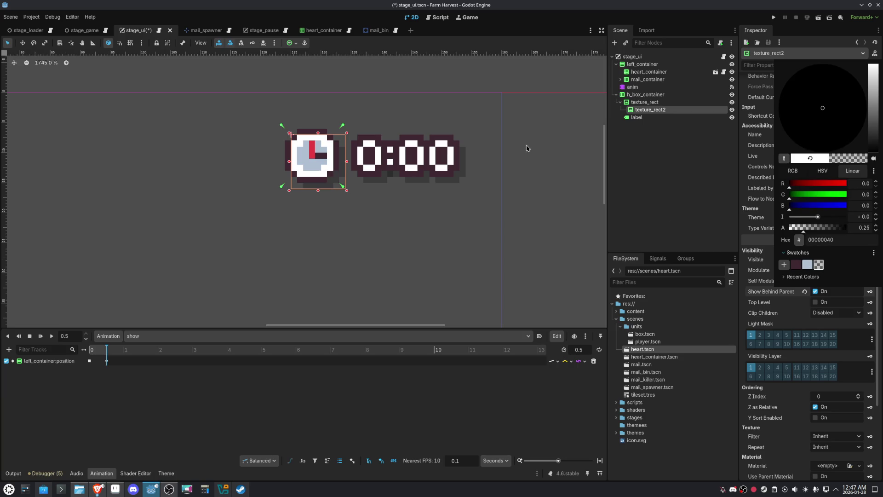
pyautogui.click(527, 147)
pyautogui.click(525, 136)
pyautogui.scroll(-5, 541, 197)
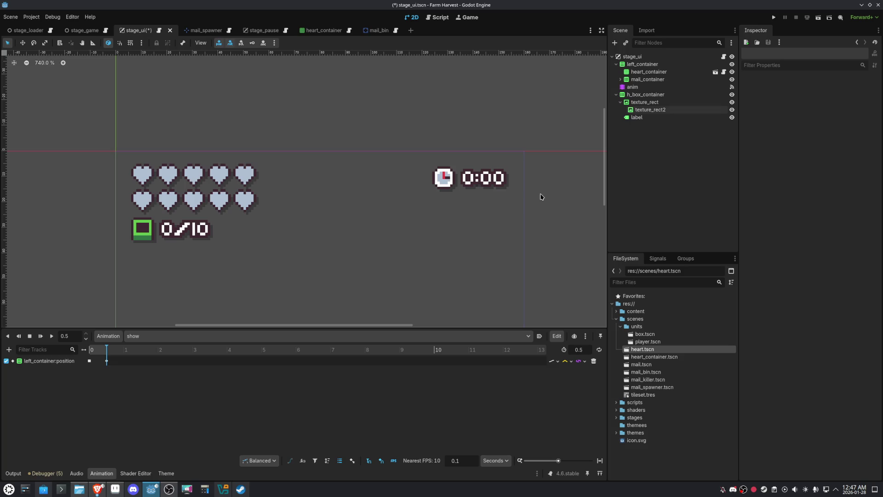
pyautogui.click(642, 102)
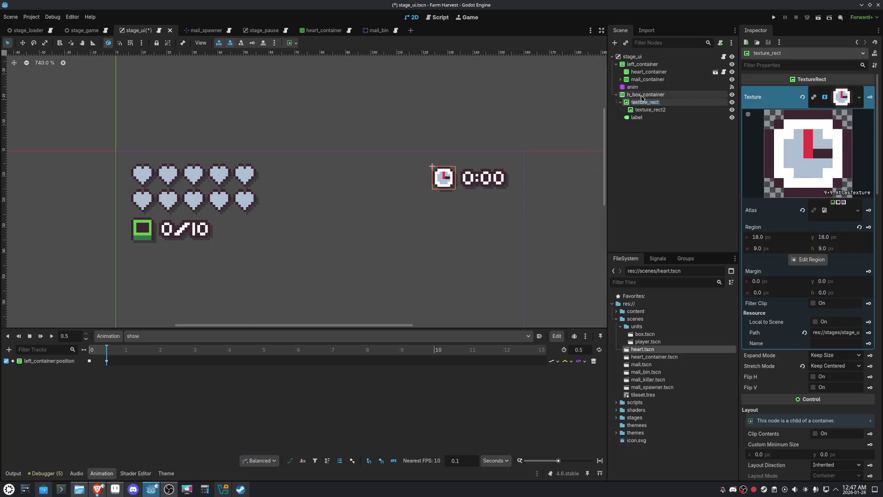
# - Rename the clock nodes to time_container, icon and incon_shadow, then save the scene
pyautogui.doubleClick(642, 96)
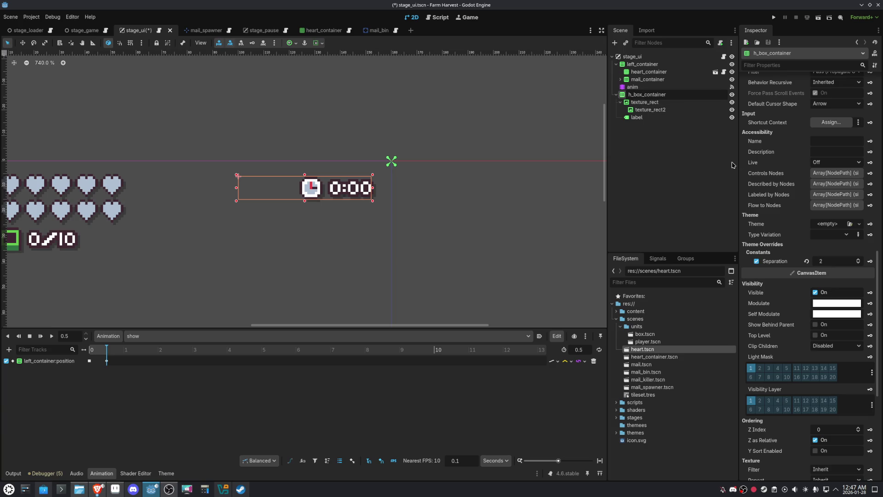
pyautogui.hotkey('shift', 'Home')
pyautogui.write('time')
pyautogui.press('Return')
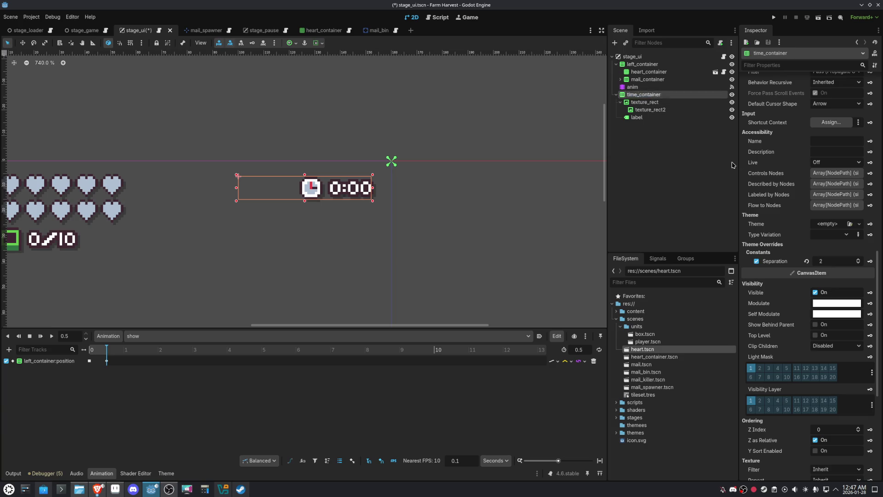
pyautogui.doubleClick(650, 102)
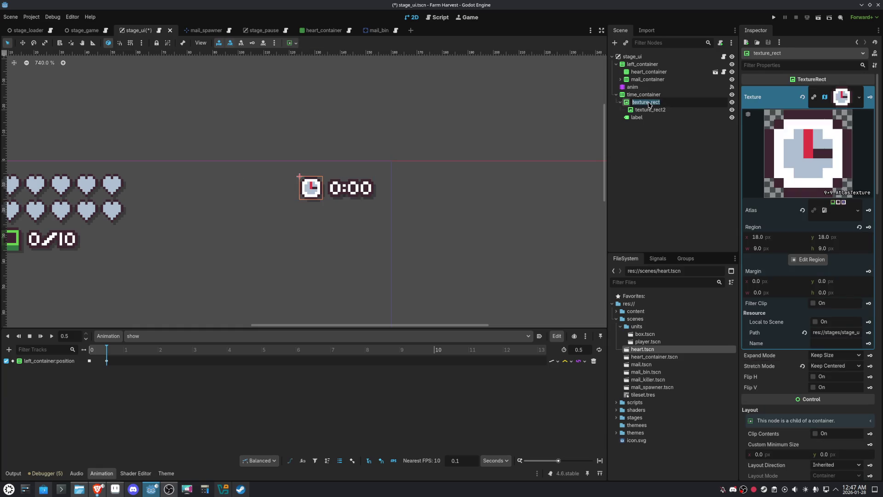
pyautogui.write('icon')
pyautogui.press('Return')
pyautogui.doubleClick(649, 111)
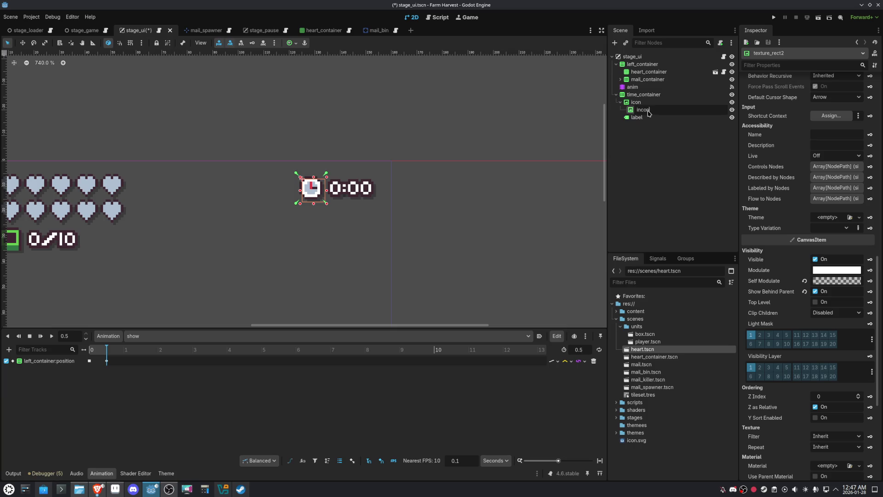
pyautogui.press('Return')
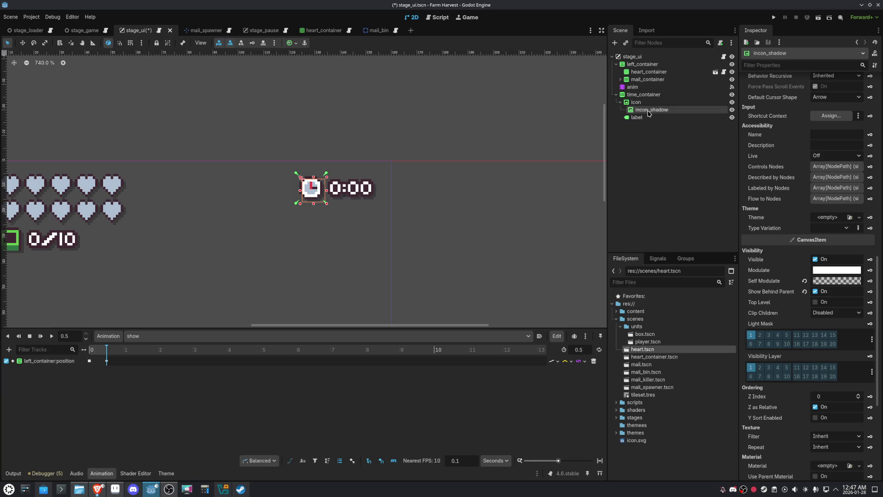
pyautogui.press('Down')
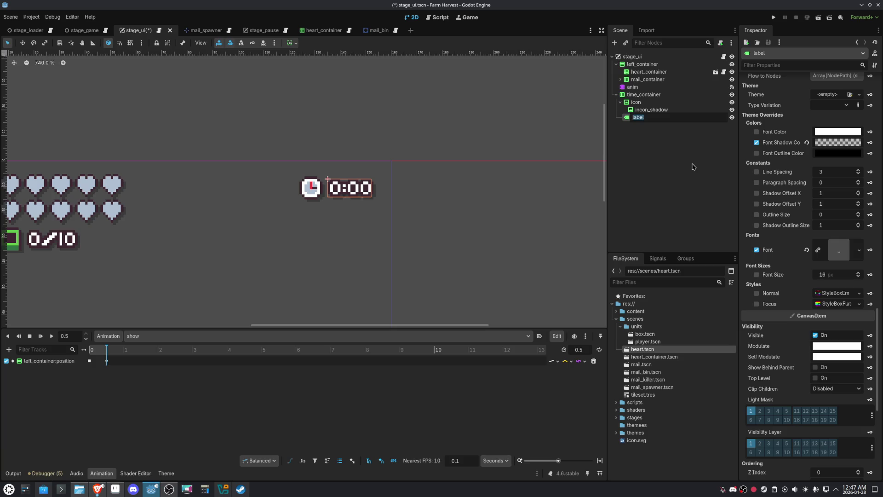
pyautogui.write('te')
pyautogui.press('Return')
pyautogui.hotkey('ctrl', 's')
# - Move the anim node below time_container and set the animation playhead to 0.5 s
pyautogui.click(489, 196)
pyautogui.moveTo(432, 199); pyautogui.dragTo(539, 174)
pyautogui.click(625, 87)
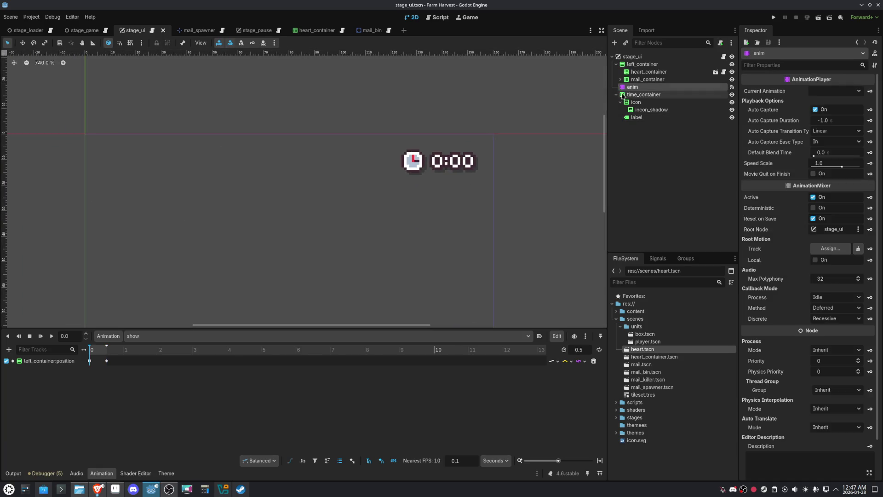
pyautogui.click(616, 95)
pyautogui.click(616, 95)
pyautogui.moveTo(632, 87)
pyautogui.mouseDown()
pyautogui.moveTo(637, 141)
pyautogui.moveTo(625, 125)
pyautogui.moveTo(633, 128)
pyautogui.mouseUp()
pyautogui.click(643, 87)
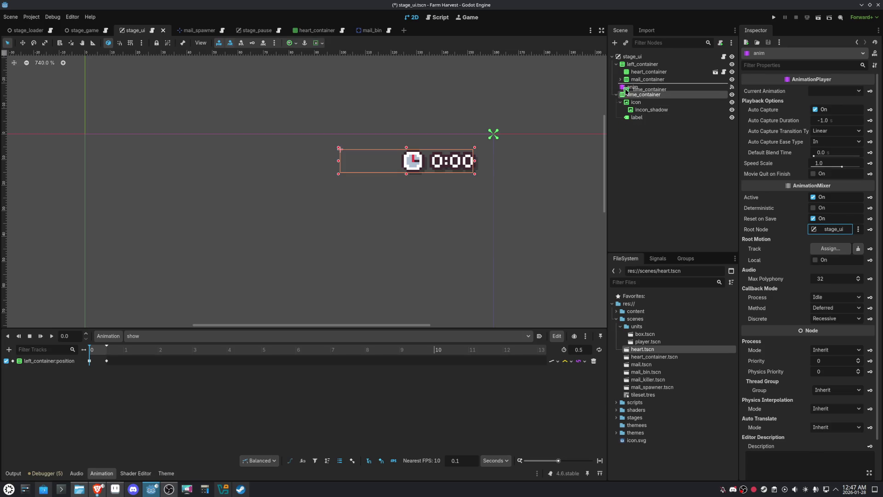
pyautogui.scroll(-2, 526, 187)
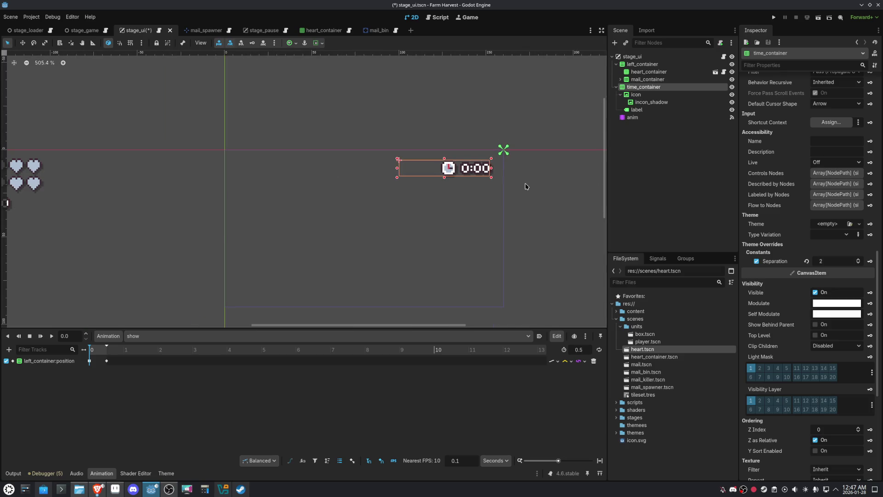
pyautogui.click(634, 118)
pyautogui.click(110, 348)
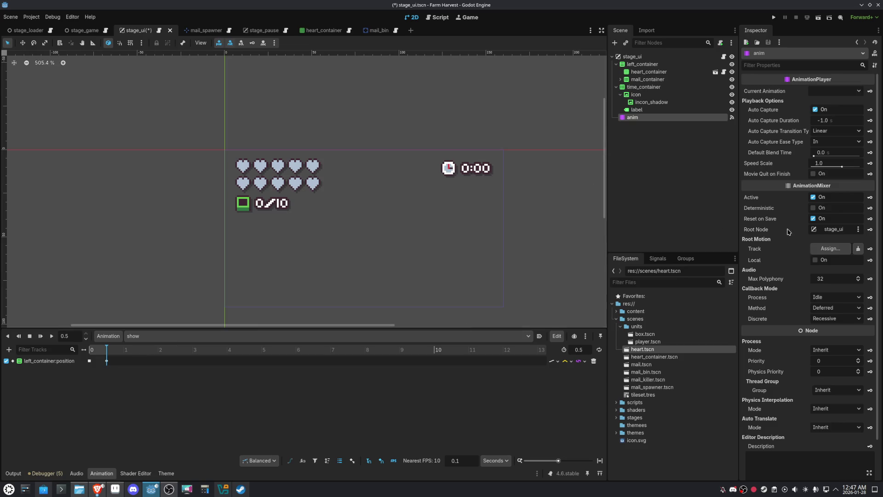
pyautogui.click(644, 87)
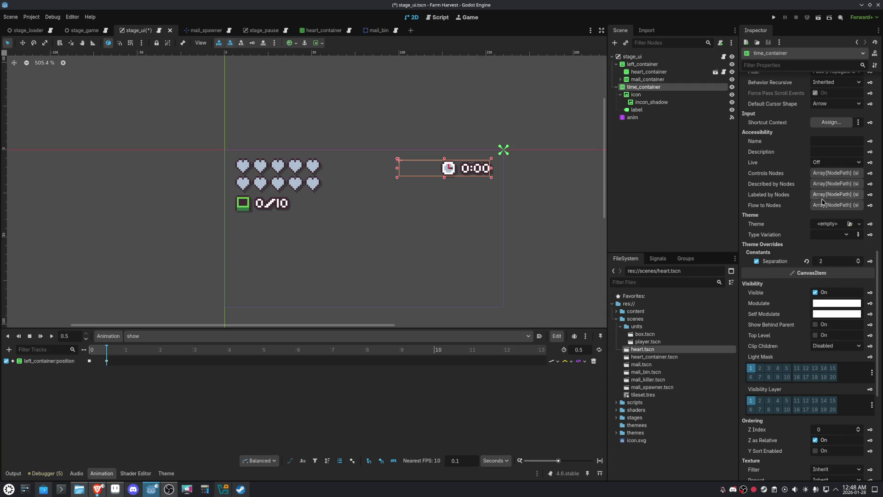
# - Key time_container's position in the show animation with x set to 260
pyautogui.scroll(15, 818, 201)
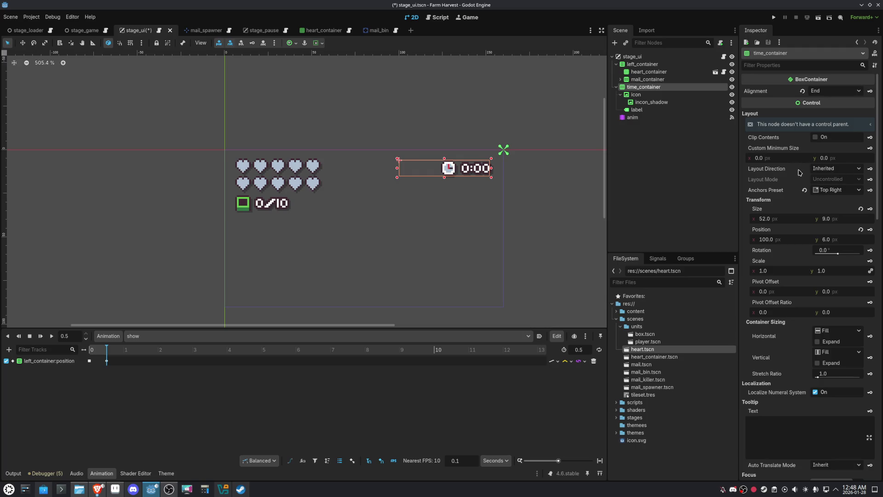
pyautogui.click(871, 230)
pyautogui.click(410, 266)
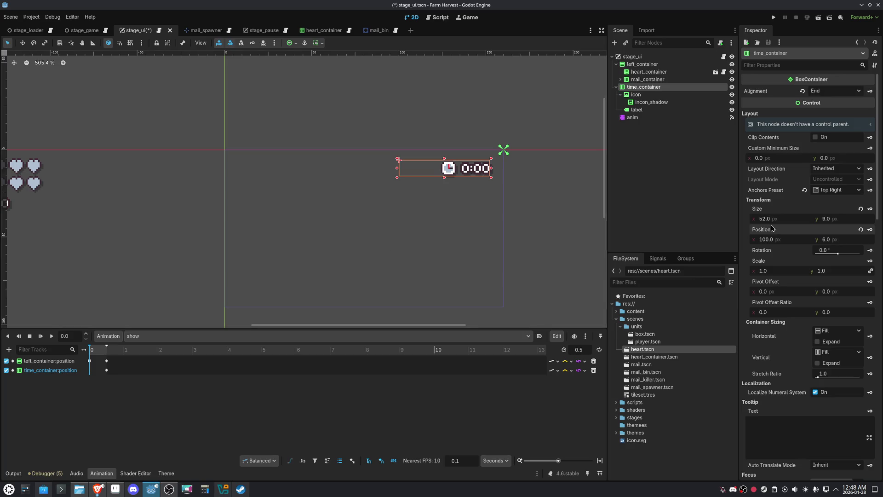
pyautogui.click(794, 240)
pyautogui.click(795, 239)
pyautogui.press('Return')
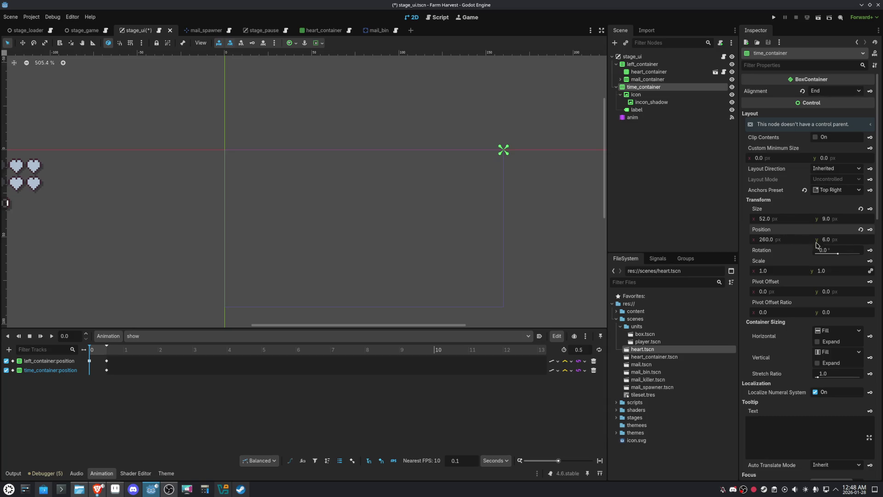
# - Set the starting keyframe's easing to 0.2, preview the animation, and run the game
pyautogui.click(90, 370)
pyautogui.doubleClick(837, 126)
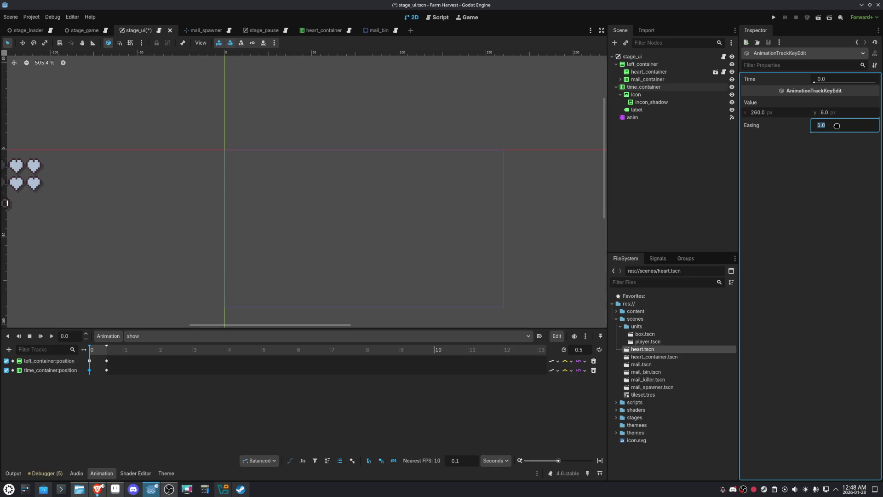
pyautogui.press('Escape')
pyautogui.doubleClick(837, 125)
pyautogui.press('Return')
pyautogui.click(19, 336)
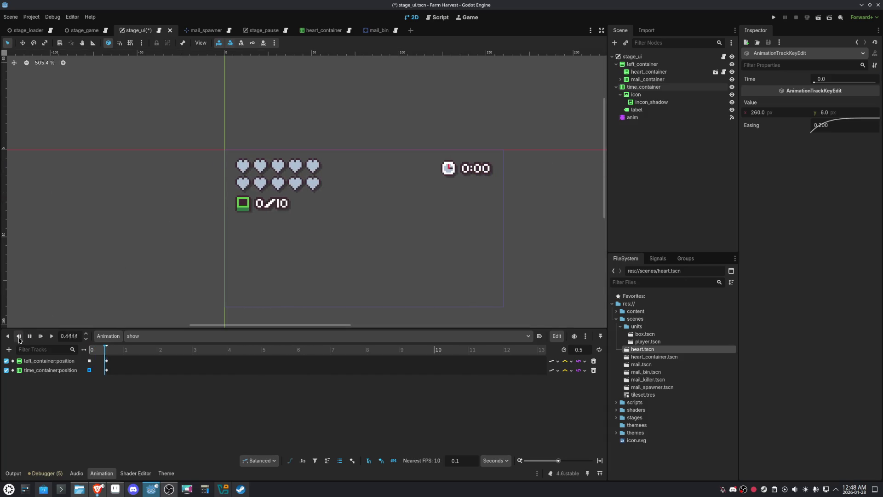
pyautogui.press('F5')
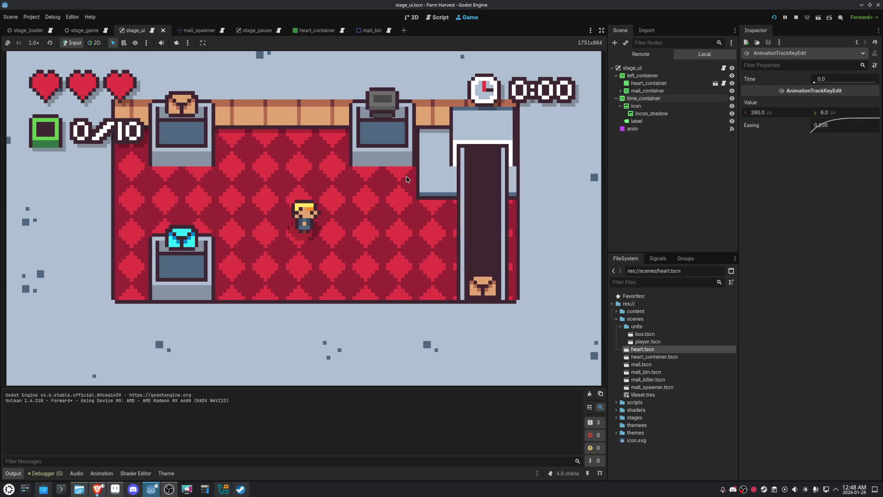
# - Open and close the in-game pause menu, then stop the running game
pyautogui.press('Escape')
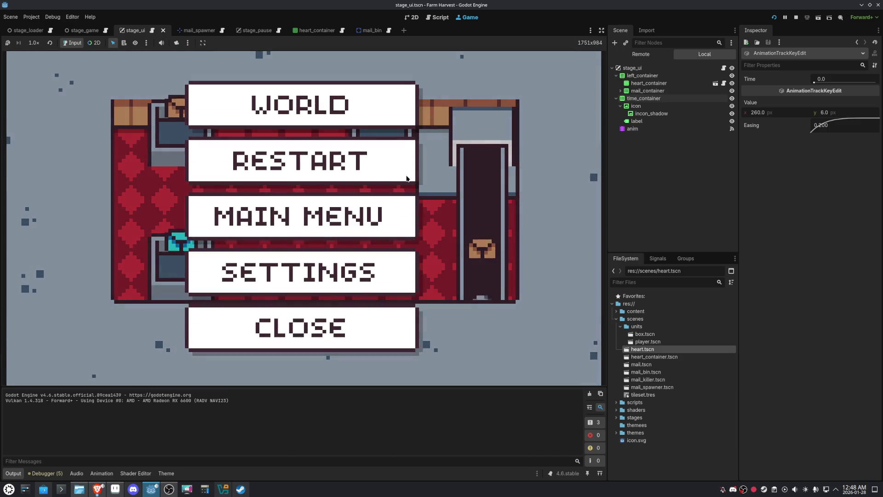
pyautogui.click(389, 337)
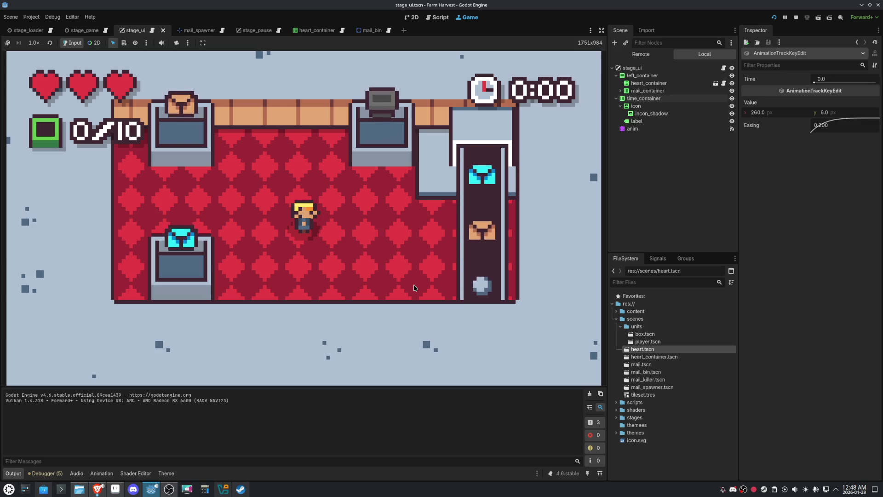
pyautogui.click(796, 17)
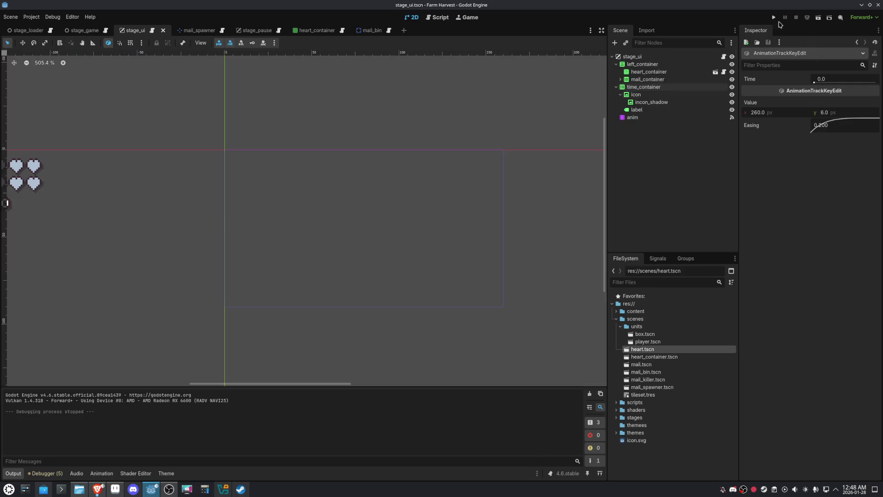
pyautogui.hscroll(-5, 236, 205)
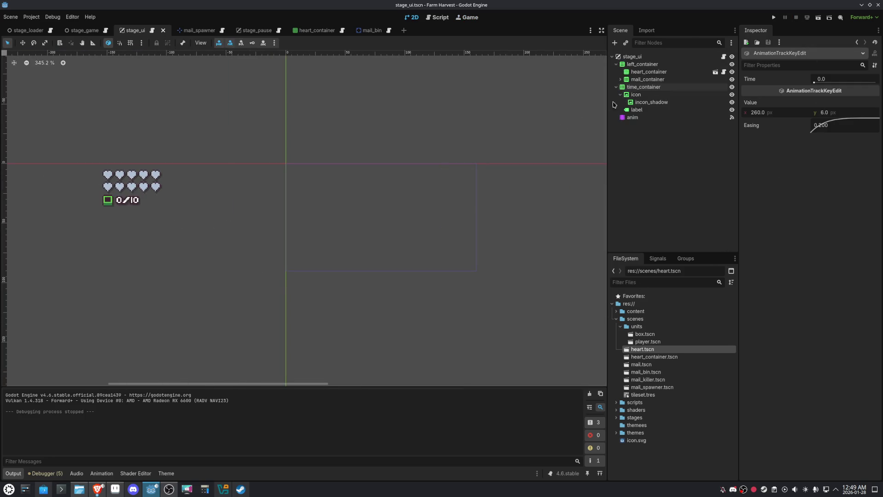
pyautogui.click(626, 80)
pyautogui.click(621, 80)
pyautogui.click(640, 87)
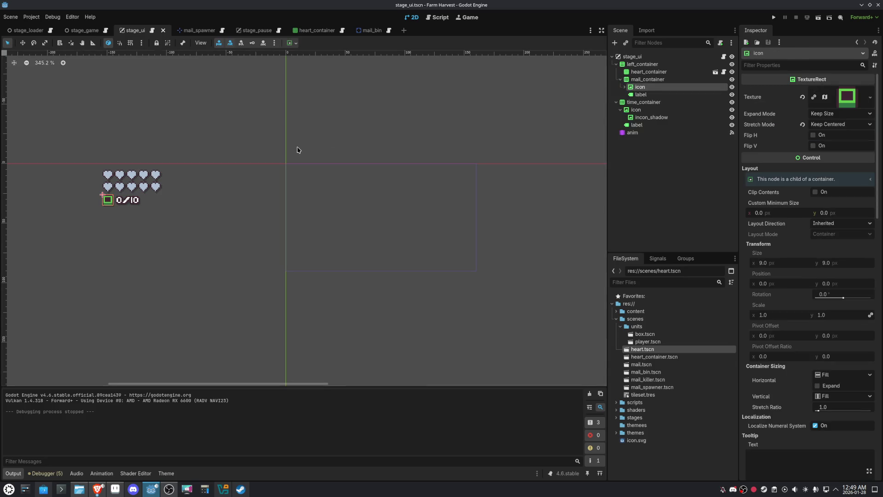
pyautogui.scroll(10, 58, 219)
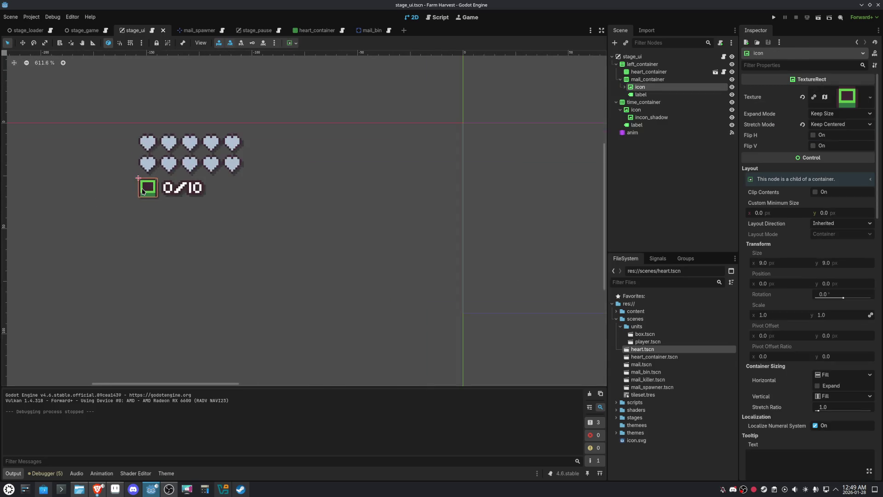
pyautogui.doubleClick(627, 89)
pyautogui.click(626, 88)
pyautogui.scroll(-2, 356, 209)
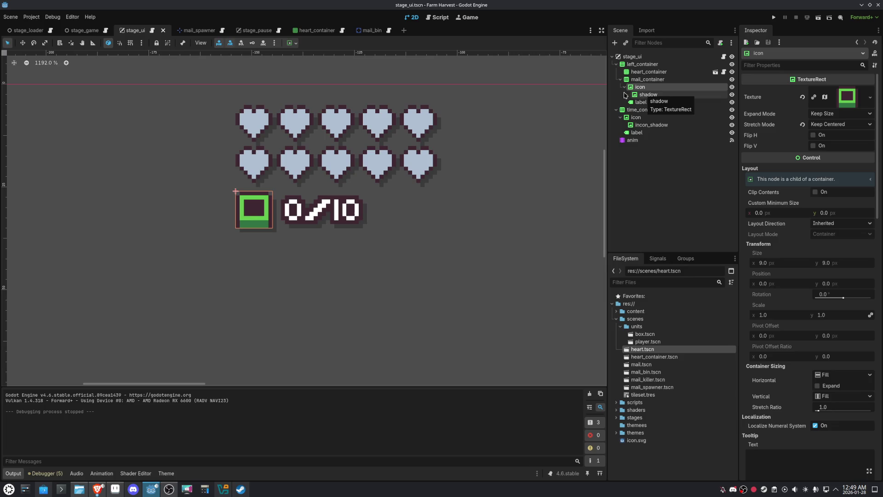
pyautogui.click(624, 87)
pyautogui.click(636, 96)
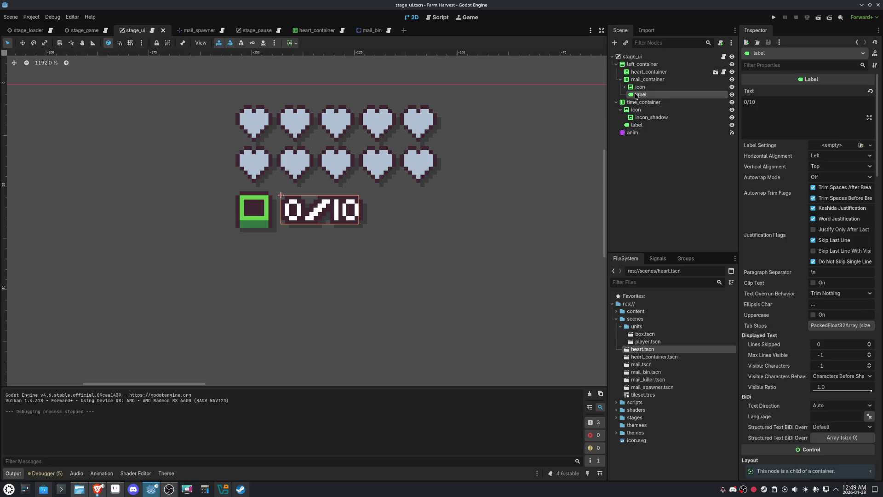
pyautogui.click(640, 87)
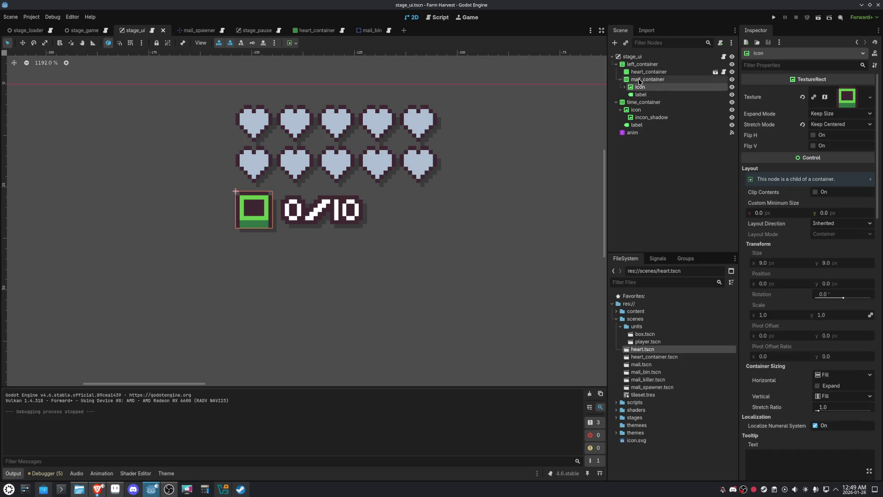
pyautogui.click(640, 80)
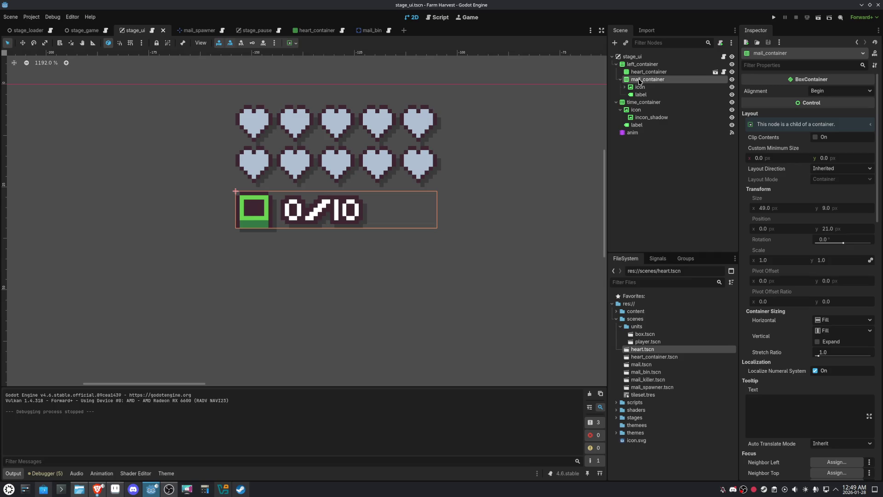
pyautogui.rightClick(662, 82)
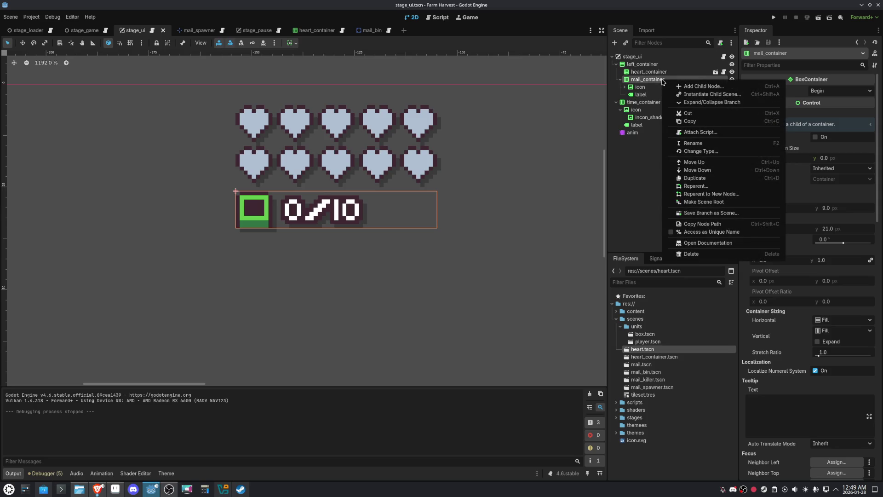
# - Save the mail_container branch as a scene in res://scenes
pyautogui.click(725, 213)
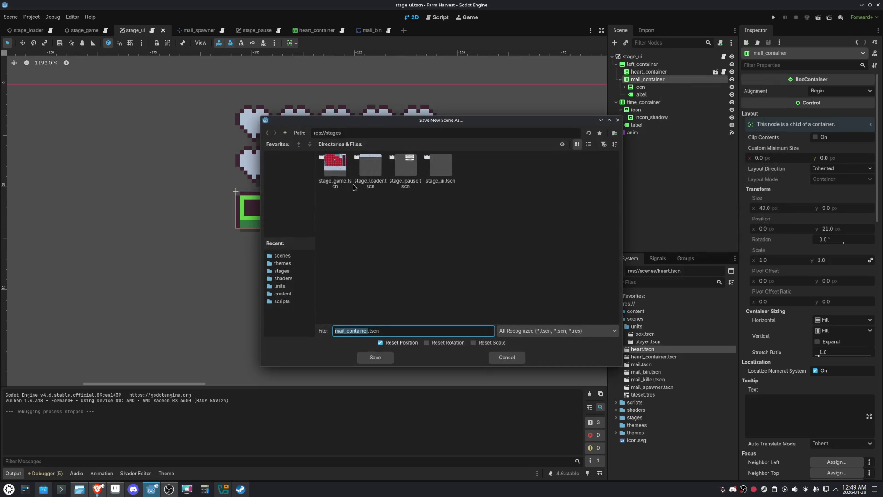
pyautogui.click(285, 132)
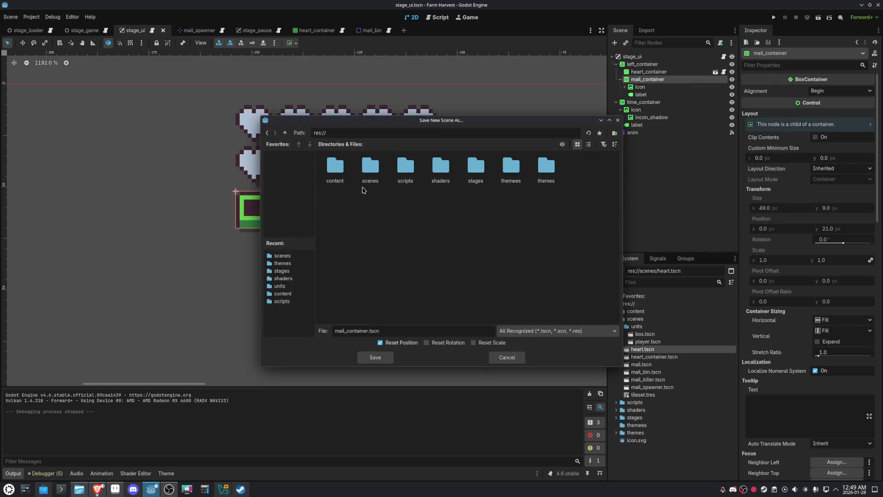
pyautogui.doubleClick(371, 167)
pyautogui.click(375, 359)
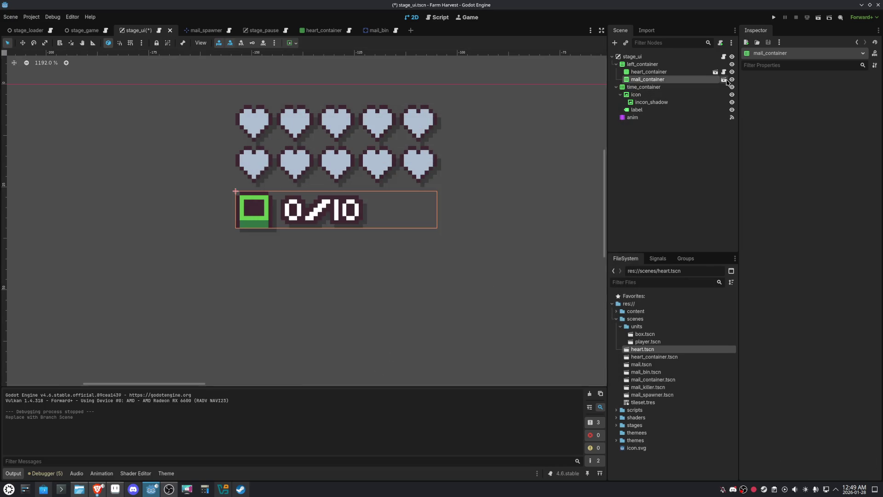
# - Open mail_container.tscn and select its mail_container root node
pyautogui.click(724, 80)
pyautogui.scroll(-5, 284, 189)
pyautogui.scroll(6, 175, 184)
pyautogui.click(646, 58)
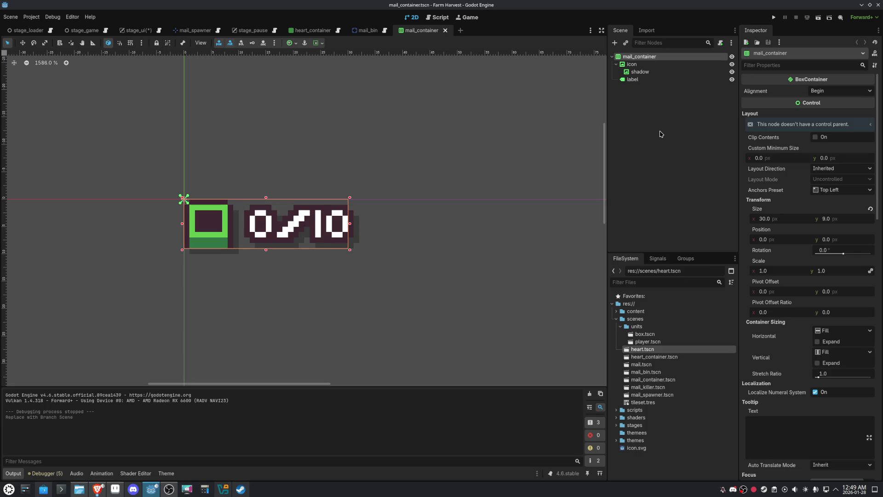
# - Change the mail counter label's text to 0/0
pyautogui.click(638, 80)
pyautogui.click(794, 100)
pyautogui.press('BackSpace')
pyautogui.press('BackSpace')
pyautogui.write('0/0')
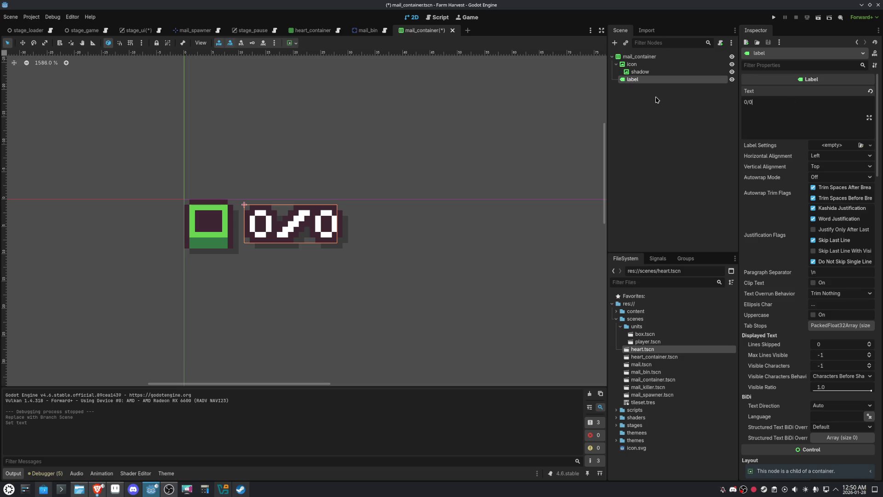
pyautogui.click(657, 100)
# - Copy the icon's texture and paste it onto the shadow node
pyautogui.click(649, 73)
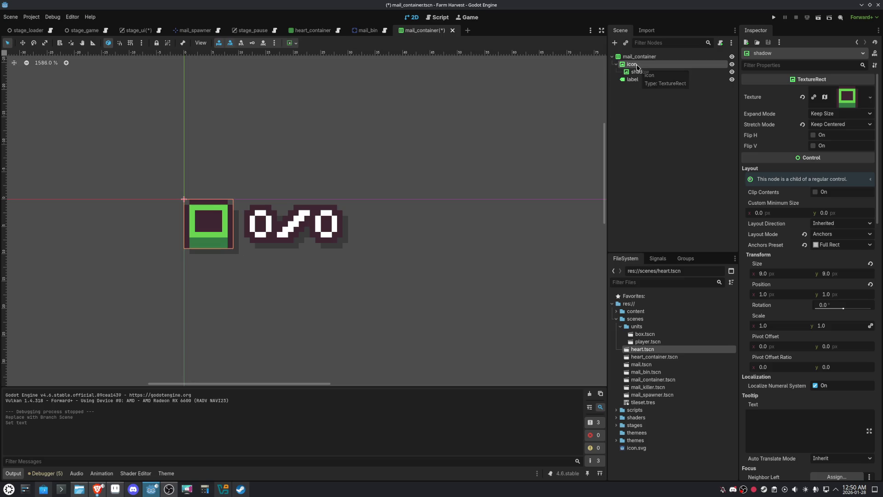
pyautogui.click(637, 66)
pyautogui.click(871, 99)
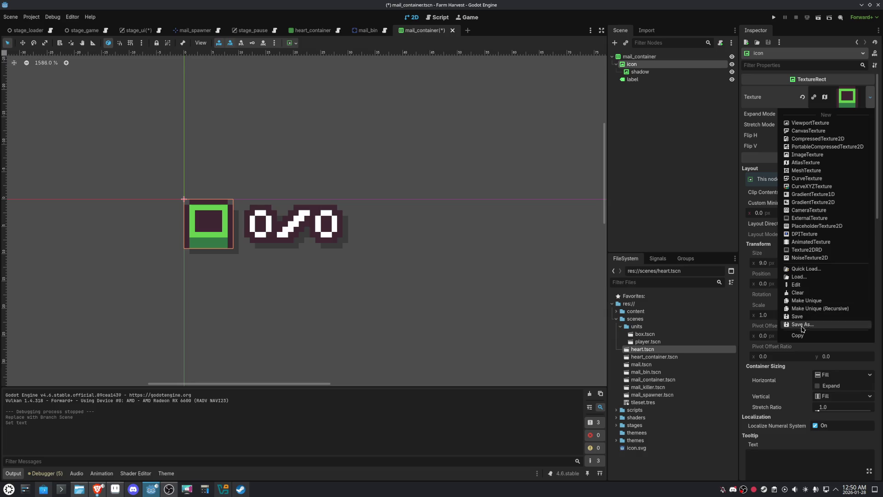
pyautogui.click(654, 85)
pyautogui.click(643, 73)
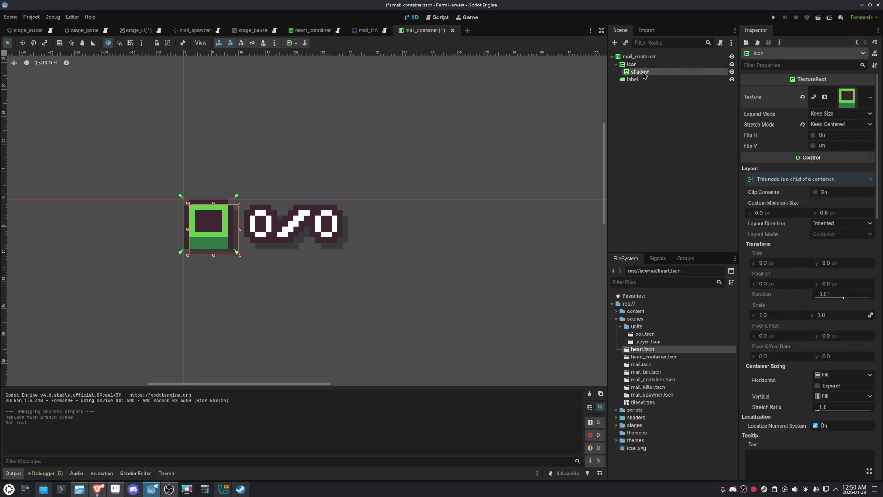
pyautogui.click(870, 97)
pyautogui.click(813, 347)
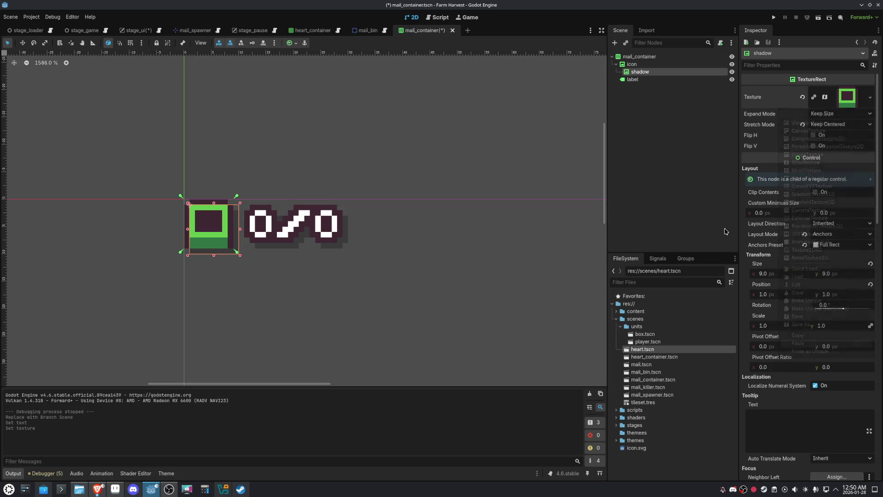
pyautogui.click(666, 135)
# - Clear the icon AtlasTexture's atlas image and load mail.png in its place
pyautogui.click(631, 65)
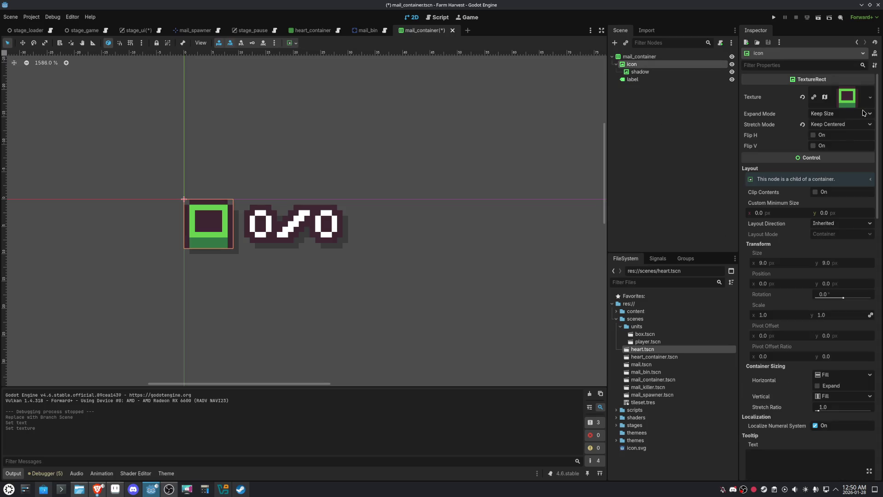
pyautogui.click(871, 97)
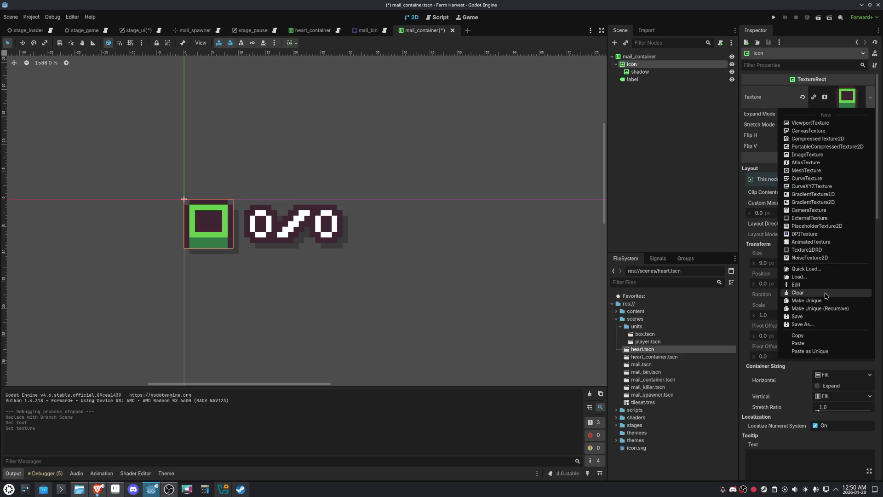
pyautogui.click(841, 102)
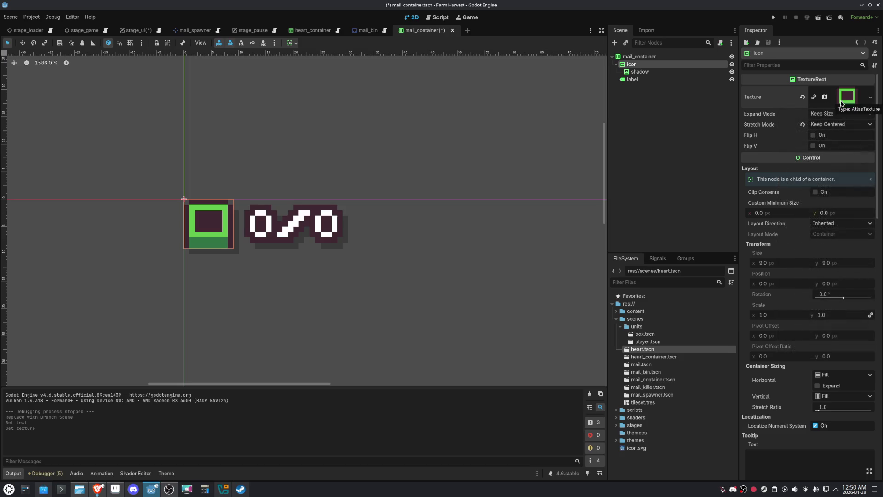
pyautogui.click(842, 100)
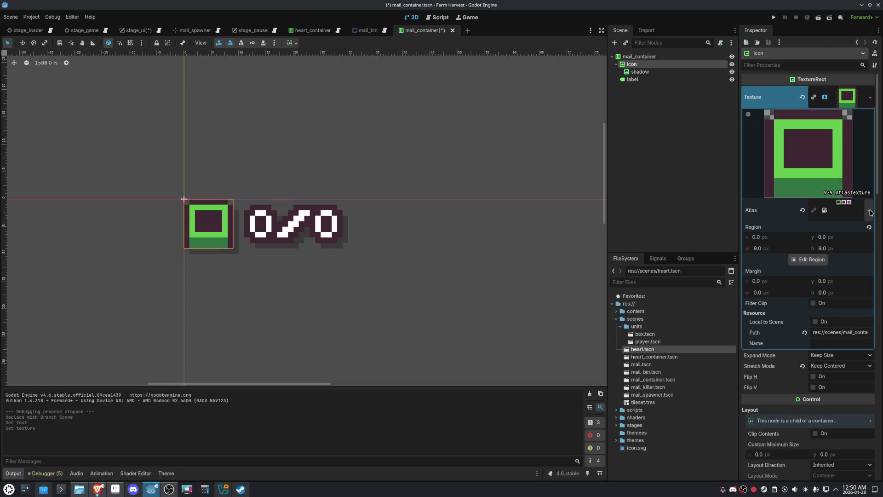
pyautogui.click(870, 211)
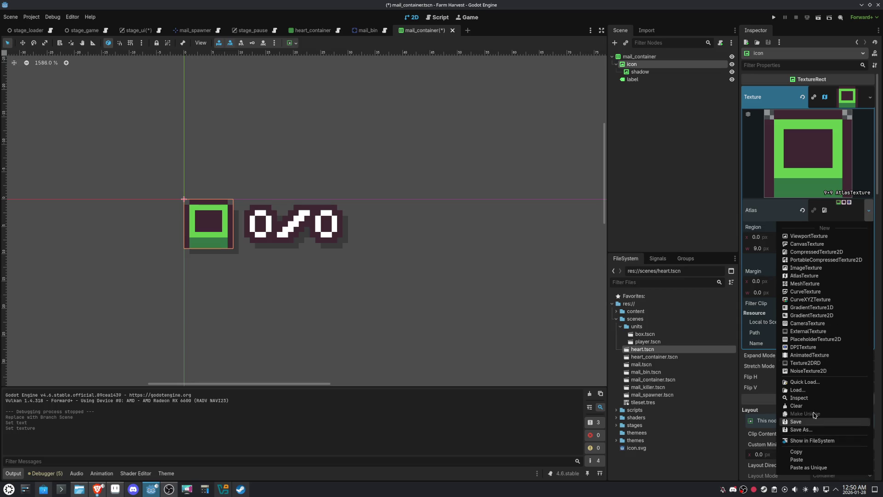
pyautogui.click(864, 213)
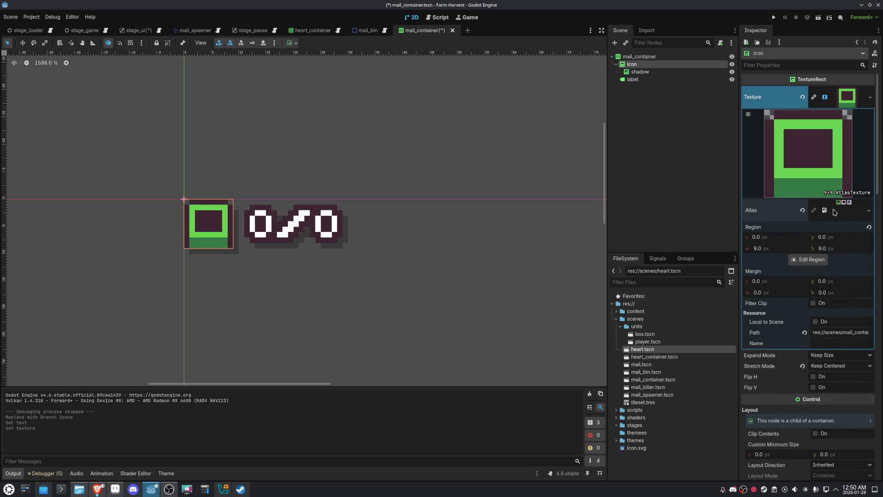
pyautogui.click(869, 212)
pyautogui.click(870, 212)
pyautogui.click(849, 215)
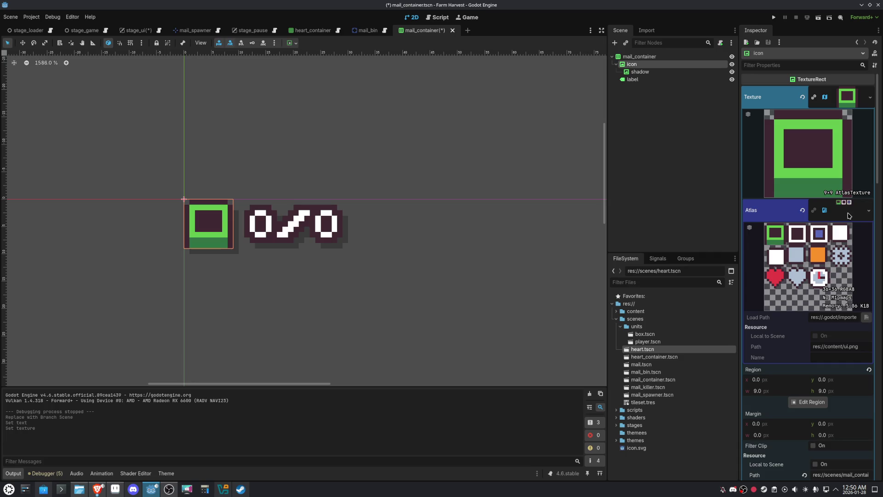
pyautogui.click(849, 215)
pyautogui.click(803, 210)
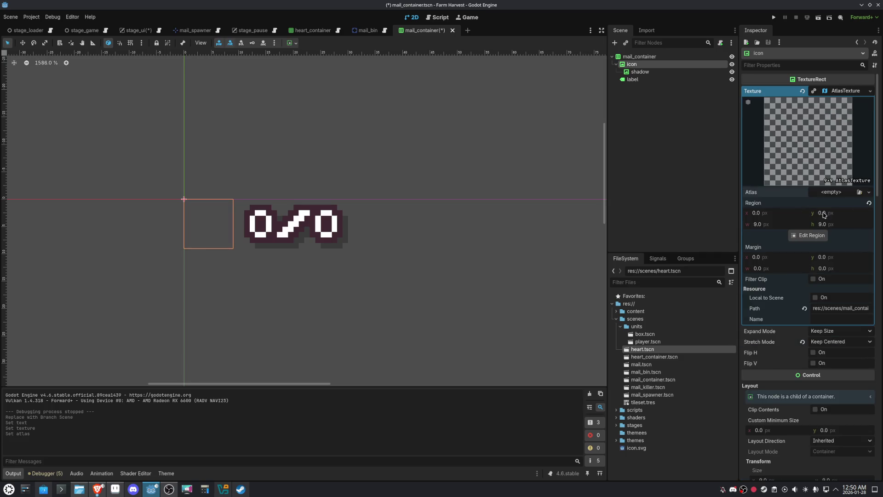
pyautogui.click(860, 192)
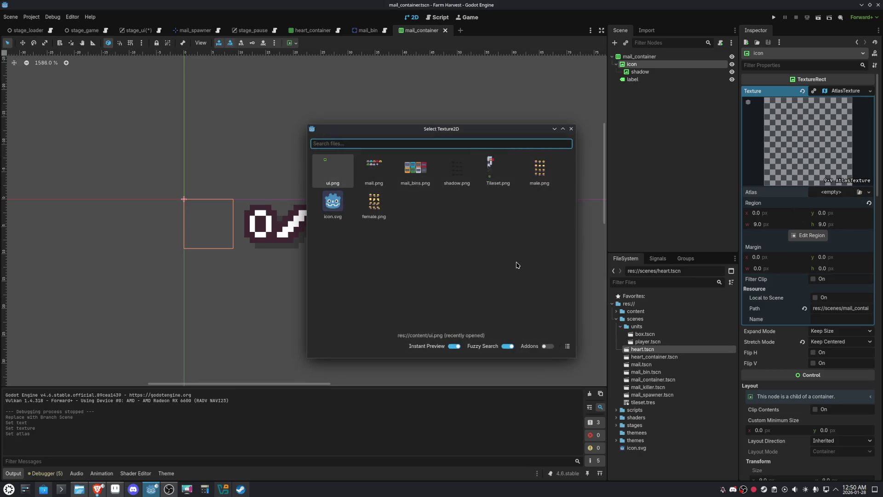
pyautogui.doubleClick(372, 167)
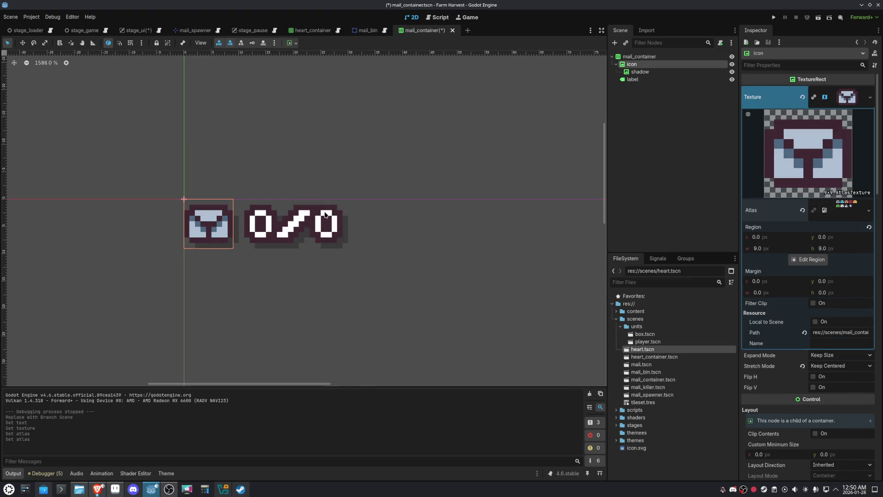
# - Save the mail_container scene and begin attaching a script to its root node
pyautogui.click(643, 75)
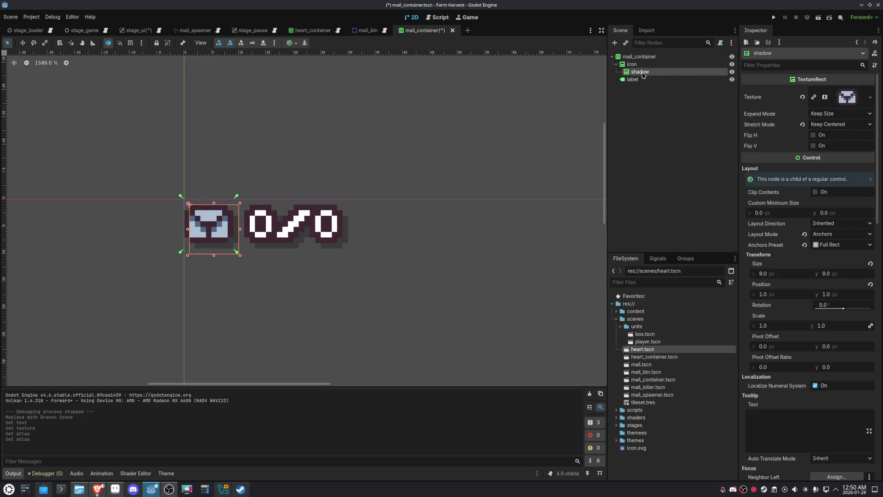
pyautogui.hotkey('ctrl', 's')
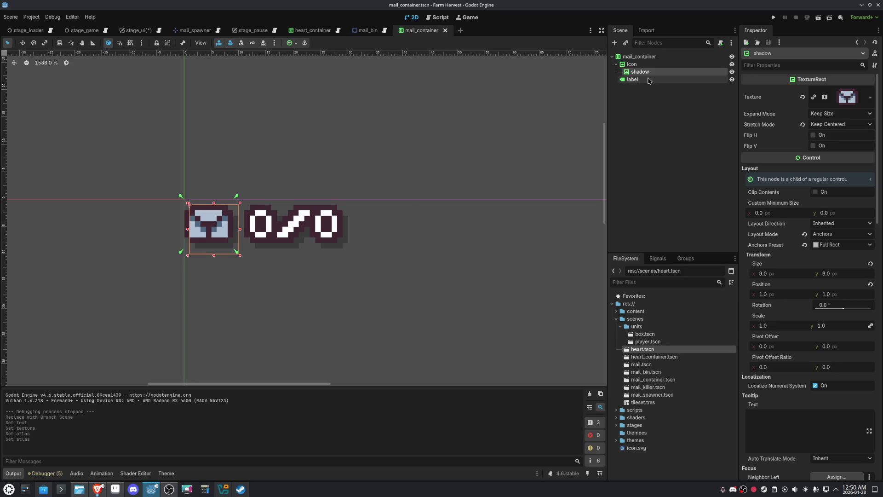
pyautogui.click(646, 58)
pyautogui.click(720, 43)
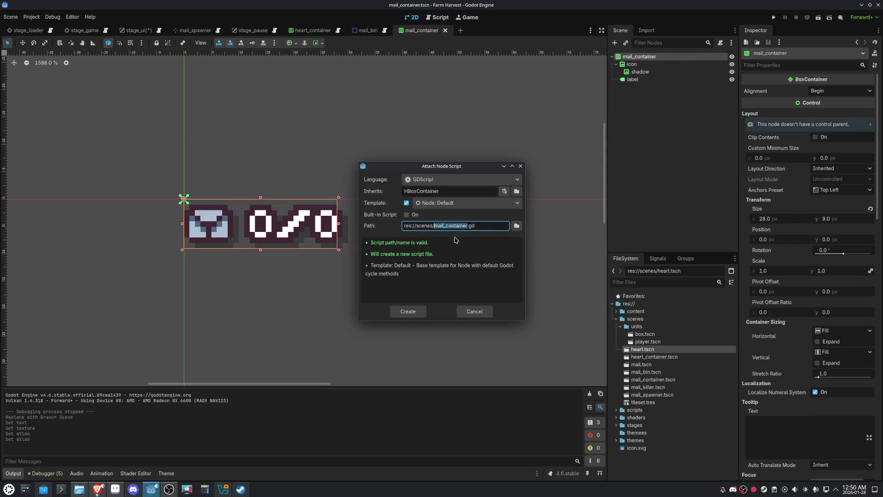
# - Create mail_container.gd in the scripts folder and delete the template function stubs
pyautogui.doubleClick(422, 226)
pyautogui.write('scripts')
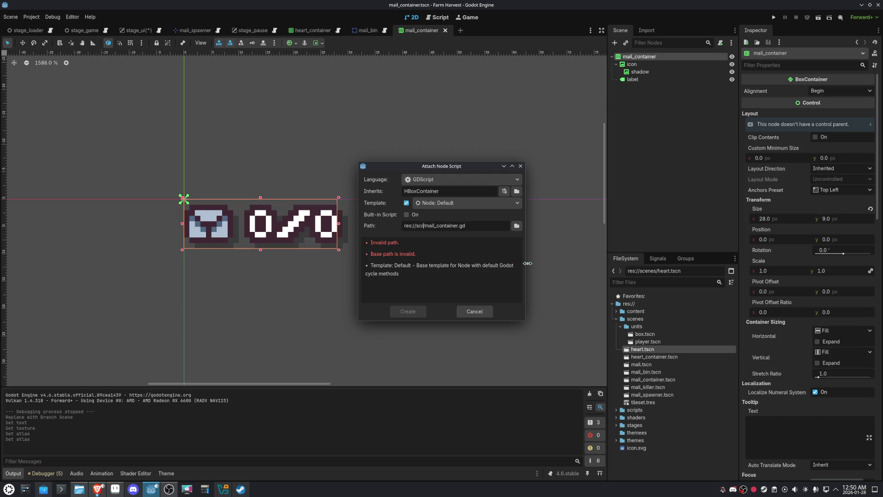
pyautogui.click(407, 316)
pyautogui.moveTo(190, 188); pyautogui.dragTo(146, 95)
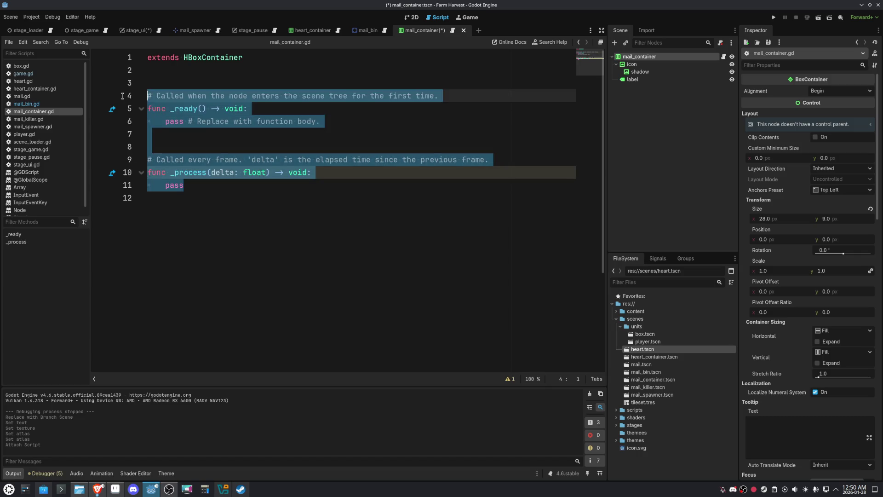
pyautogui.press('BackSpace')
pyautogui.click(182, 79)
pyautogui.write('@export v')
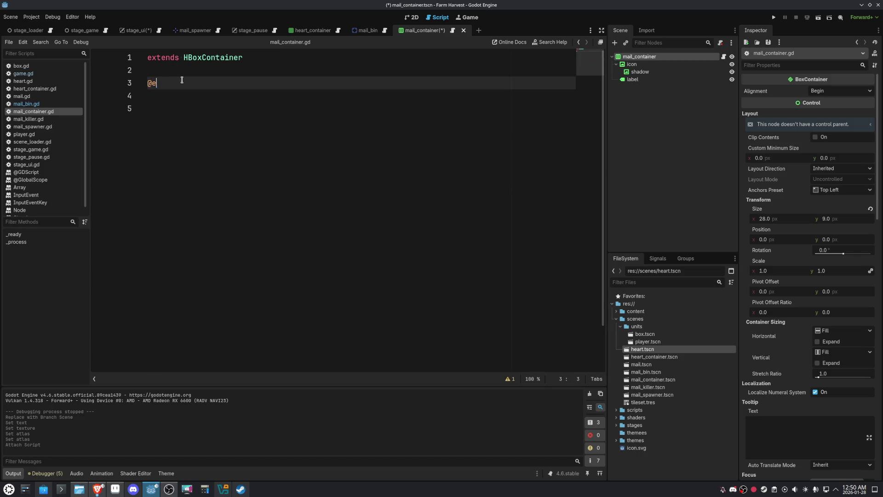
pyautogui.write('ar ')
pyautogui.write('mail')
pyautogui.write('_type : ')
pyautogui.write('game.mai')
pyautogui.press('Return')
pyautogui.press('Return')
pyautogui.press('Return')
pyautogui.write('func')
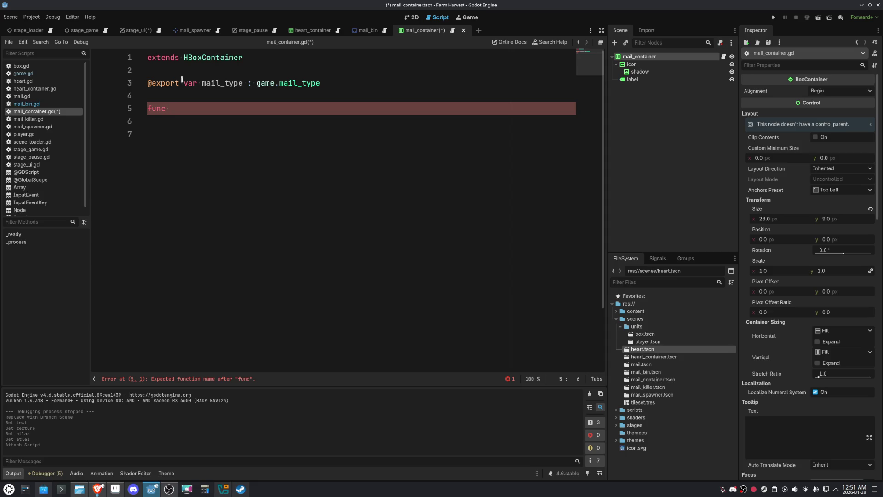
pyautogui.write('ready() -> void:')
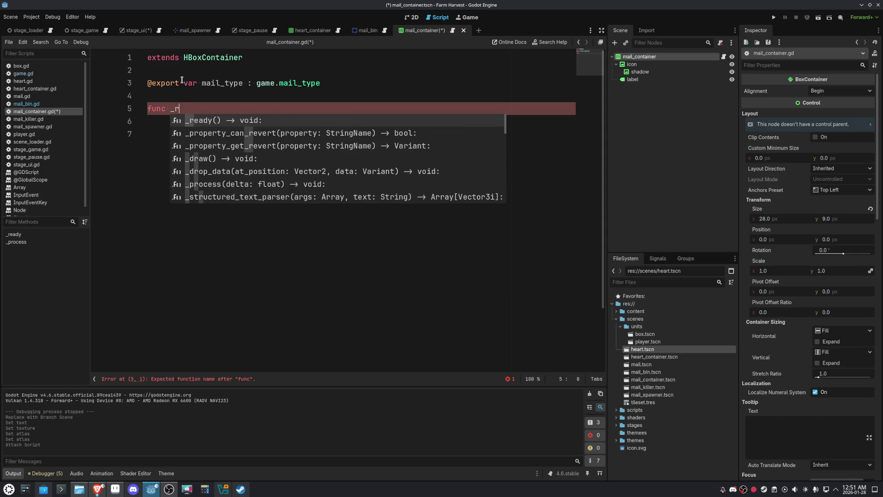
pyautogui.press('Return')
pyautogui.press('Return')
pyautogui.write('pass')
pyautogui.press('Down')
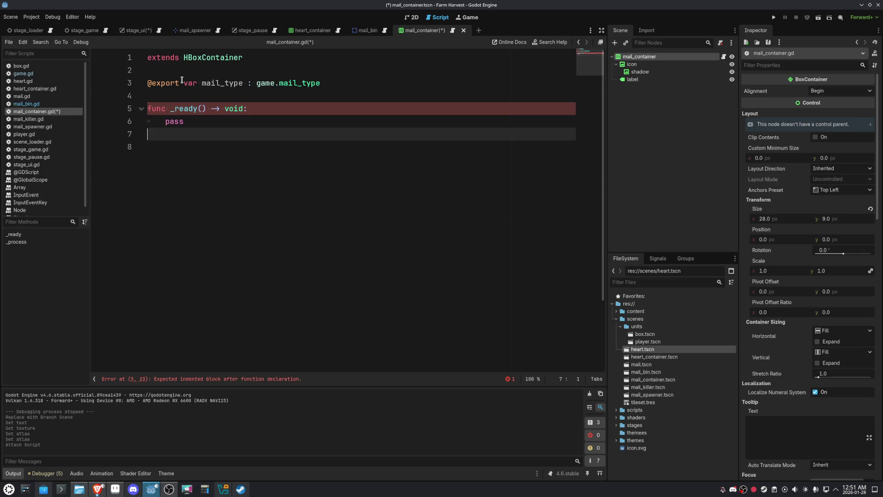
pyautogui.hotkey('ctrl', 'shift', 'k')
pyautogui.hotkey('ctrl', 'shift', 'k')
pyautogui.press('Up')
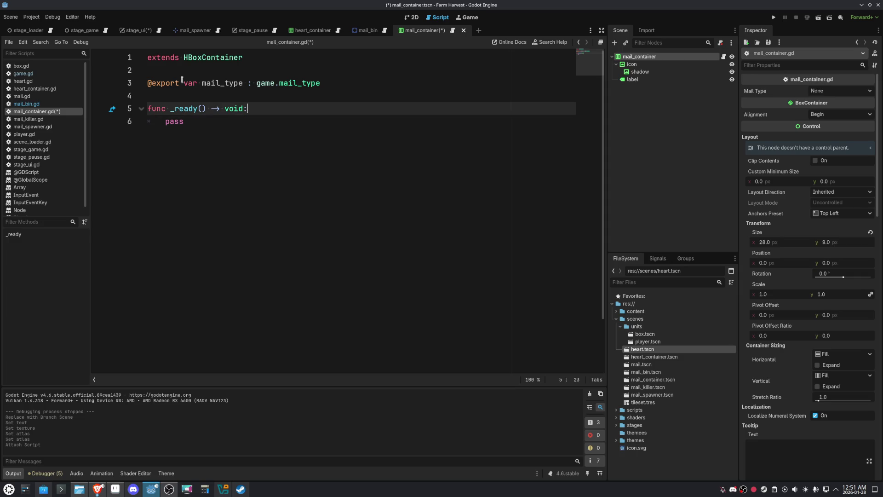
pyautogui.press('Return')
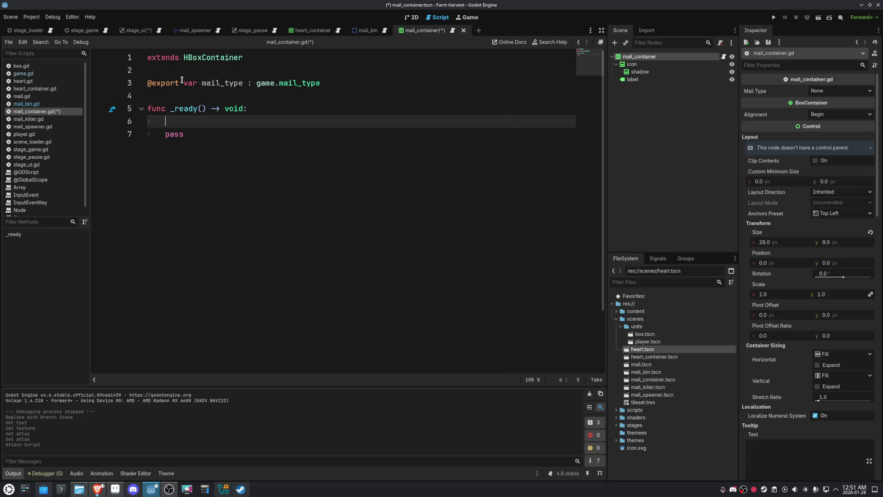
pyautogui.moveTo(632, 64)
pyautogui.mouseDown()
pyautogui.moveTo(369, 94)
pyautogui.moveTo(383, 91)
pyautogui.mouseUp()
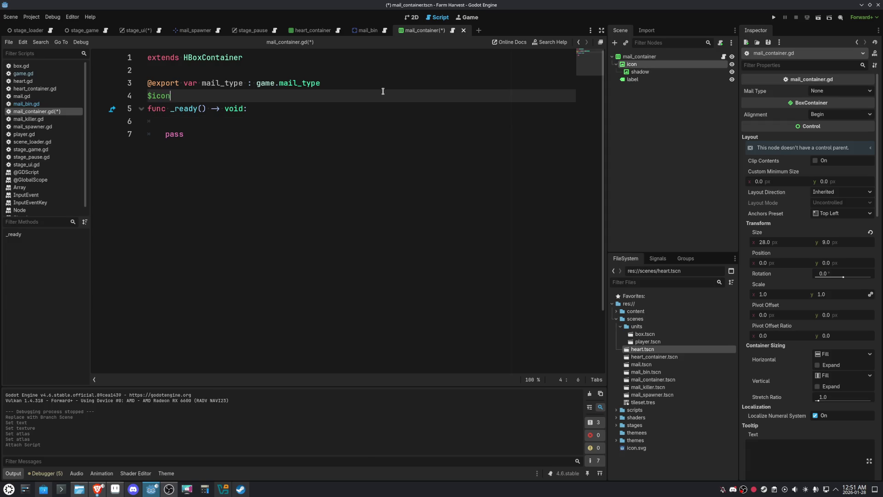
pyautogui.write('@onready')
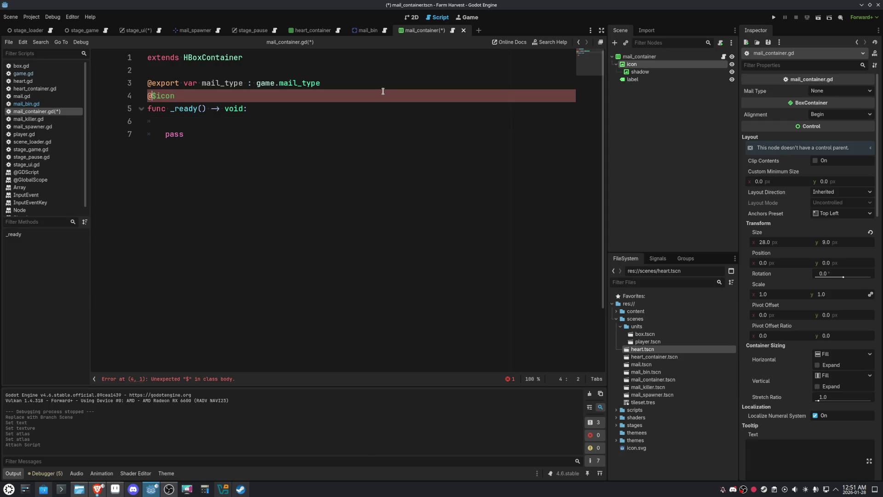
pyautogui.write(' var ')
pyautogui.write('icon =')
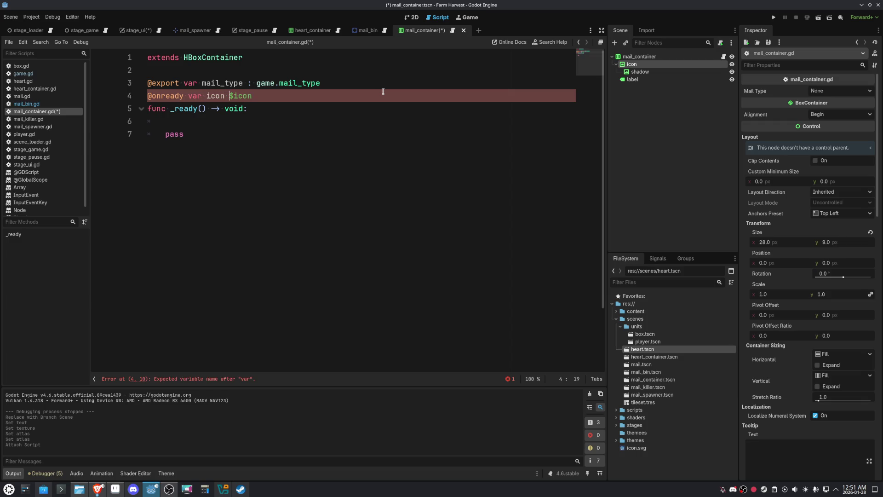
pyautogui.press('End')
pyautogui.press('Up')
pyautogui.press('End')
pyautogui.press('Return')
pyautogui.press('Down')
pyautogui.press('End')
pyautogui.press('Return')
pyautogui.press('Down')
pyautogui.press('Down')
pyautogui.press('Down')
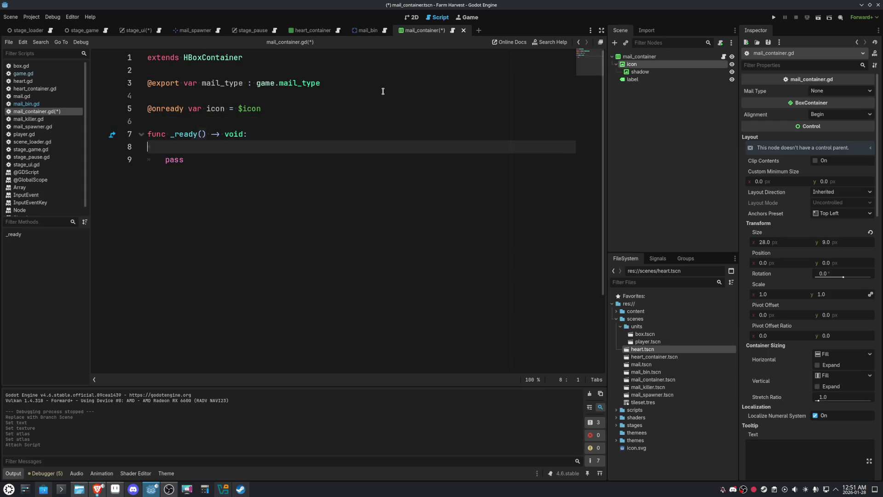
pyautogui.press('Up')
pyautogui.press('End')
# - Start the _ready body, replacing an unfinished if statement with 'icon.te'
pyautogui.write('if mail_')
pyautogui.write('type')
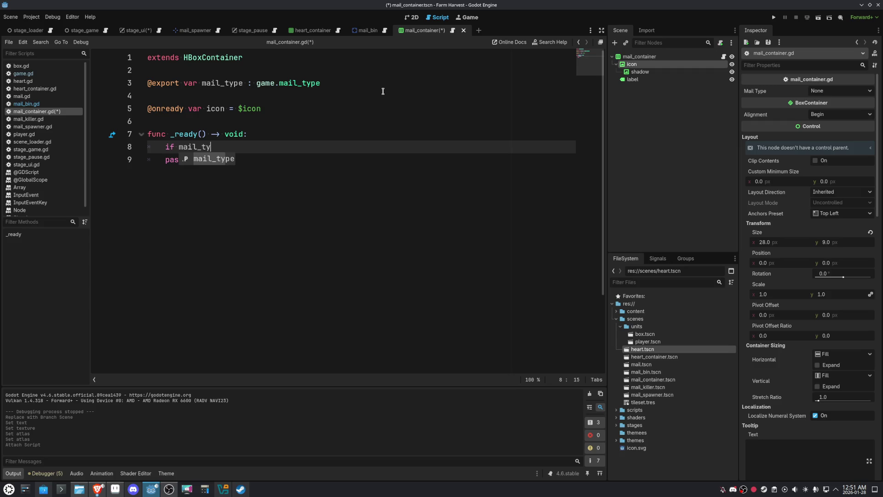
pyautogui.hotkey('shift', 'Home')
pyautogui.press('BackSpace')
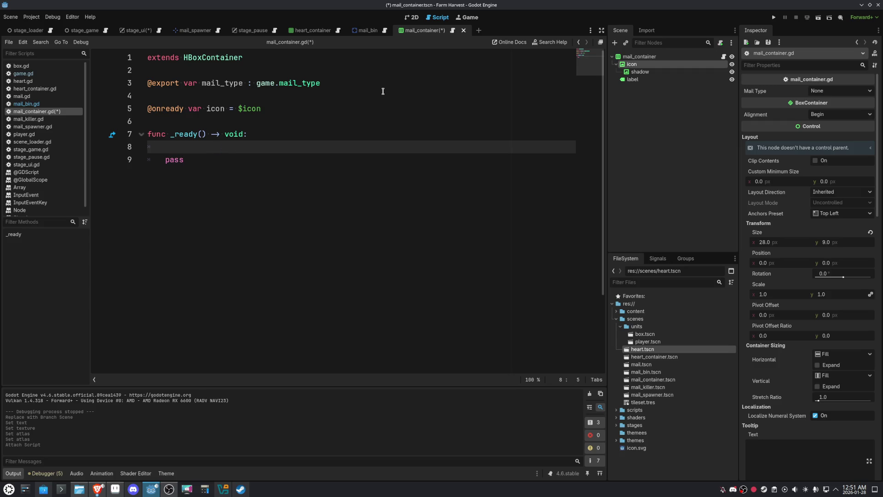
pyautogui.write('icon.te')
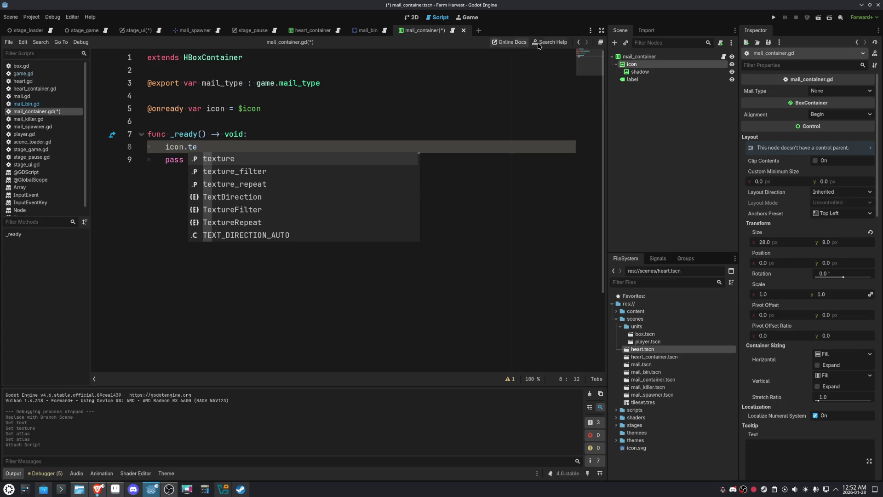
# - Change the icon node's type to Control and delete its shadow child
pyautogui.rightClick(626, 65)
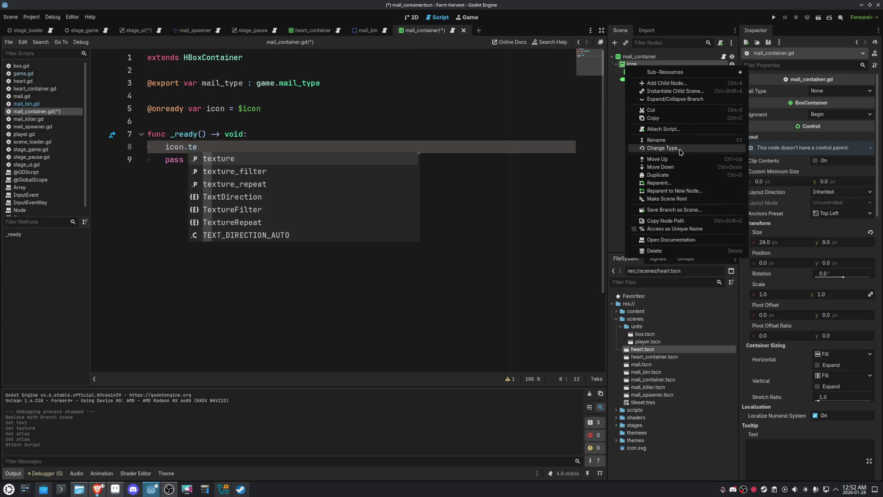
pyautogui.click(664, 147)
pyautogui.doubleClick(297, 142)
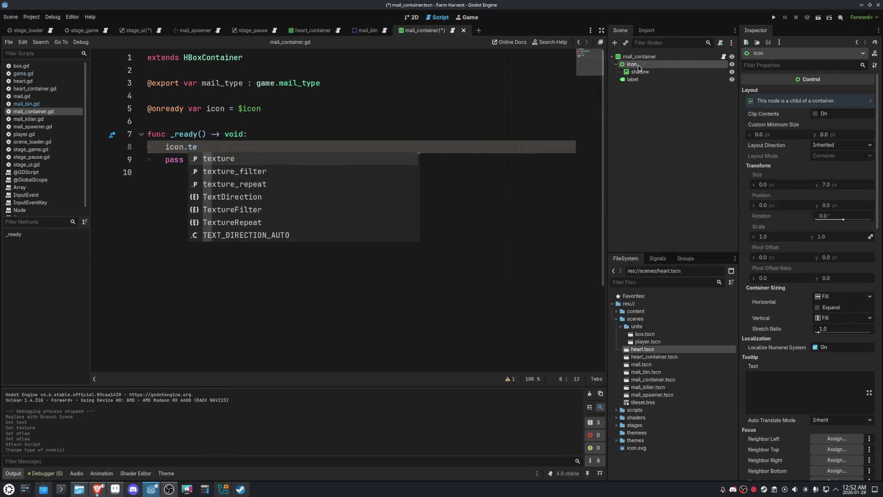
pyautogui.click(629, 73)
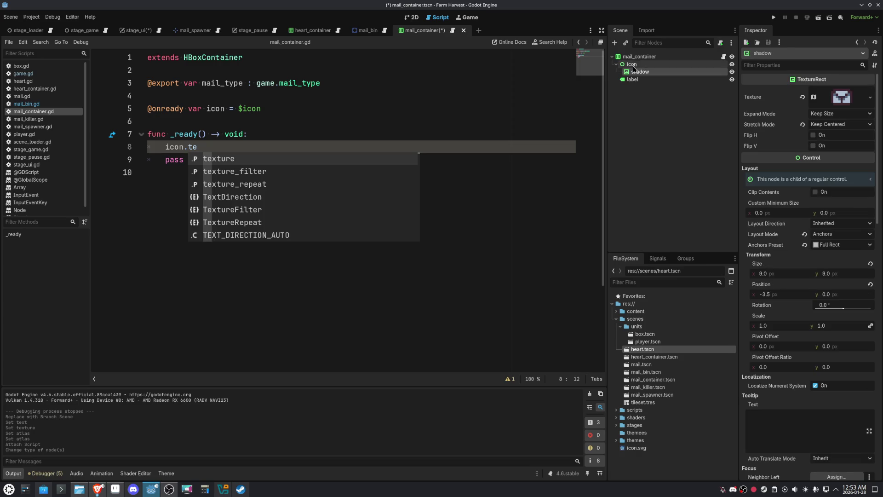
pyautogui.press('Delete')
pyautogui.press('Return')
# - Add a Sprite2D child named fg under icon, switch to the 2D view and save
pyautogui.click(631, 65)
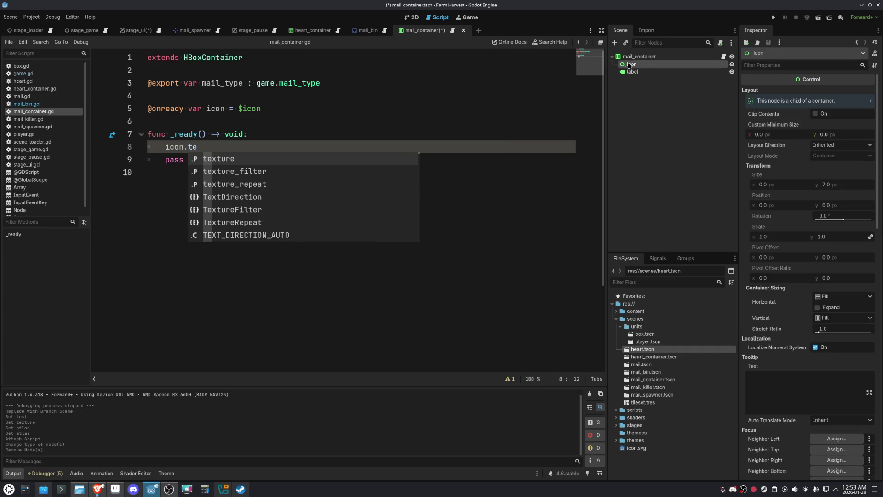
pyautogui.click(615, 42)
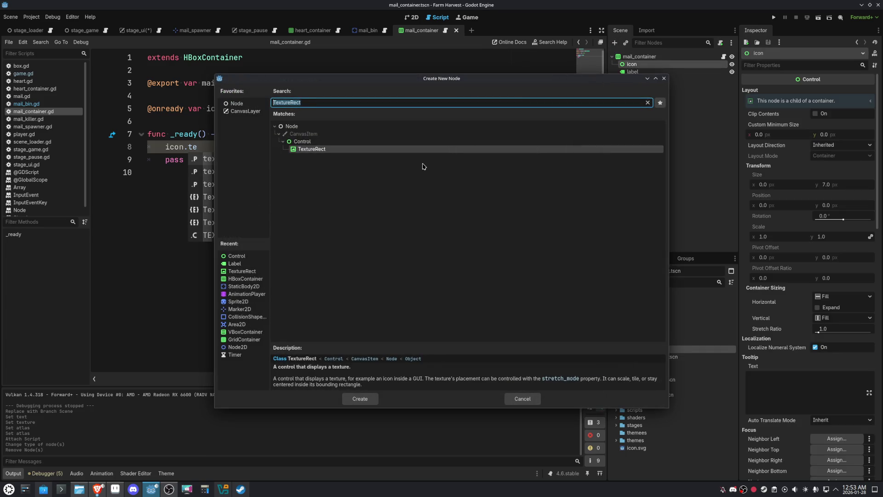
pyautogui.write('sprite2d')
pyautogui.press('Return')
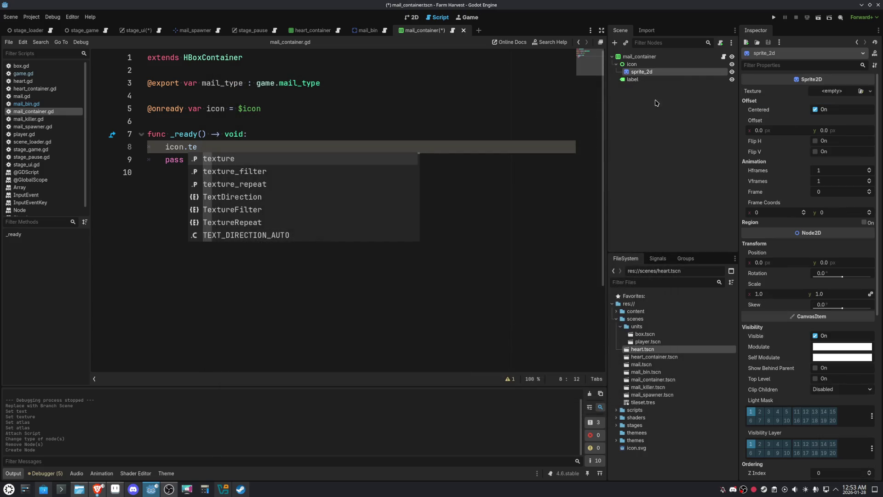
pyautogui.press('F2')
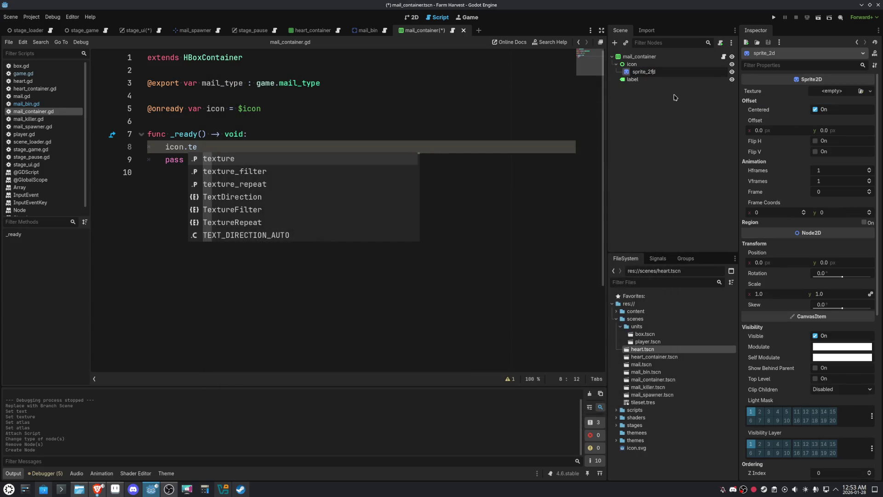
pyautogui.write('fg')
pyautogui.press('Return')
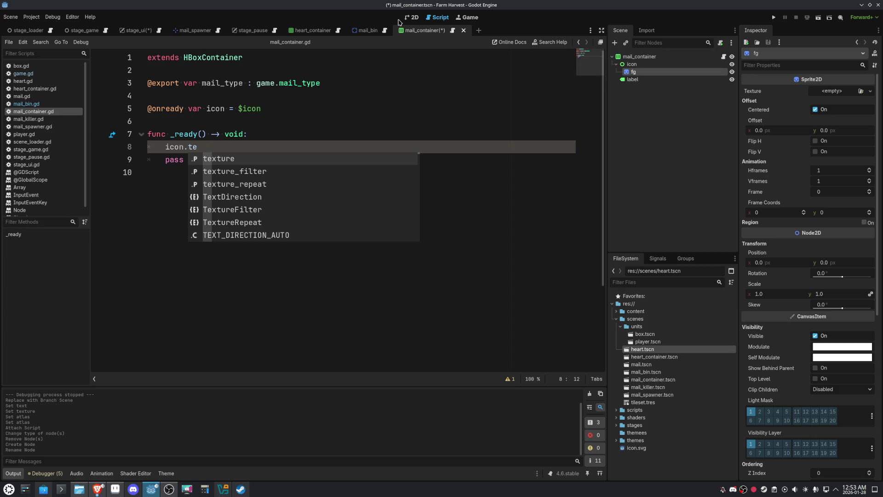
pyautogui.click(410, 18)
pyautogui.hotkey('ctrl', 's')
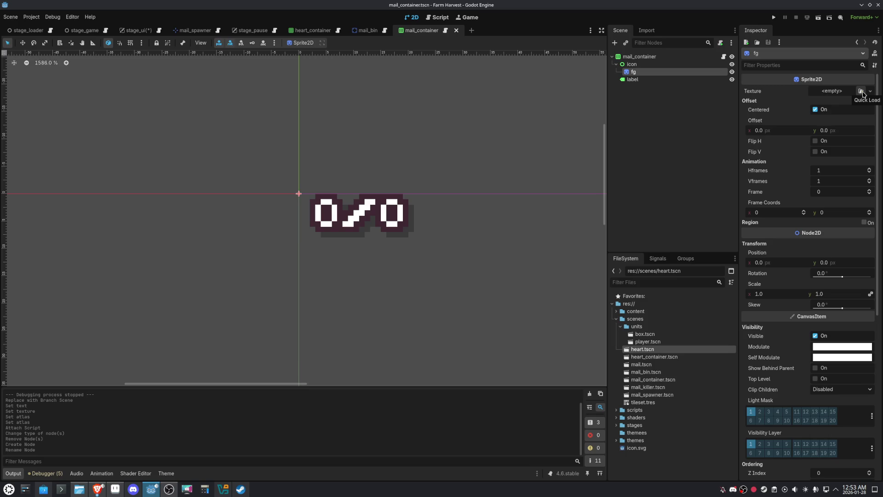
# - Give the fg sprite the mail.png texture split into 5 columns and 5 rows
pyautogui.click(862, 92)
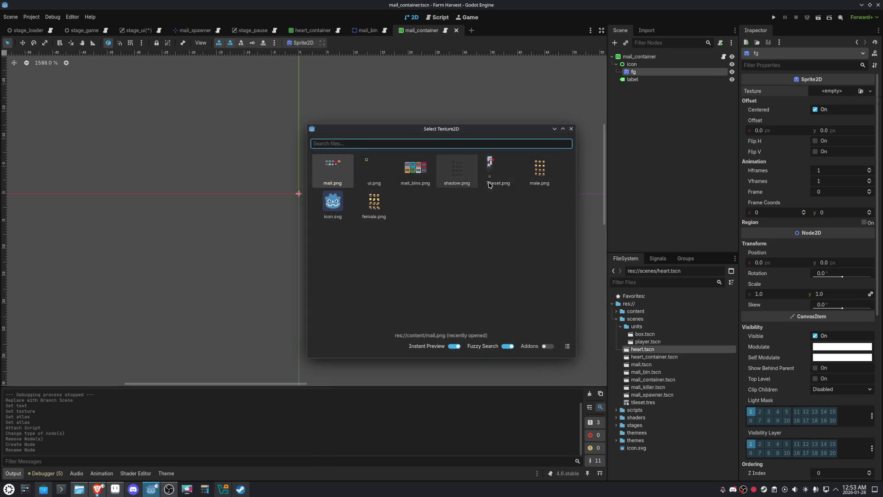
pyautogui.doubleClick(335, 168)
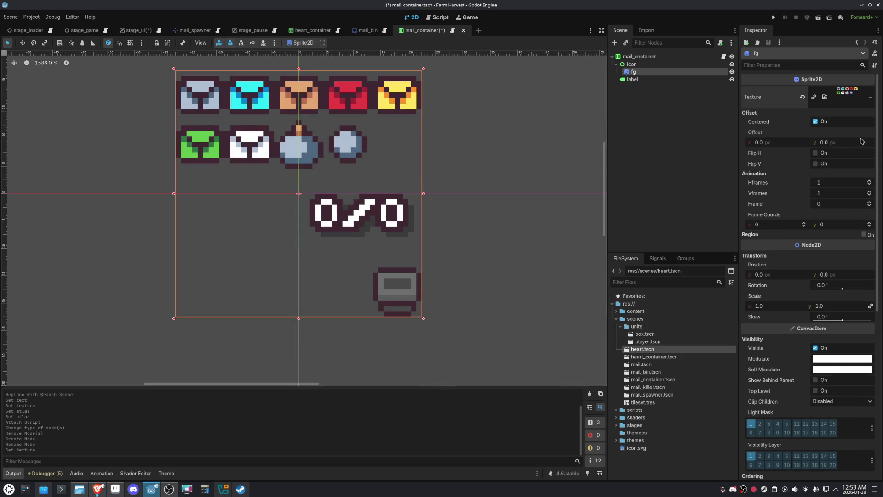
pyautogui.click(869, 181)
pyautogui.click(869, 180)
pyautogui.click(869, 180)
pyautogui.click(869, 181)
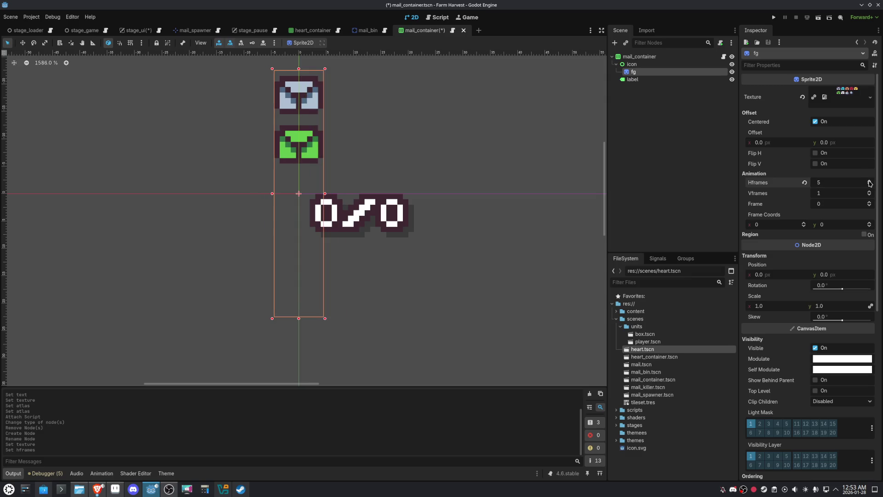
pyautogui.click(868, 192)
pyautogui.click(868, 192)
pyautogui.click(868, 192)
pyautogui.click(868, 193)
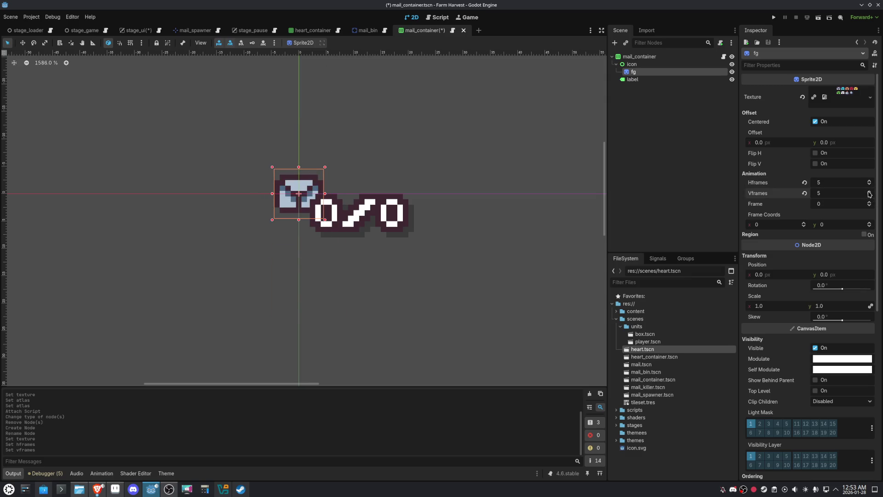
# - Set icon's minimum size to 9×9, uncentre fg, and duplicate fg
pyautogui.click(635, 65)
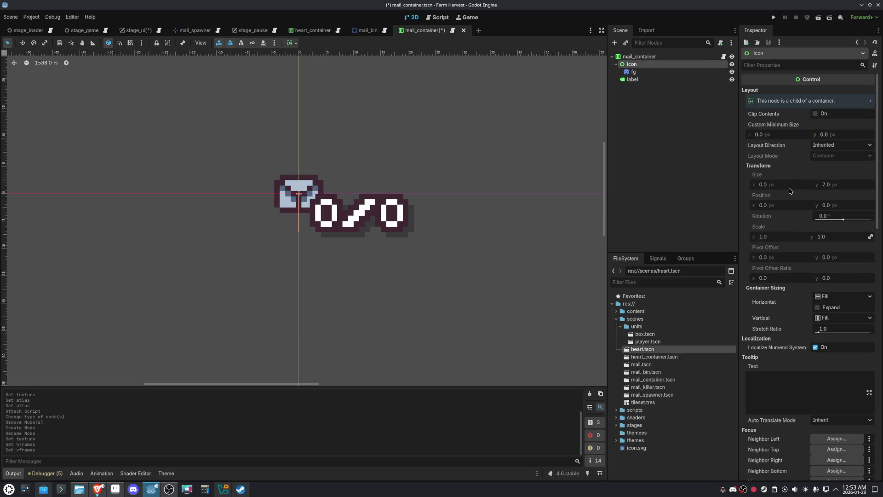
pyautogui.click(785, 136)
pyautogui.write('9')
pyautogui.press('Tab')
pyautogui.write('9')
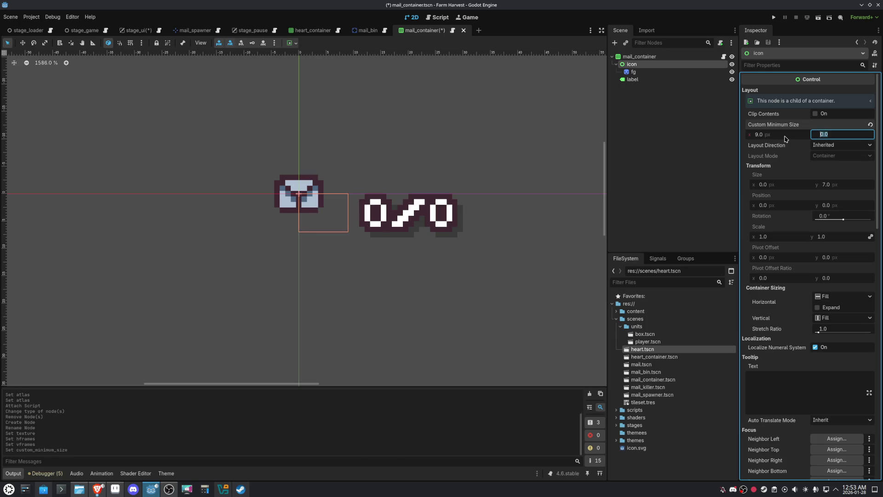
pyautogui.press('Return')
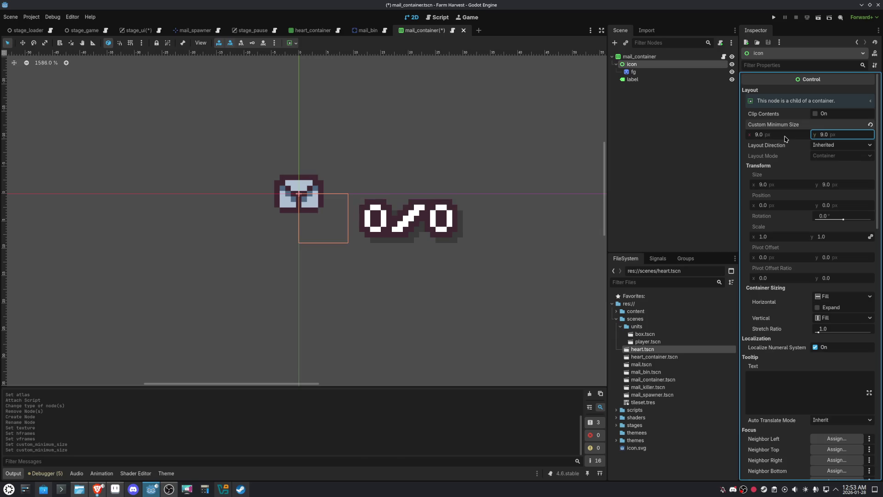
pyautogui.click(644, 73)
pyautogui.click(822, 123)
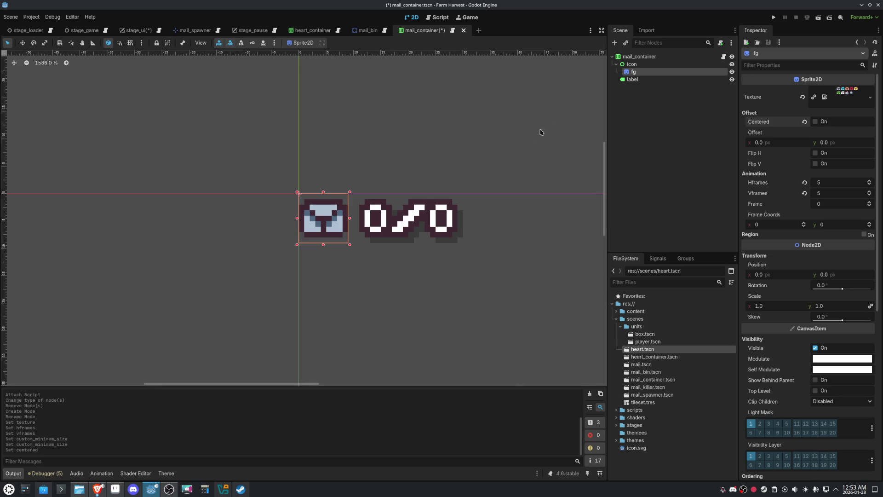
pyautogui.hotkey('ctrl', 'd')
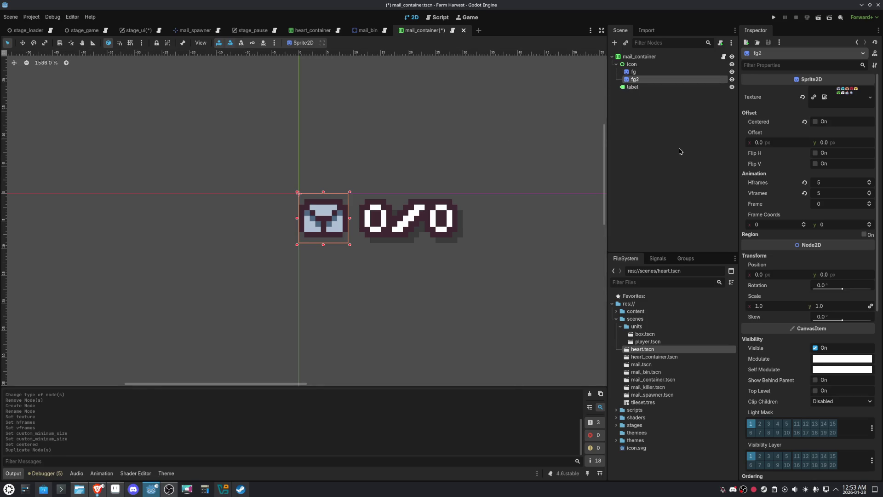
# - Offset fg2 by (1, 1), show it behind its parent with transparent self modulate, and save
pyautogui.scroll(1, 273, 266)
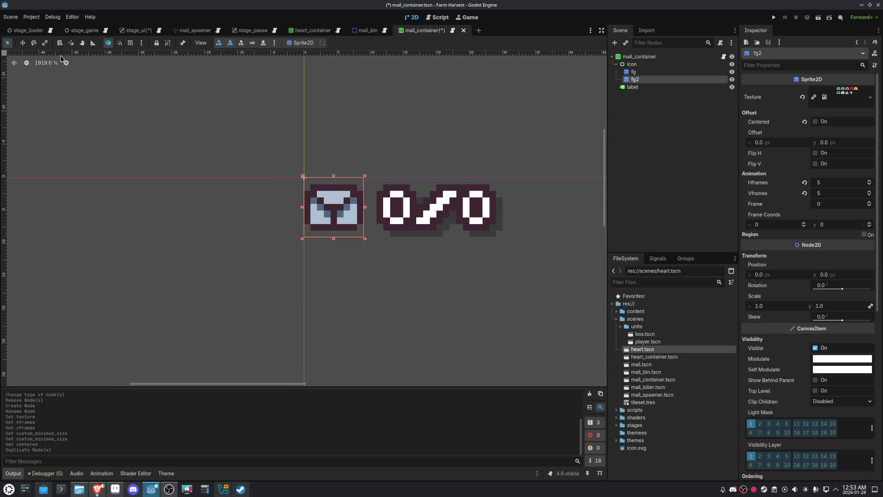
pyautogui.moveTo(335, 202); pyautogui.dragTo(341, 210)
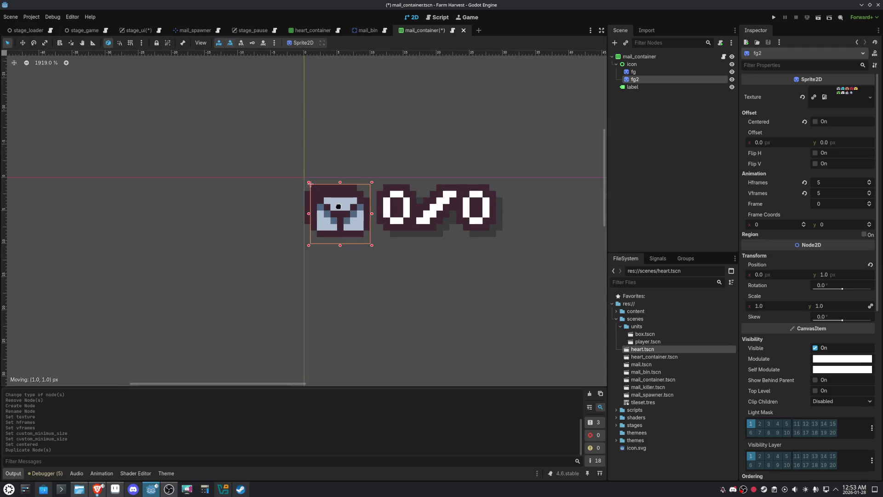
pyautogui.scroll(-5, 845, 312)
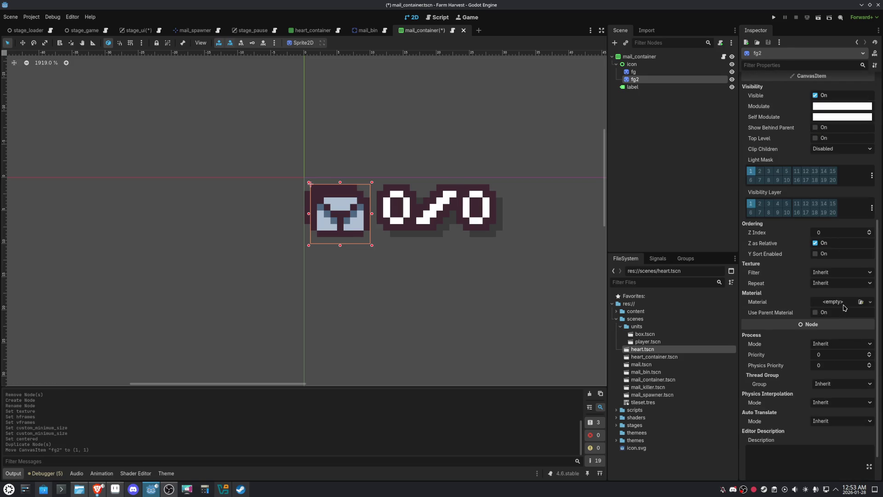
pyautogui.scroll(4, 845, 308)
pyautogui.click(817, 293)
pyautogui.click(829, 282)
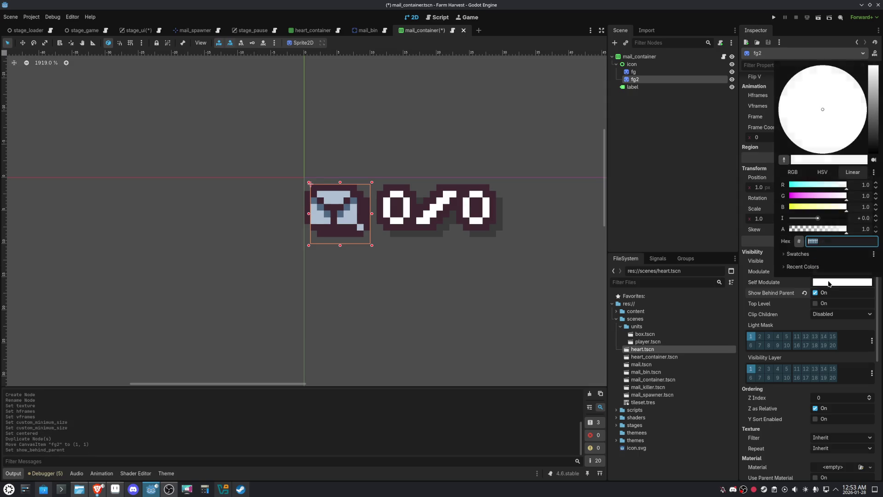
pyautogui.click(820, 267)
pyautogui.click(226, 262)
pyautogui.click(354, 100)
pyautogui.hotkey('ctrl', 's')
# - Look over the fg, fg2 and label nodes, then open the mail_container script
pyautogui.click(643, 72)
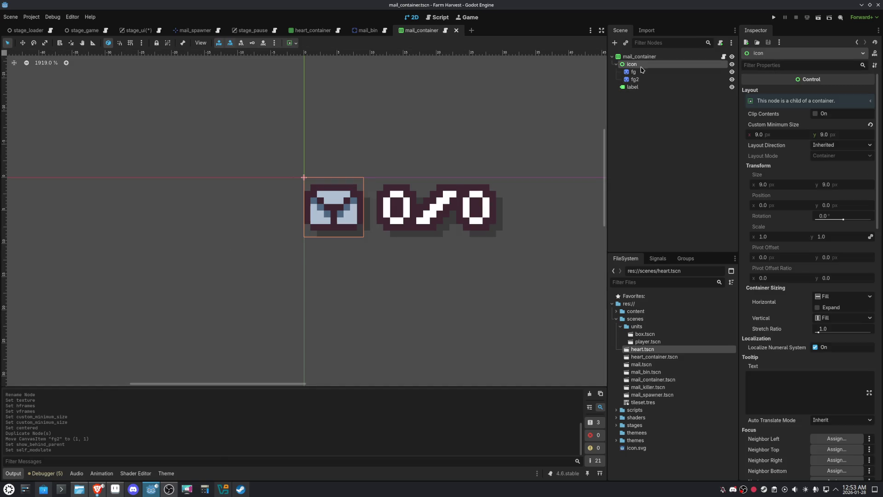
pyautogui.click(643, 79)
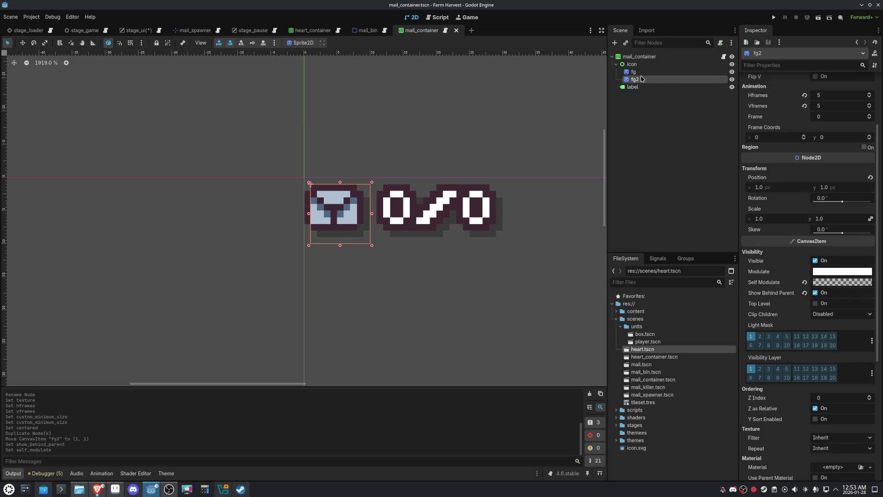
pyautogui.click(635, 87)
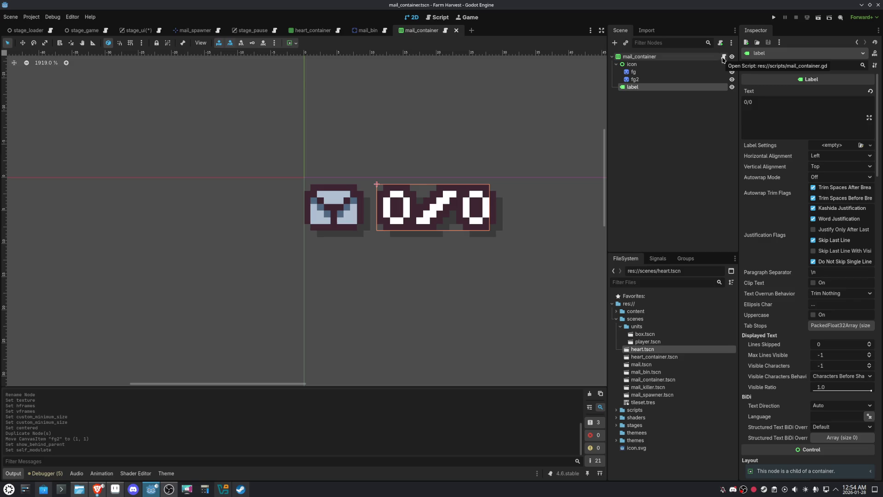
pyautogui.click(724, 57)
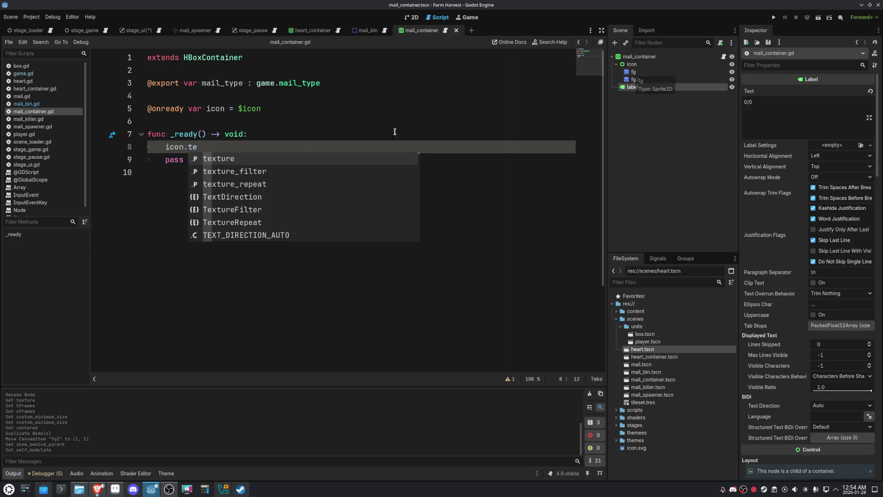
pyautogui.doubleClick(212, 108)
pyautogui.write('fg')
pyautogui.click(294, 109)
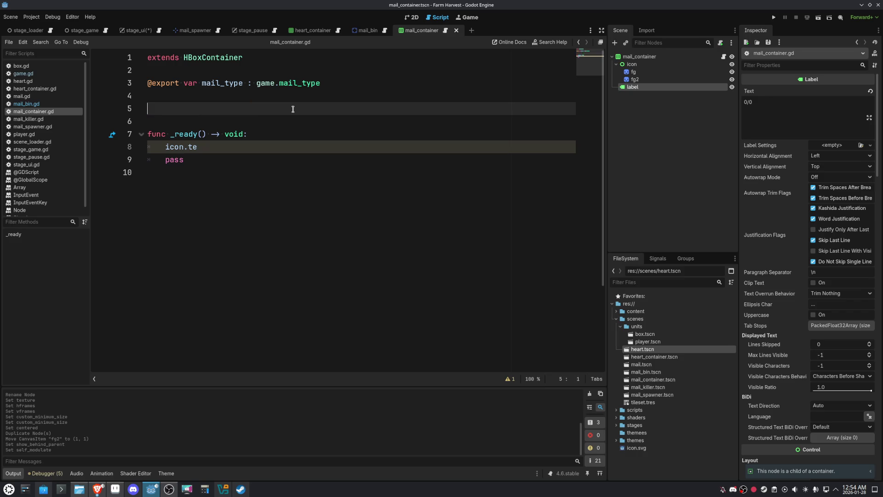
pyautogui.hotkey('ctrl', 'shift', 'd')
pyautogui.press('Left')
pyautogui.press('Left')
pyautogui.press('Left')
pyautogui.press('BackSpace')
pyautogui.write('b')
pyautogui.moveTo(229, 108)
pyautogui.mouseDown()
pyautogui.moveTo(264, 111)
pyautogui.moveTo(229, 121)
pyautogui.mouseUp()
pyautogui.press('BackSpace')
pyautogui.press('BackSpace')
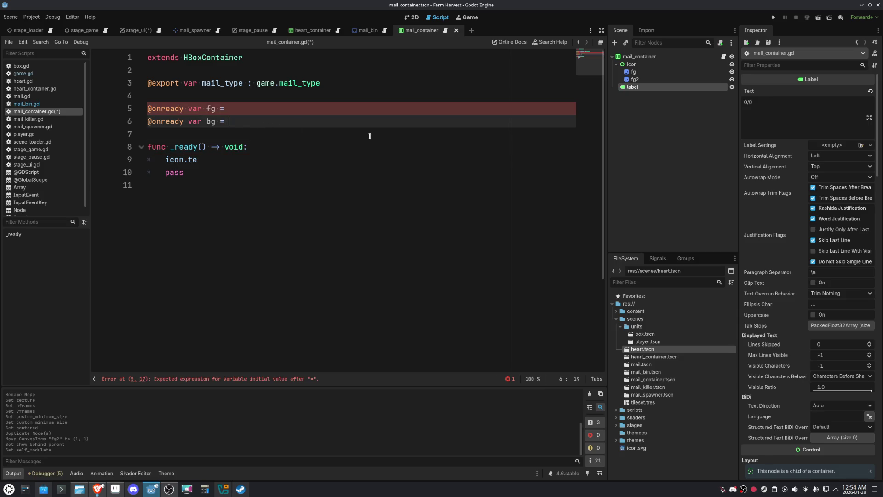
pyautogui.click(369, 134)
pyautogui.moveTo(637, 76); pyautogui.dragTo(324, 111)
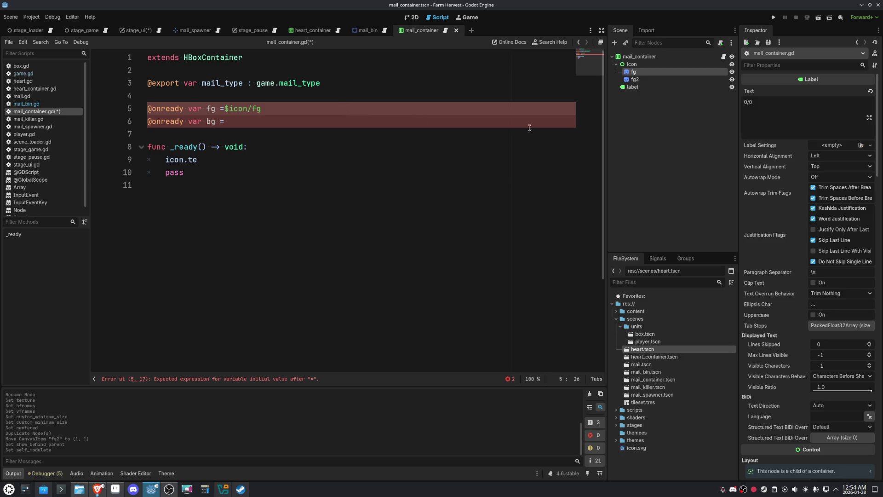
pyautogui.moveTo(638, 81)
pyautogui.mouseDown()
pyautogui.moveTo(355, 92)
pyautogui.moveTo(283, 121)
pyautogui.mouseUp()
pyautogui.press('BackSpace')
pyautogui.press('BackSpace')
pyautogui.press('BackSpace')
pyautogui.write('bg')
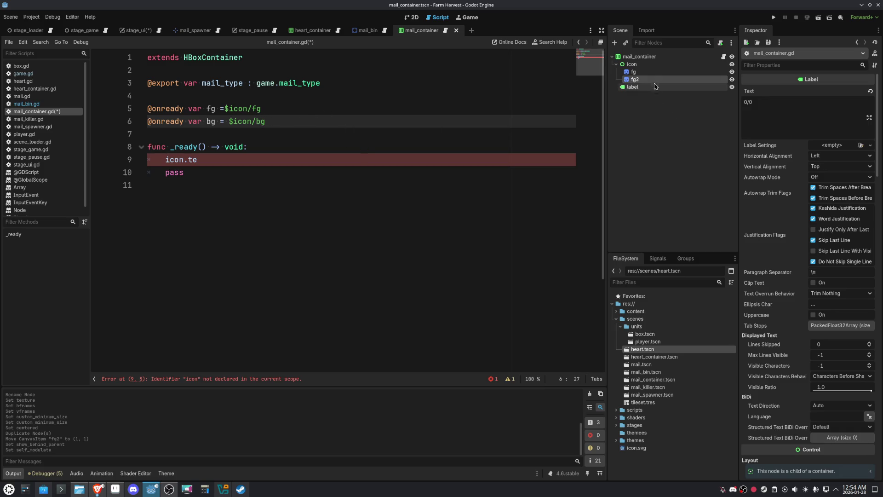
# - Rename the fg2 node to bg in the Scene dock and save
pyautogui.click(653, 81)
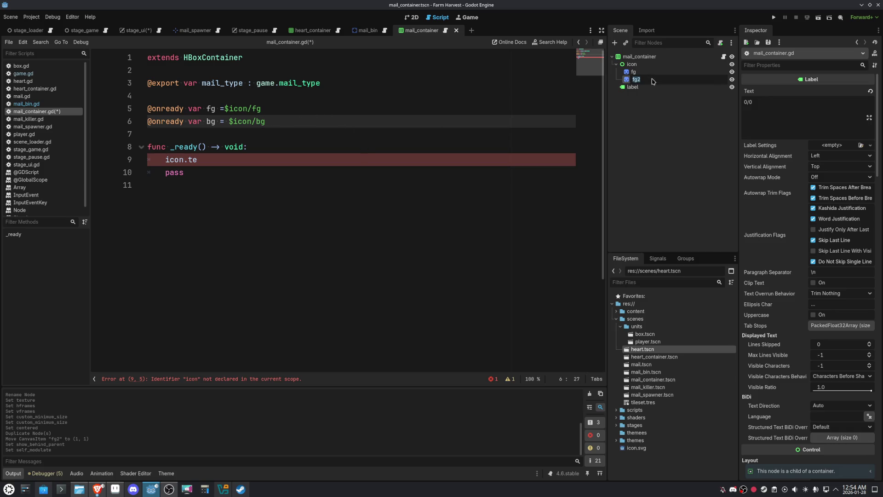
pyautogui.write('bg')
pyautogui.press('Return')
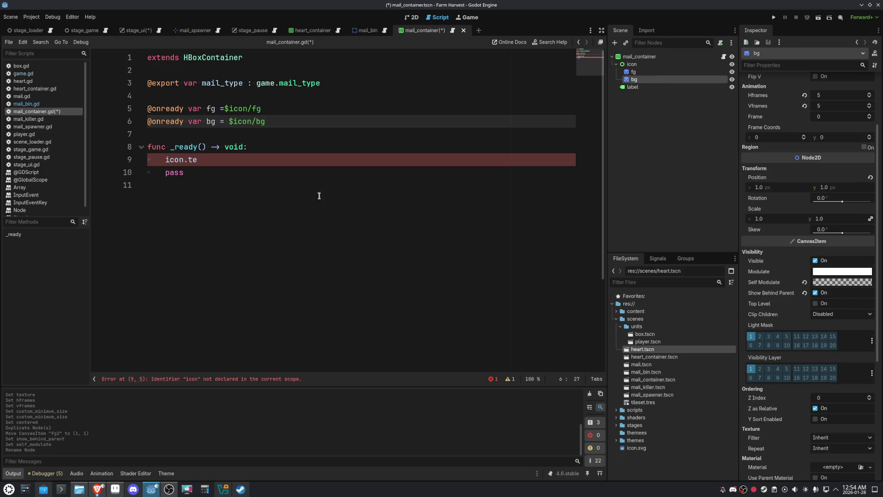
pyautogui.click(282, 212)
pyautogui.hotkey('ctrl', 's')
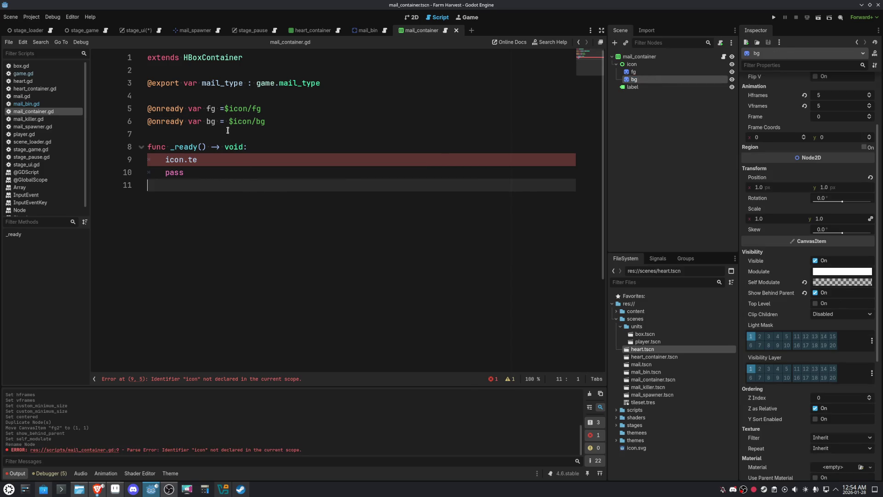
# - Set fg.frame = mail_type on line 9 of _ready
pyautogui.moveTo(197, 160); pyautogui.dragTo(165, 160)
pyautogui.write('fg.')
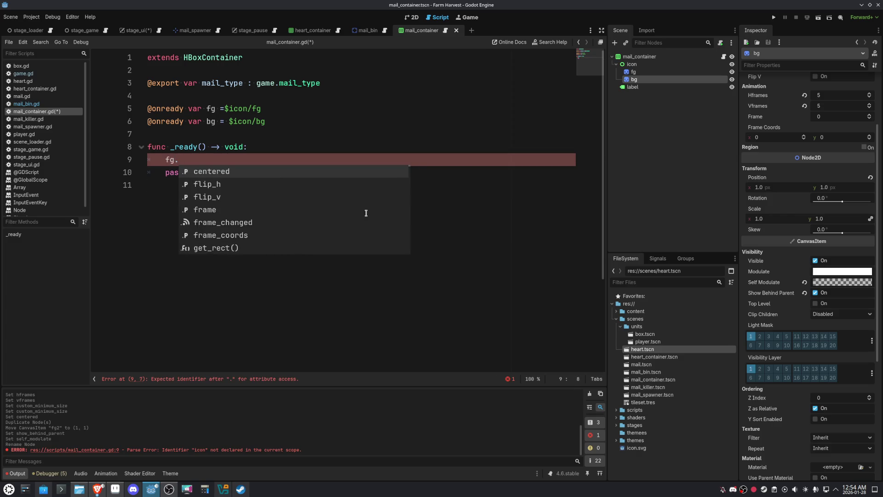
pyautogui.write('f')
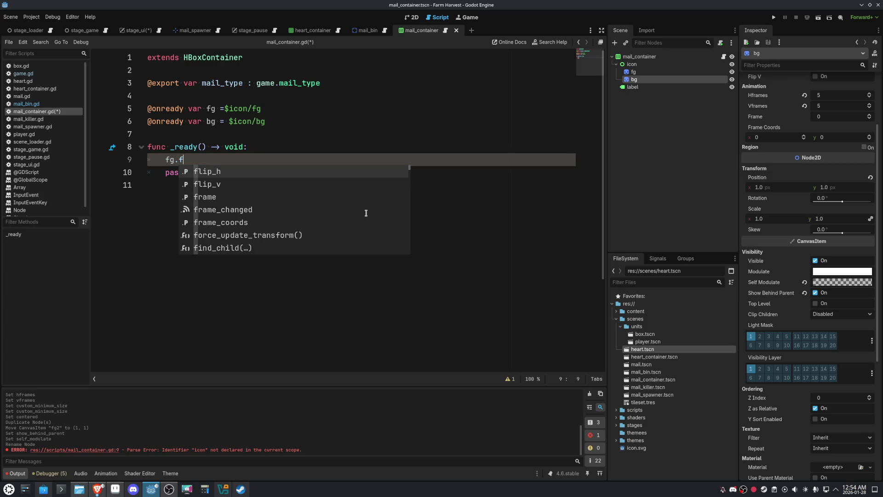
pyautogui.press('Down')
pyautogui.press('Down')
pyautogui.press('Return')
pyautogui.write('= navi')
pyautogui.press('BackSpace')
pyautogui.press('BackSpace')
pyautogui.press('BackSpace')
pyautogui.press('BackSpace')
pyautogui.write('mai')
pyautogui.press('Return')
# - Replace pass with bg.frame = mail_type, and add blank lines after the function header
pyautogui.hotkey('shift', 'Home')
pyautogui.hotkey('ctrl', 'c')
pyautogui.press('Down')
pyautogui.hotkey('shift', 'Home')
pyautogui.hotkey('ctrl', 'v')
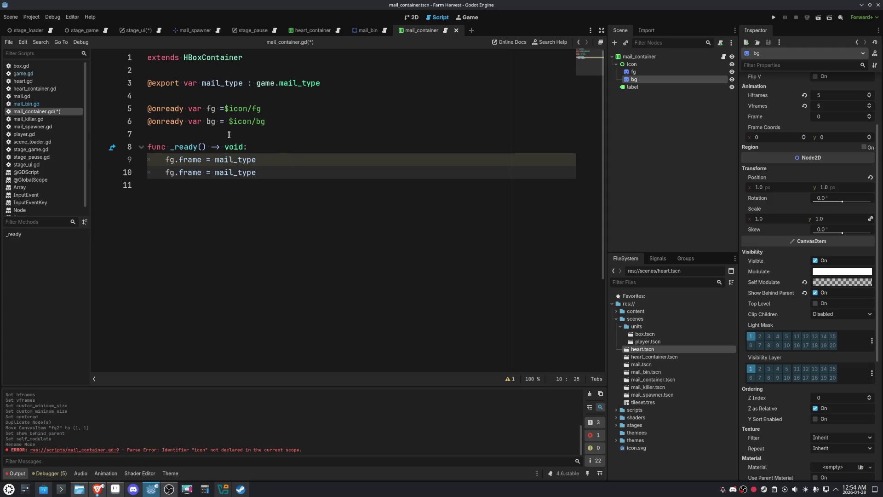
pyautogui.doubleClick(211, 121)
pyautogui.doubleClick(170, 172)
pyautogui.write('bg')
pyautogui.click(289, 146)
pyautogui.press('Return')
pyautogui.press('Return')
pyautogui.press('Up')
# - Add assert(mail_type != game.mail_type.none, 'mail type is none') in _ready
pyautogui.write('assert')
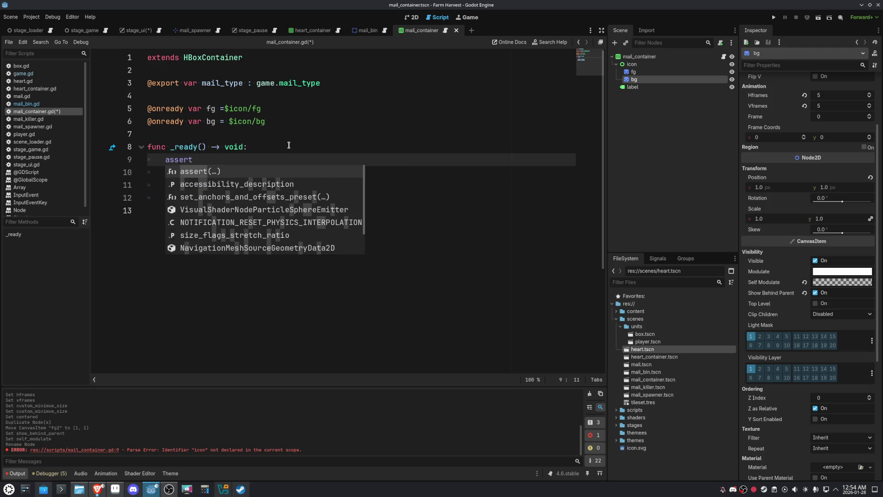
pyautogui.press('Return')
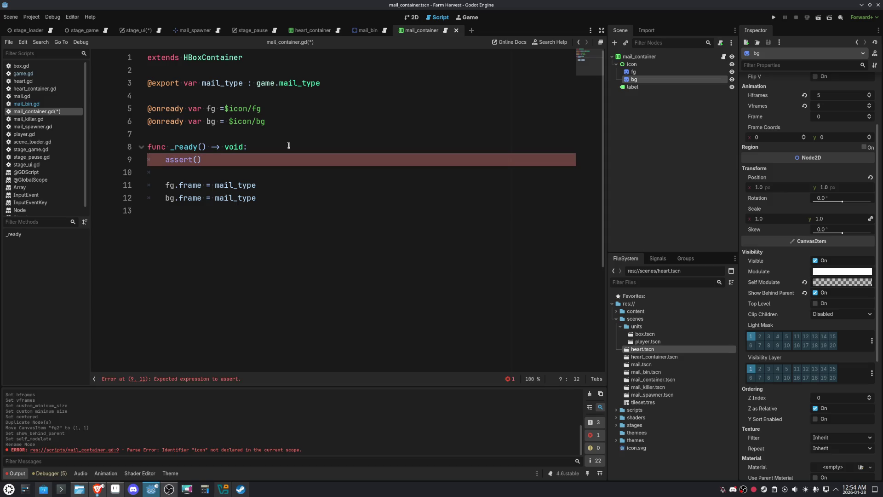
pyautogui.write('mail')
pyautogui.write('_ty')
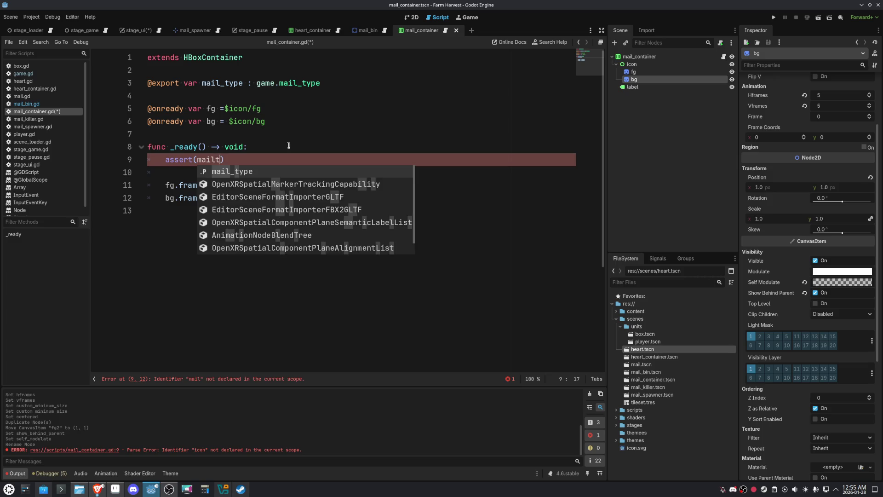
pyautogui.press('Return')
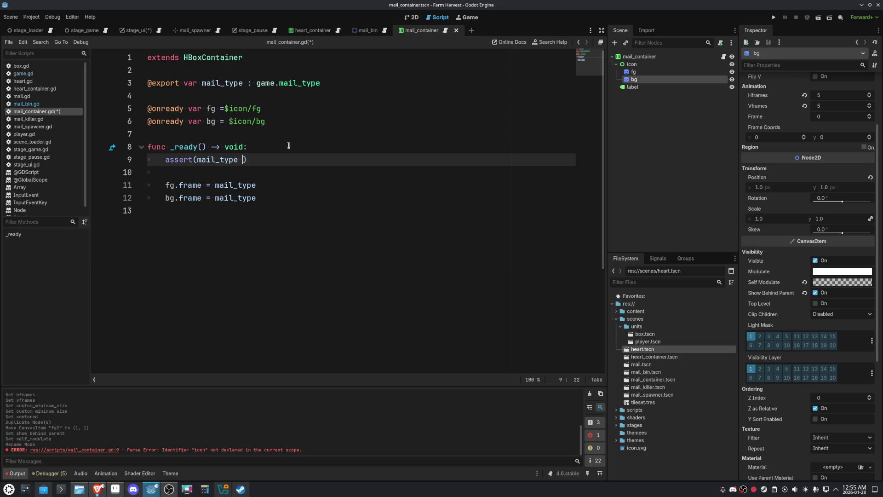
pyautogui.write('!= game.')
pyautogui.write('m')
pyautogui.press('Return')
pyautogui.write('.n')
pyautogui.press('Return')
pyautogui.write(", '")
pyautogui.write('mail')
pyautogui.write(' type is ')
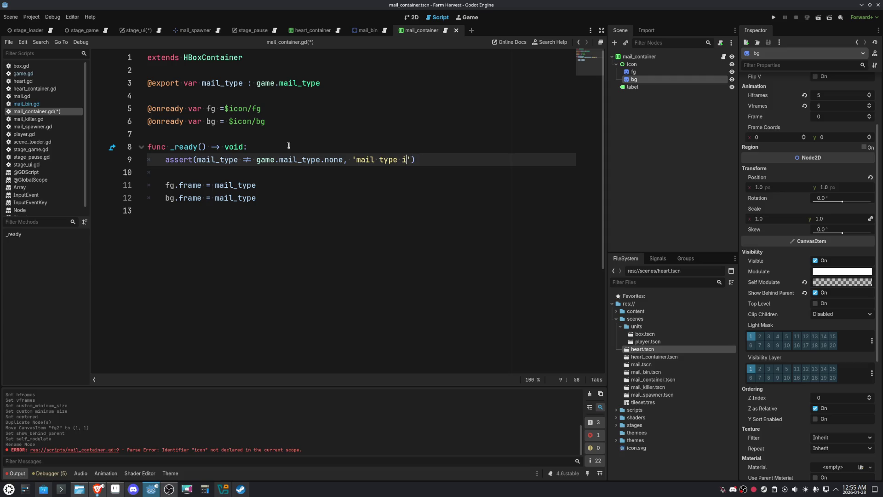
pyautogui.write('none')
# - Save mail_container.gd and view the mail_container scene in the 2D workspace
pyautogui.press('Down')
pyautogui.press('Down')
pyautogui.press('Down')
pyautogui.hotkey('ctrl', 's')
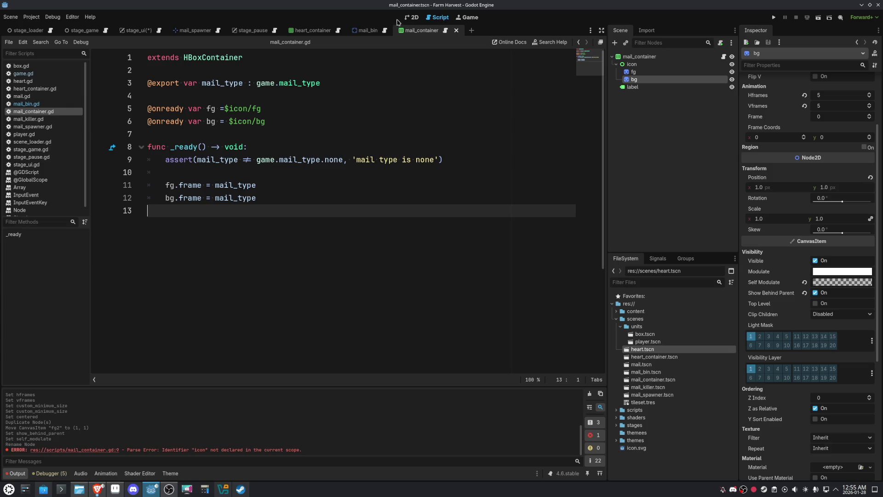
pyautogui.click(411, 17)
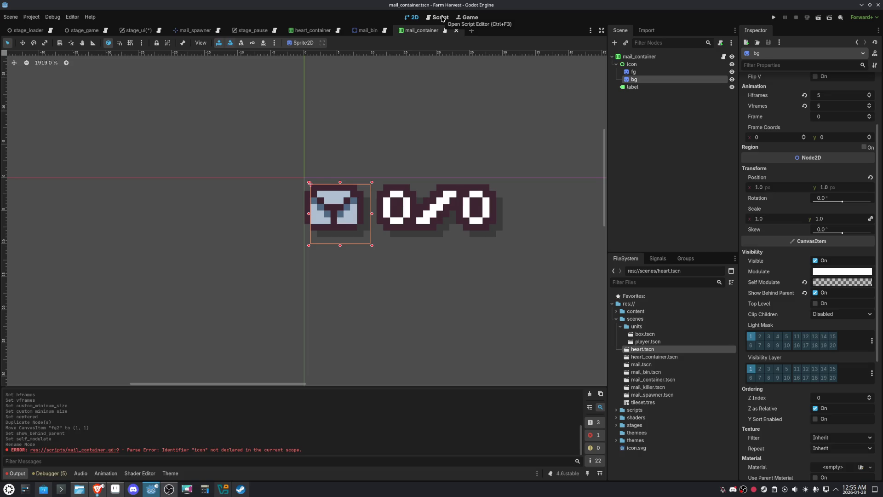
# - Switch to the Script workspace and select game.gd in the script list
pyautogui.click(440, 18)
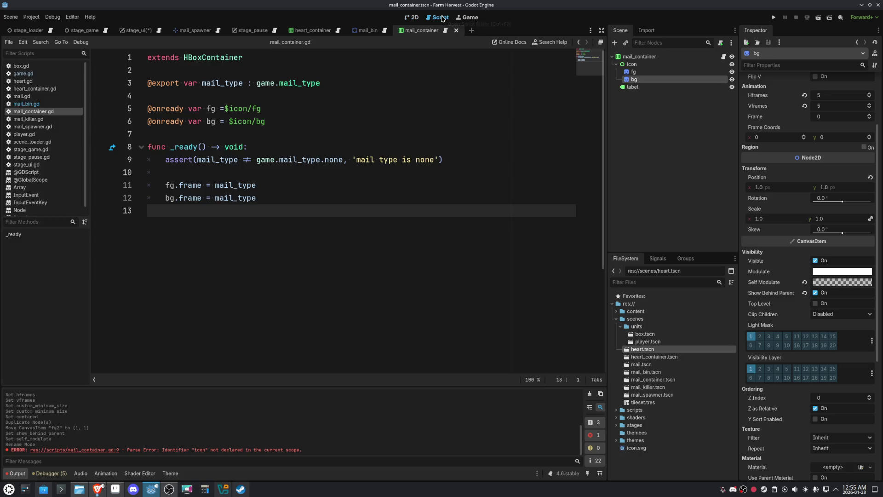
pyautogui.click(37, 78)
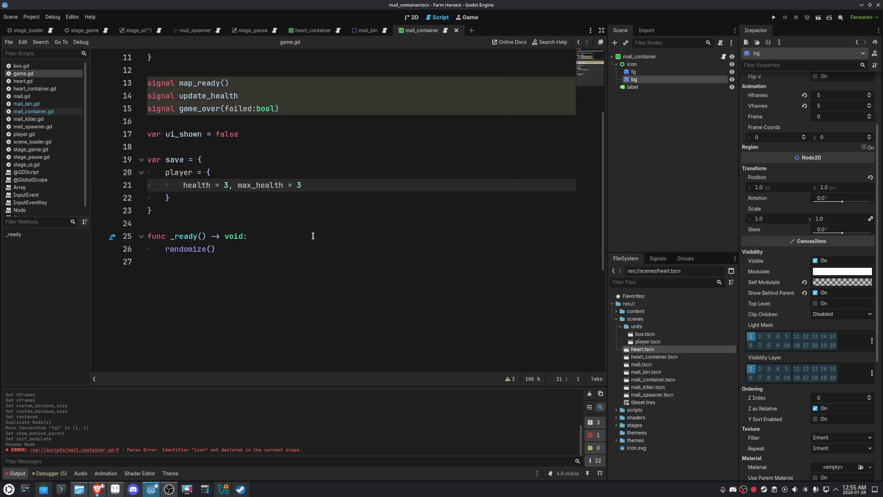
# - Add signals set_mail(type: mail_type) and update_mail(type: mail_type) below update_health
pyautogui.scroll(3, 312, 235)
pyautogui.click(319, 213)
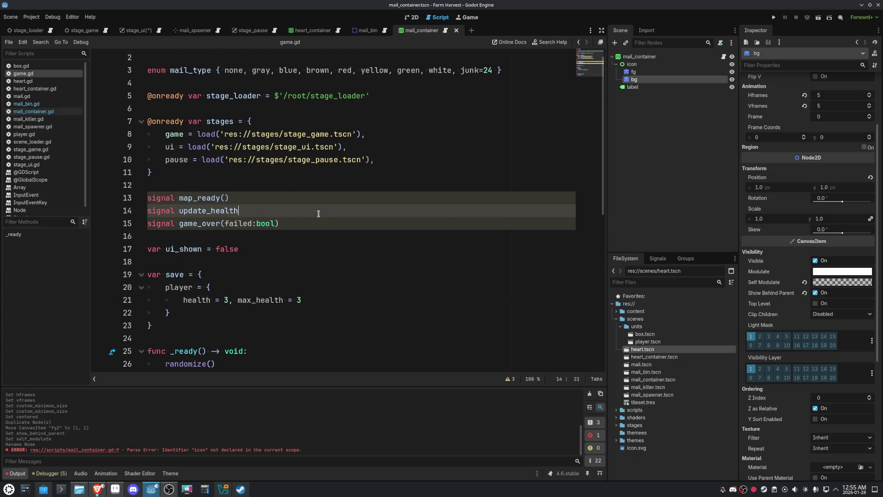
pyautogui.press('Return')
pyautogui.write('sign')
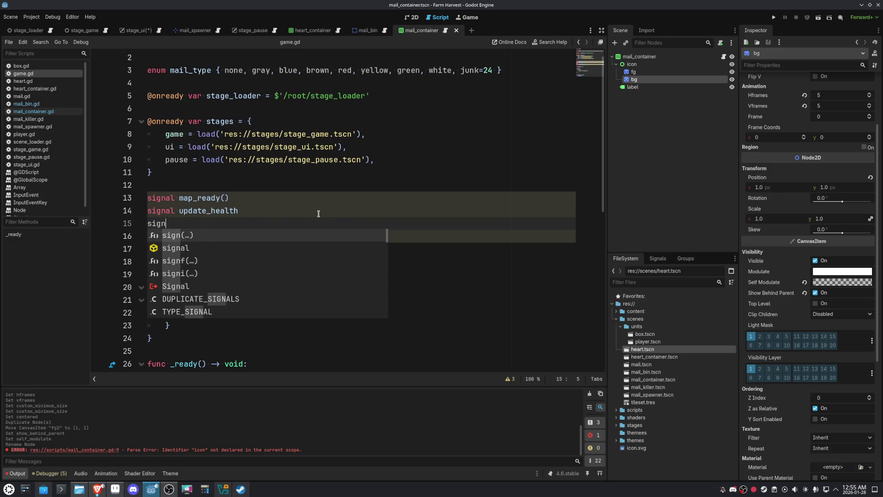
pyautogui.write('al set_mail')
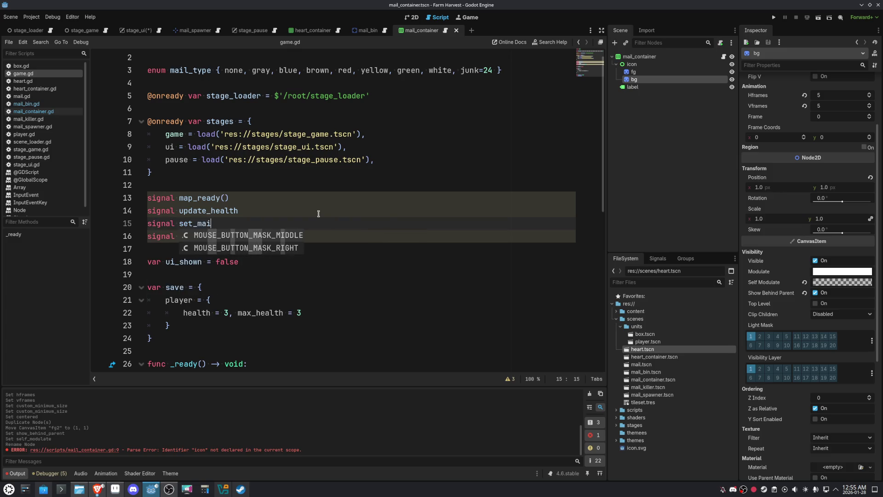
pyautogui.write('(mail_t')
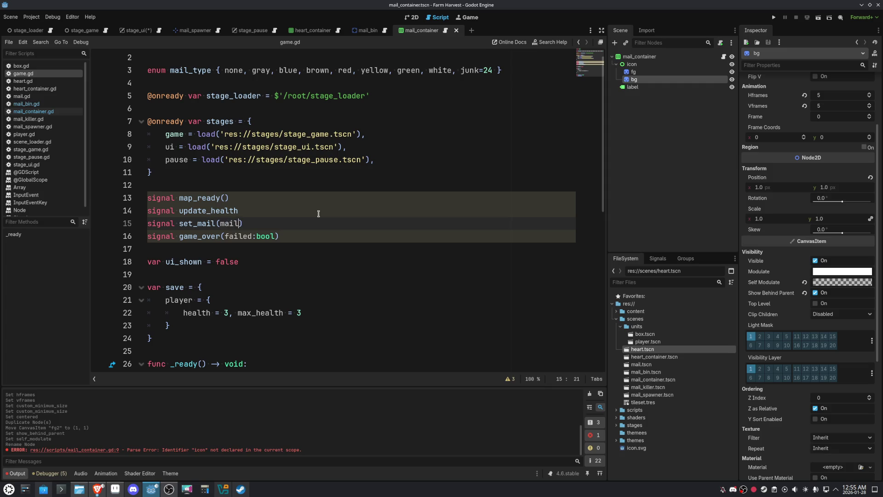
pyautogui.write('ype')
pyautogui.press('BackSpace')
pyautogui.press('BackSpace')
pyautogui.press('BackSpace')
pyautogui.press('BackSpace')
pyautogui.press('BackSpace')
pyautogui.press('BackSpace')
pyautogui.write('type:')
pyautogui.write(' mail_Ty')
pyautogui.press('Return')
pyautogui.press('End')
pyautogui.press('Return')
pyautogui.write('signal upda')
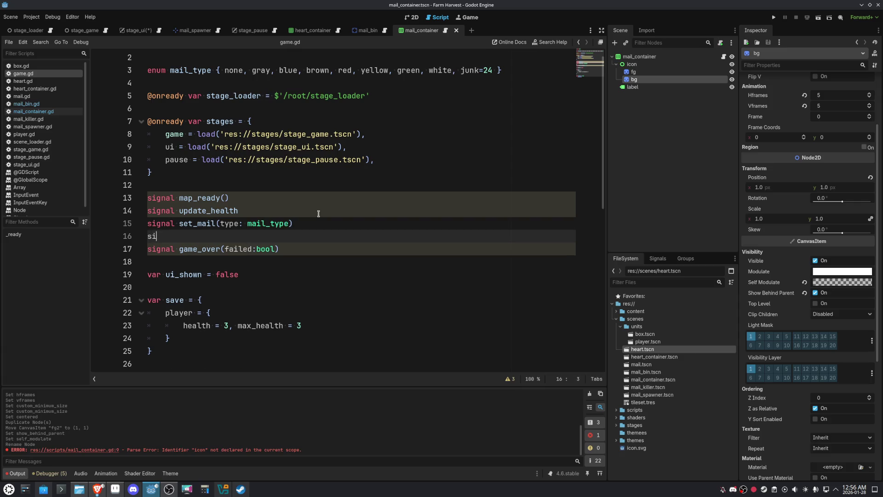
pyautogui.write('te_mail(typ')
pyautogui.write('e: mail_type')
# - Add min:int, max:int to set_mail, save, then delete the set_mail signal line
pyautogui.click(448, 218)
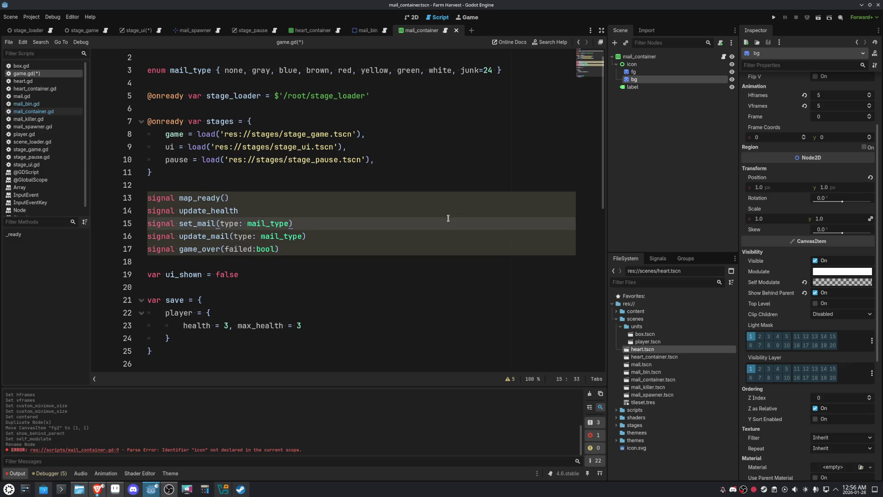
pyautogui.click(286, 219)
pyautogui.write(', min:int, max')
pyautogui.write(':int')
pyautogui.click(428, 161)
pyautogui.hotkey('ctrl', 's')
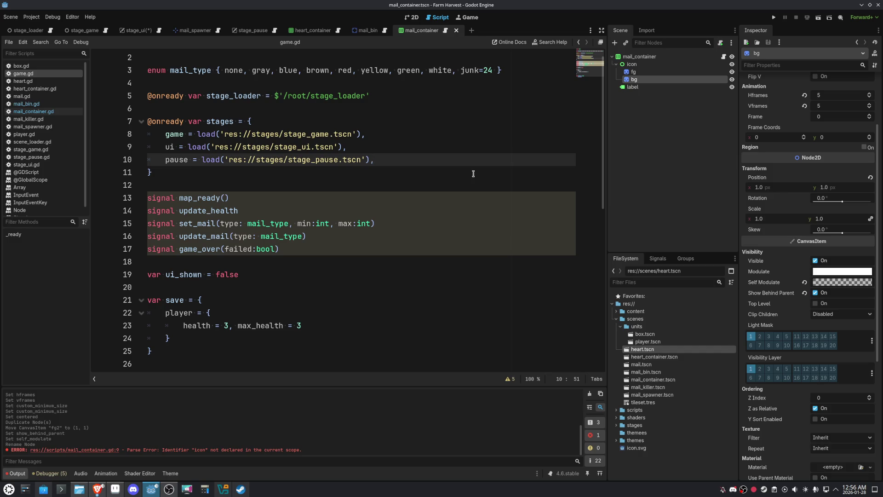
pyautogui.press('Down')
pyautogui.press('Down')
pyautogui.press('Down')
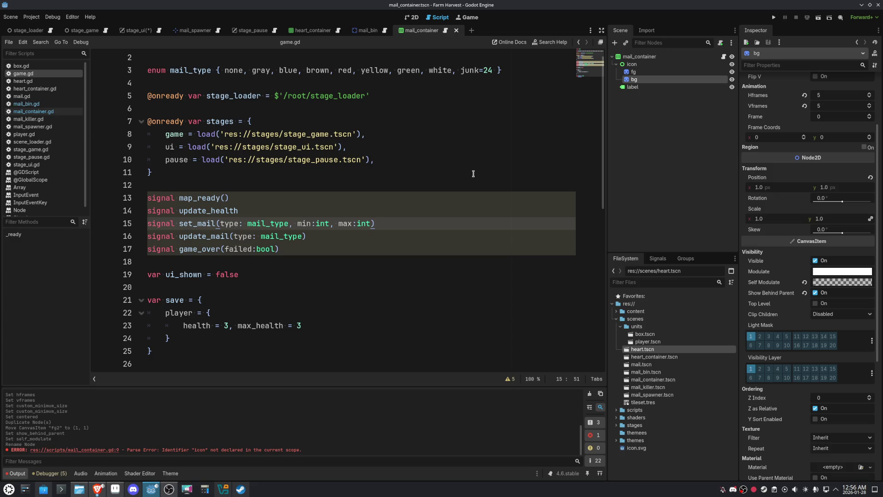
pyautogui.hotkey('ctrl', 'shift', 'k')
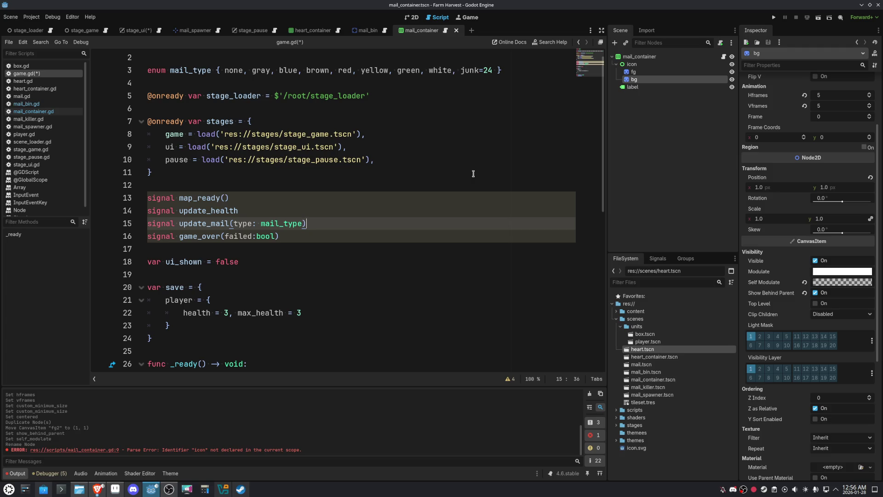
pyautogui.scroll(-4, 461, 205)
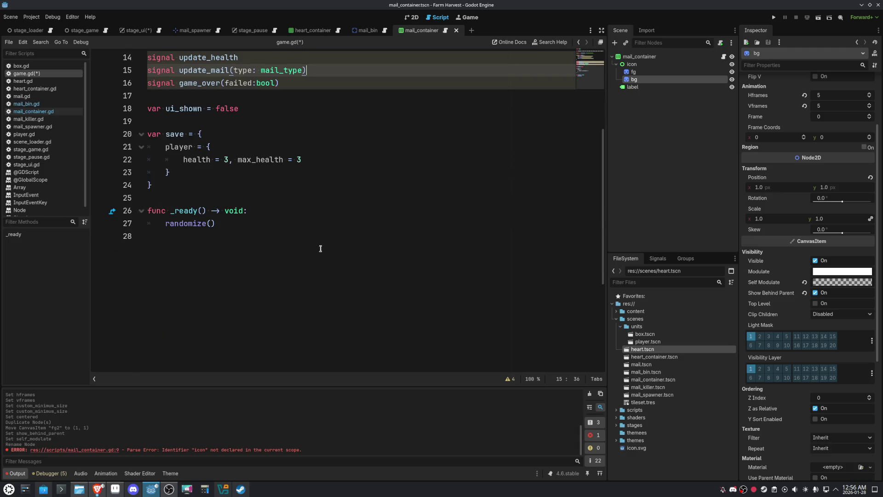
# - Add a level = { mails = { } } entry after the player block in save
pyautogui.scroll(1, 294, 238)
pyautogui.click(223, 214)
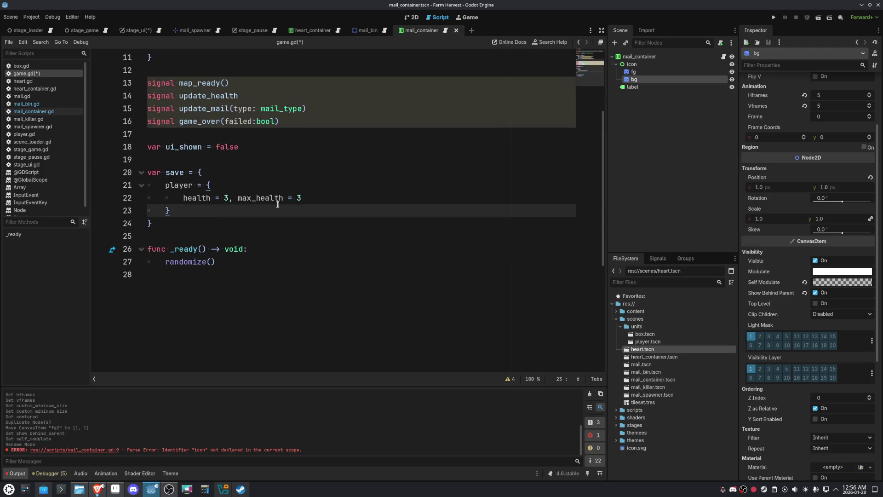
pyautogui.write(',')
pyautogui.press('Return')
pyautogui.write('level = {')
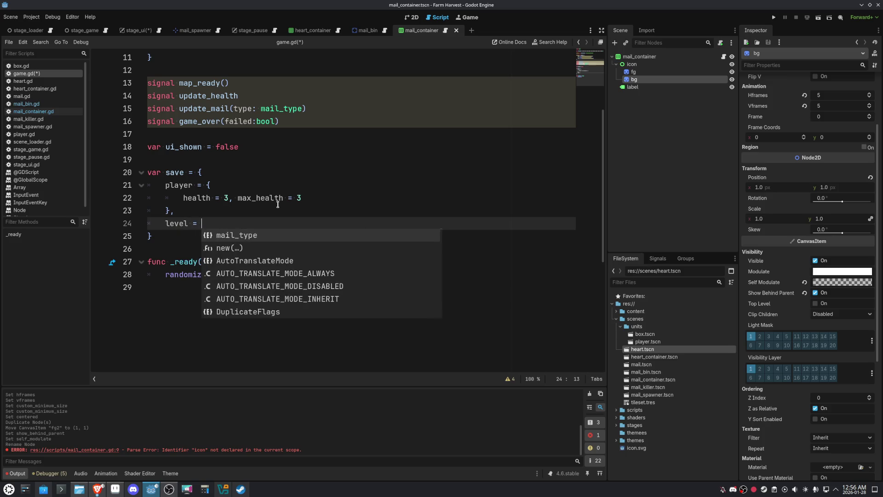
pyautogui.press('Return')
pyautogui.write('mails = ')
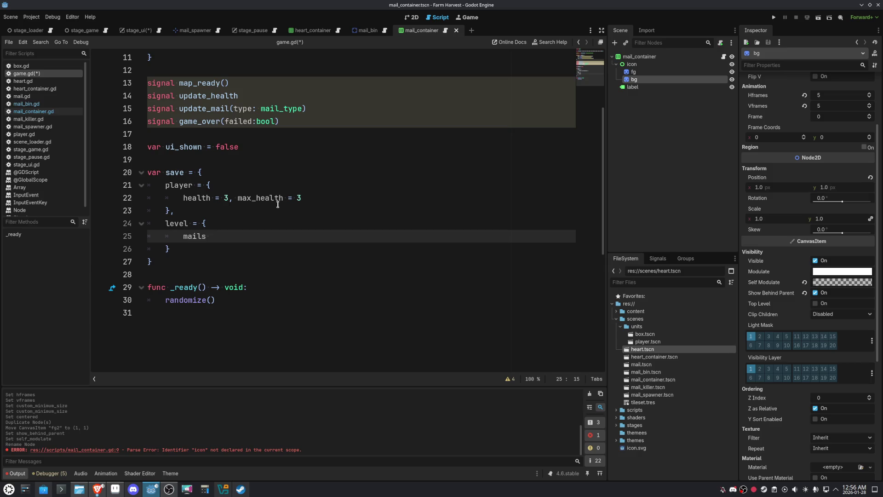
pyautogui.write('{')
pyautogui.press('Return')
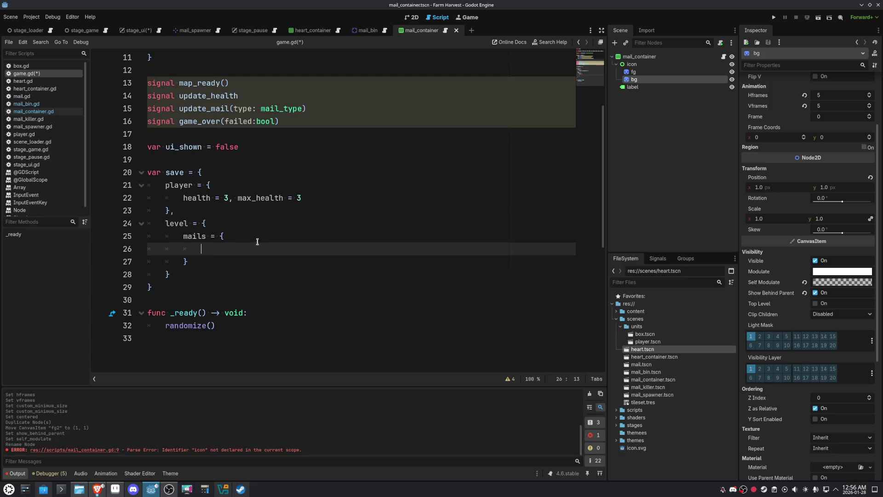
# - Inside mails, add the key mail_type.gray with value {0, 0}
pyautogui.scroll(4, 324, 255)
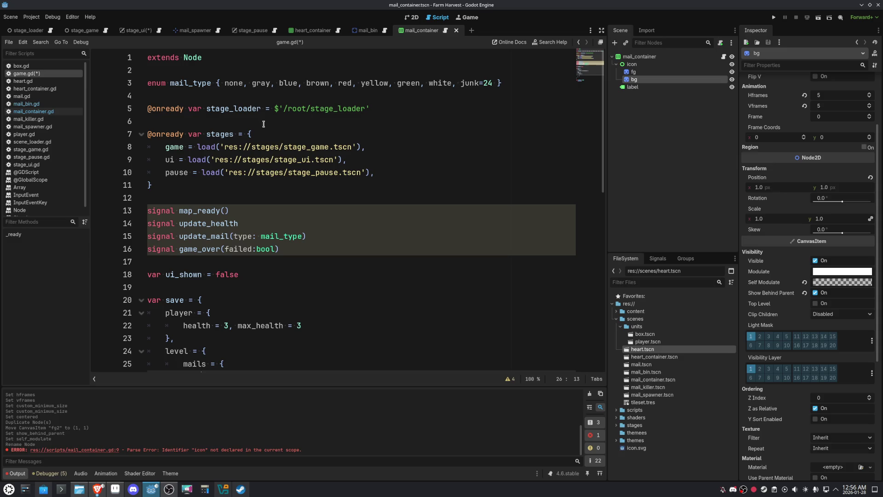
pyautogui.click(211, 85)
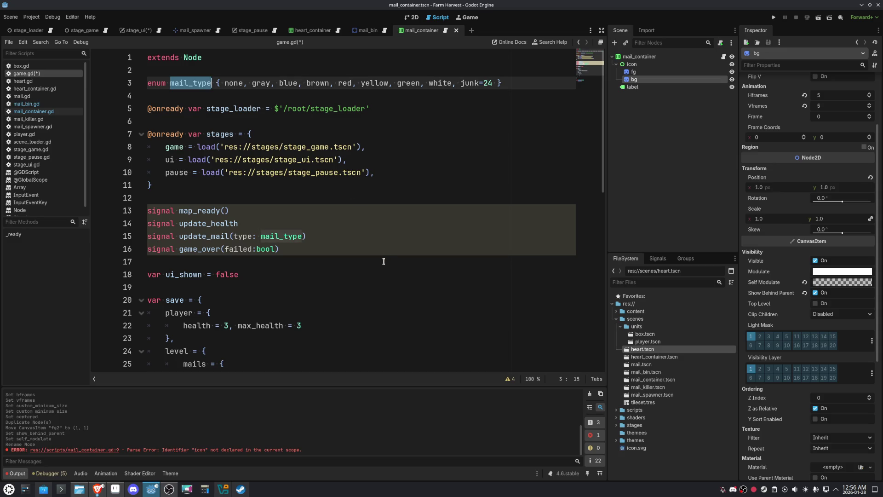
pyautogui.scroll(-5, 299, 253)
pyautogui.click(222, 171)
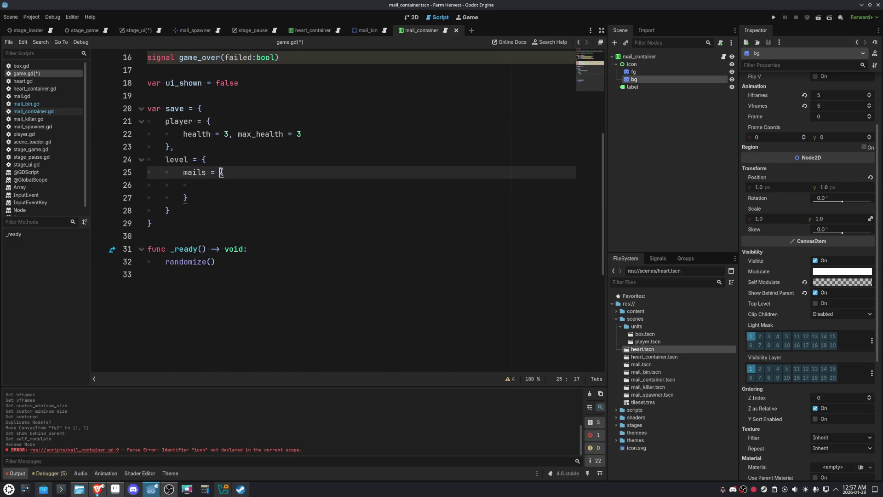
pyautogui.click(290, 189)
pyautogui.scroll(4, 496, 283)
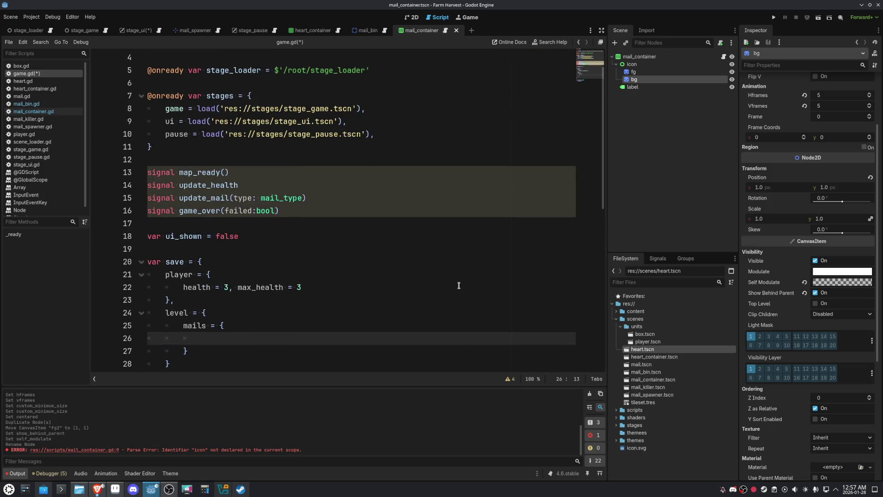
pyautogui.scroll(1, 459, 285)
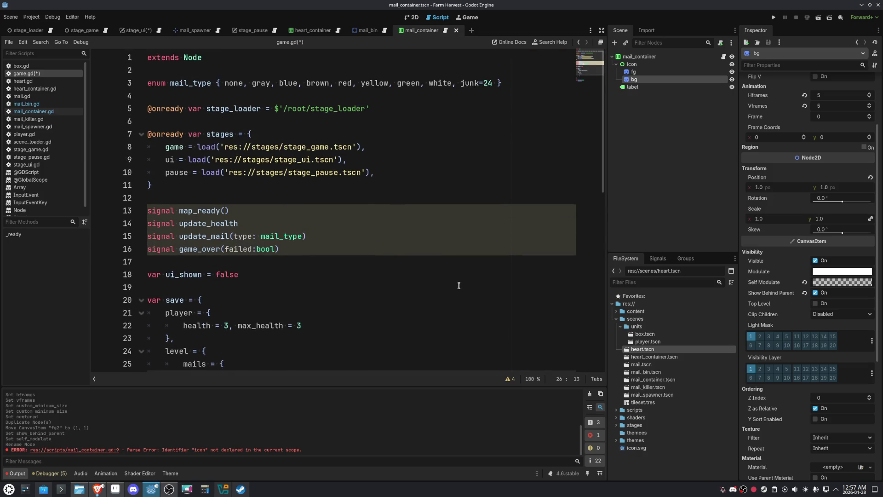
pyautogui.scroll(-3, 458, 285)
pyautogui.write('mail_type.')
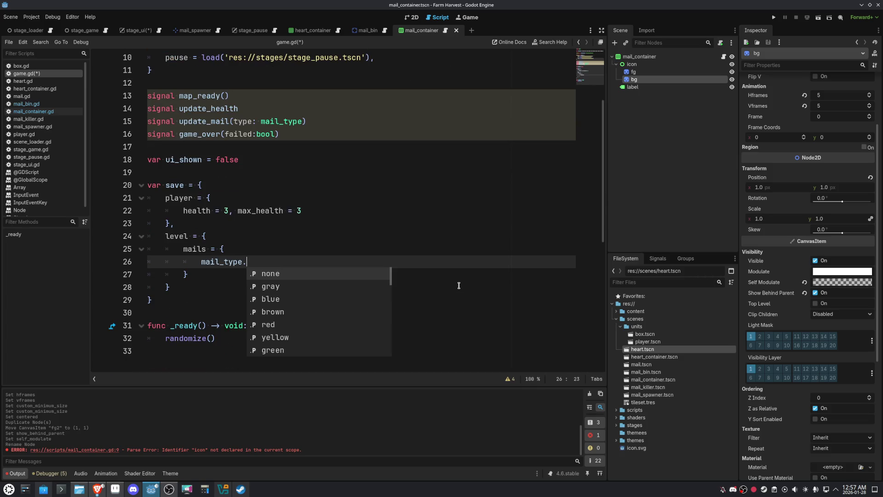
pyautogui.press('Down')
pyautogui.press('Return')
pyautogui.write(': ')
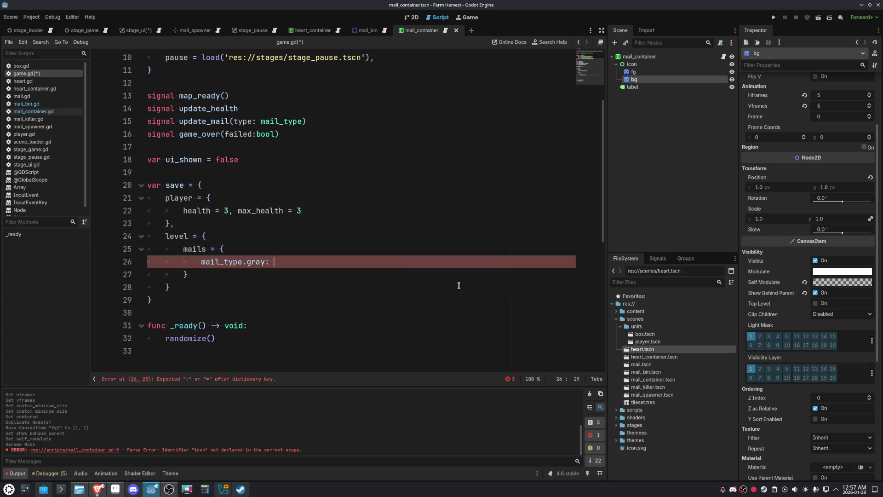
pyautogui.write('0')
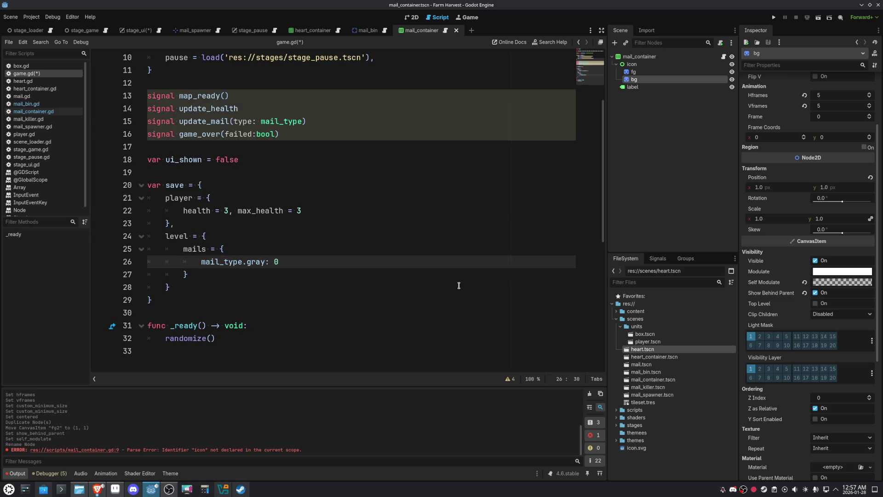
pyautogui.press('BackSpace')
pyautogui.write('{0, 0}')
pyautogui.write(',')
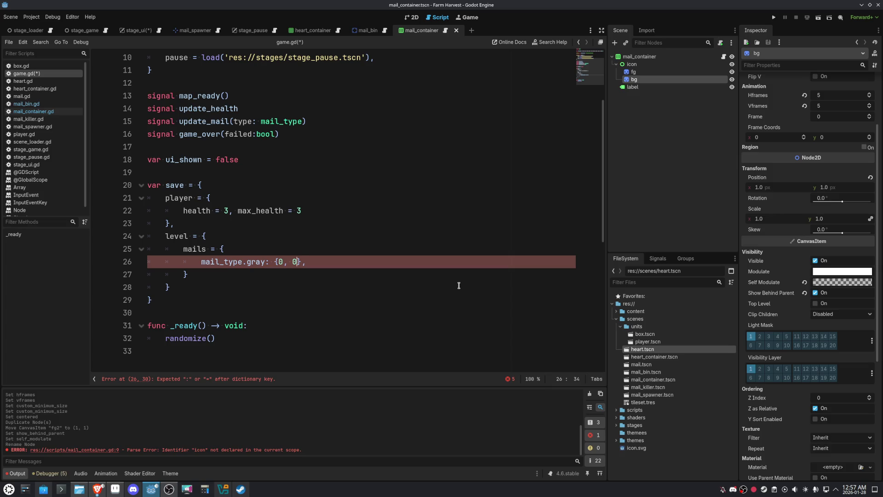
# - Fix the gray entry's separator and spacing, keeping the colon before {0, 0}
pyautogui.press('Left')
pyautogui.press('Left')
pyautogui.press('Left')
pyautogui.press('BackSpace')
pyautogui.write('=')
pyautogui.press('End')
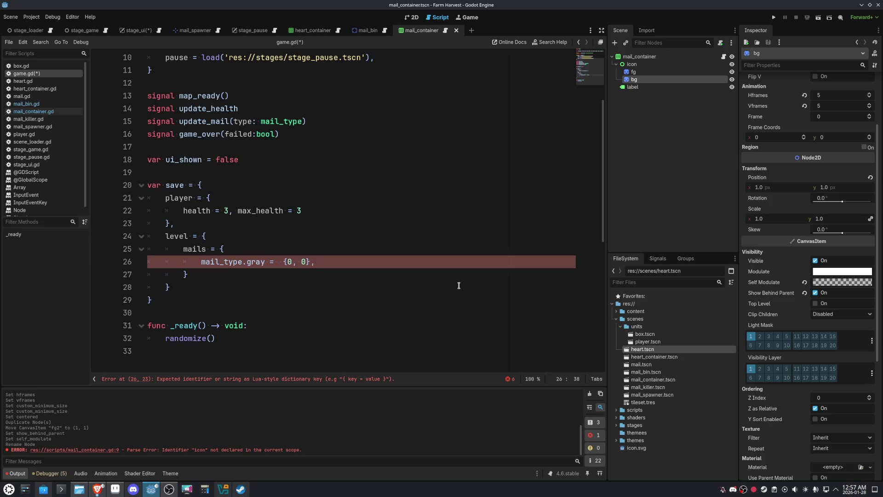
pyautogui.press('Left')
pyautogui.press('Left')
pyautogui.press('Left')
pyautogui.press('Delete')
pyautogui.press('BackSpace')
pyautogui.press('BackSpace')
pyautogui.write(':')
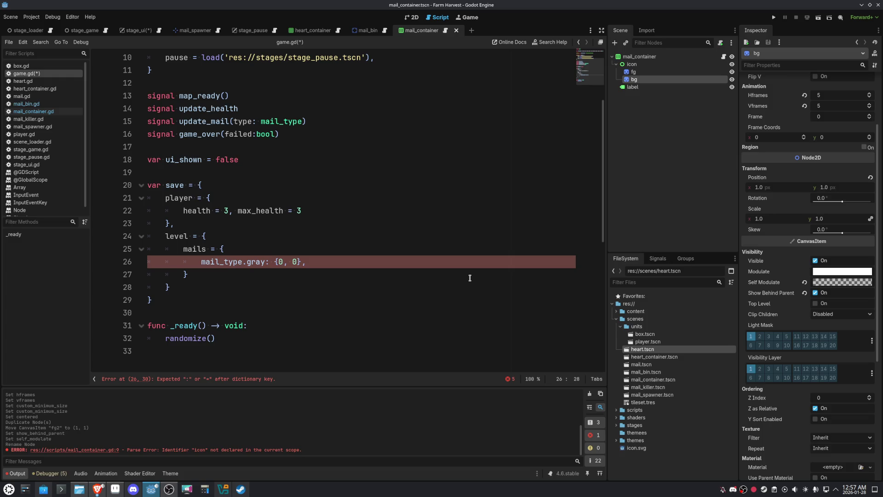
# - Check the closing braces of mails and highlight every use of mail_type
pyautogui.click(470, 277)
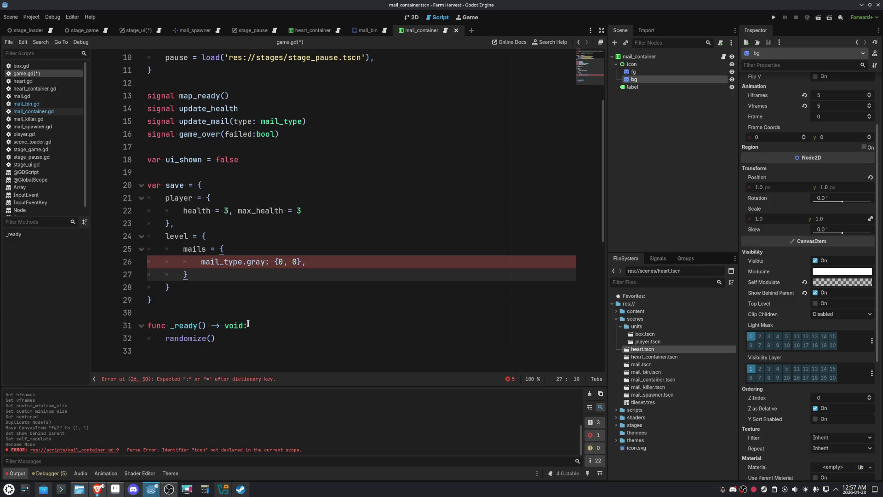
pyautogui.click(237, 251)
pyautogui.click(233, 269)
pyautogui.scroll(3, 234, 269)
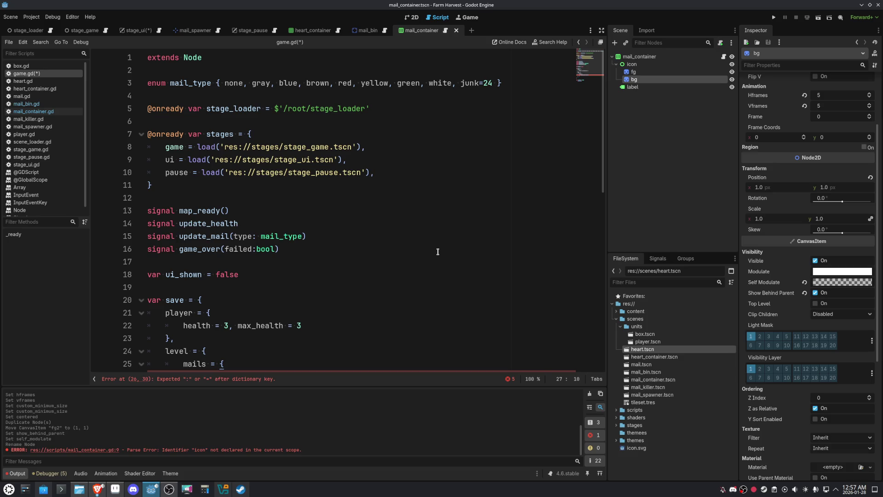
pyautogui.doubleClick(191, 83)
pyautogui.scroll(-5, 402, 283)
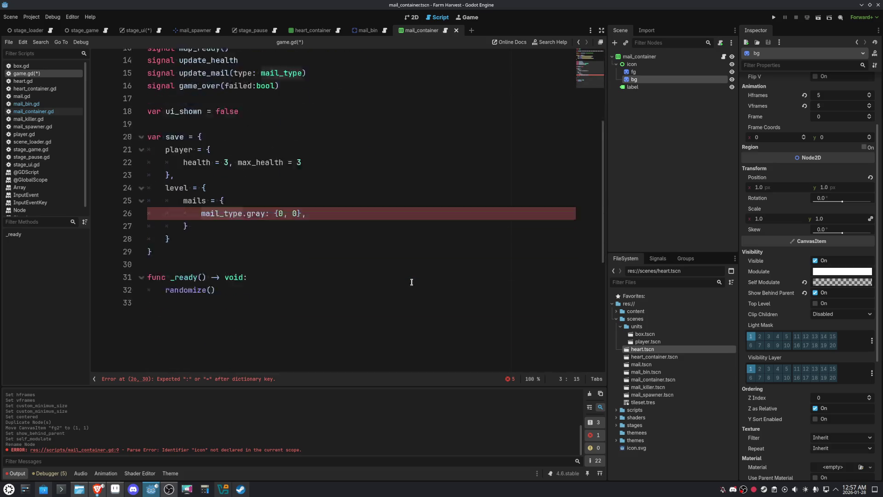
pyautogui.scroll(3, 403, 282)
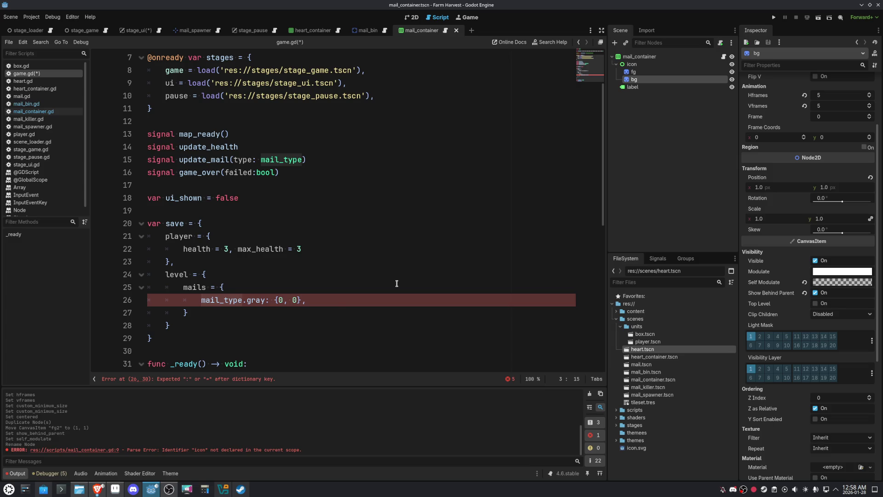
# - Change the gray mail entry on line 26 to {min=0, max=0} and save game.gd
pyautogui.click(279, 300)
pyautogui.write('min=')
pyautogui.press('Right')
pyautogui.press('Right')
pyautogui.press('Right')
pyautogui.write('max=')
pyautogui.click(365, 339)
pyautogui.hotkey('ctrl', 's')
# - Restore the colon after mail_type.gray and save game.gd again
pyautogui.click(386, 300)
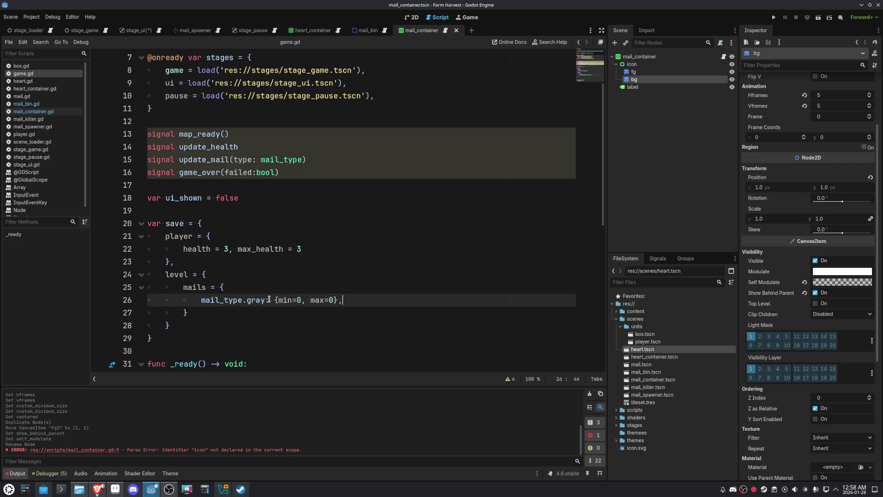
pyautogui.press('BackSpace')
pyautogui.write('=')
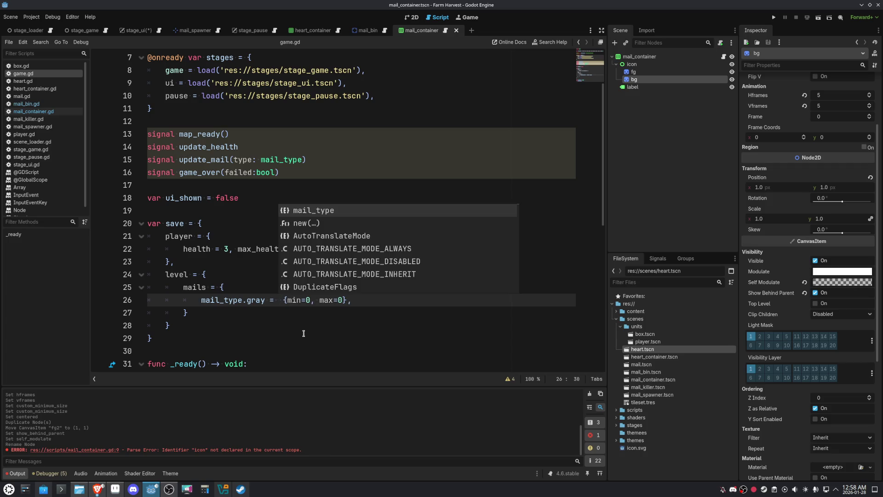
pyautogui.press('Escape')
pyautogui.press('BackSpace')
pyautogui.press('BackSpace')
pyautogui.press('BackSpace')
pyautogui.write(':')
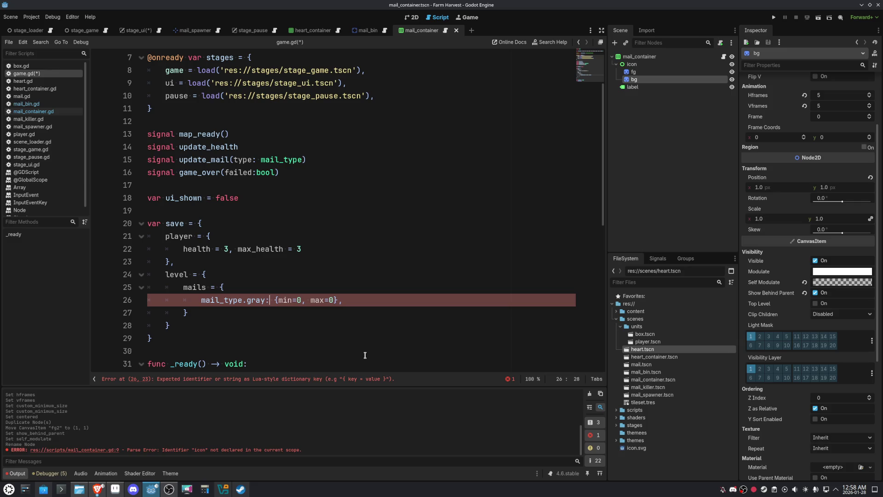
pyautogui.hotkey('ctrl', 's')
# - Copy the gray entry line and paste duplicates below it
pyautogui.click(393, 299)
pyautogui.scroll(-2, 396, 301)
pyautogui.hotkey('shift', 'Home')
pyautogui.hotkey('ctrl', 'c')
pyautogui.press('End')
pyautogui.press('Return')
pyautogui.hotkey('ctrl', 'v')
pyautogui.press('Return')
pyautogui.hotkey('ctrl', 'v')
pyautogui.press('Return')
pyautogui.hotkey('ctrl', 'v')
pyautogui.press('Return')
pyautogui.hotkey('ctrl', 'v')
pyautogui.press('Return')
pyautogui.hotkey('ctrl', 'v')
pyautogui.press('Return')
pyautogui.hotkey('ctrl', 'v')
pyautogui.press('Return')
pyautogui.hotkey('ctrl', 'v')
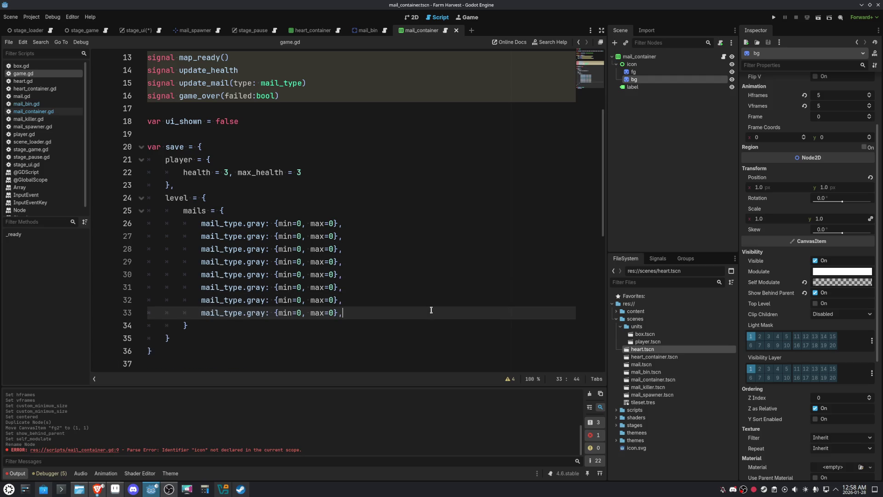
# - Replace gray with blue on line 27 and brown on line 28, taken from the mail_type enum
pyautogui.scroll(4, 431, 310)
pyautogui.click(302, 83)
pyautogui.doubleClick(289, 82)
pyautogui.scroll(-6, 372, 247)
pyautogui.doubleClick(257, 122)
pyautogui.hotkey('ctrl', 'v')
pyautogui.scroll(7, 389, 171)
pyautogui.doubleClick(318, 83)
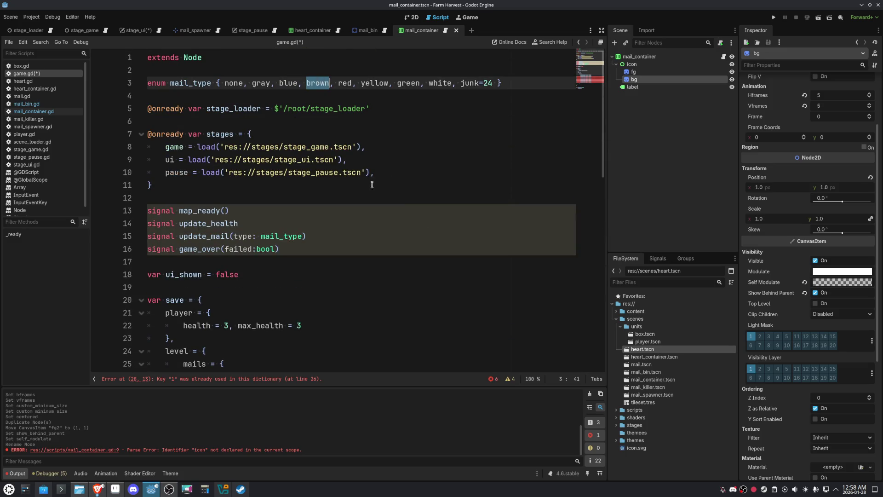
pyautogui.scroll(-6, 322, 138)
pyautogui.doubleClick(256, 172)
pyautogui.hotkey('ctrl', 'v')
# - Replace gray with red on line 29 and yellow on line 30
pyautogui.scroll(7, 415, 221)
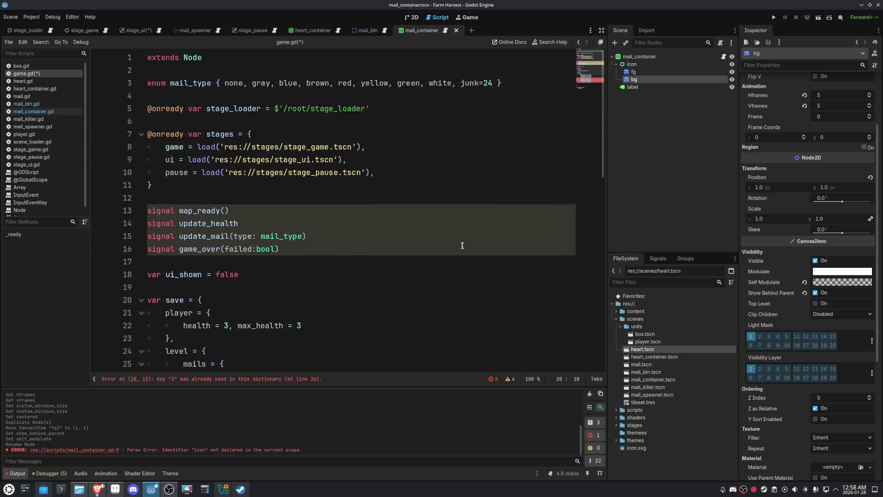
pyautogui.doubleClick(346, 83)
pyautogui.scroll(-6, 455, 257)
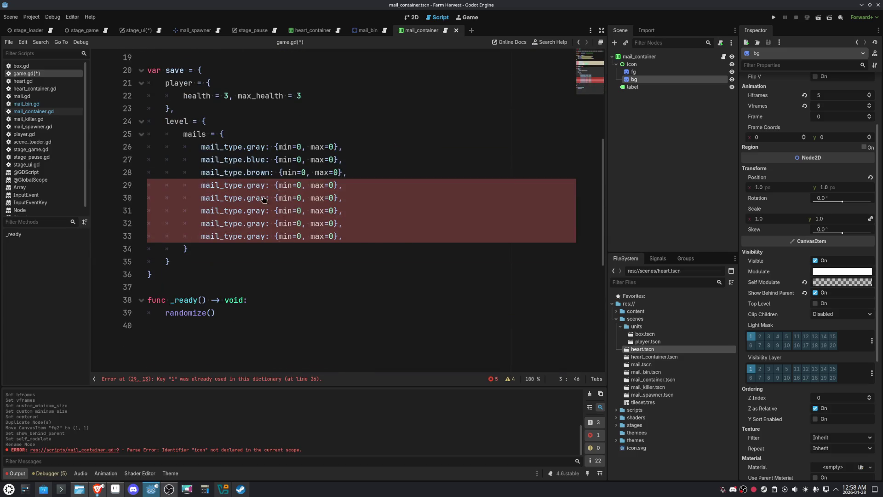
pyautogui.doubleClick(253, 186)
pyautogui.hotkey('ctrl', 'v')
pyautogui.scroll(6, 424, 231)
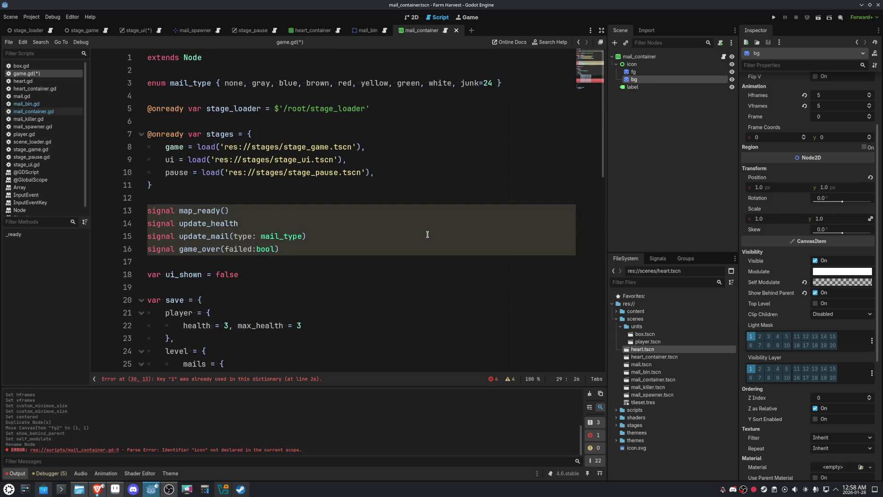
pyautogui.doubleClick(373, 83)
pyautogui.scroll(-6, 386, 239)
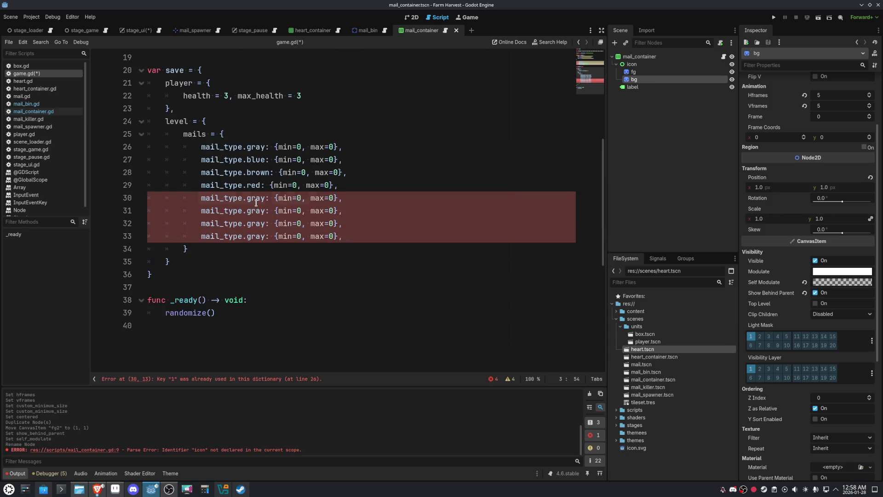
pyautogui.doubleClick(256, 198)
pyautogui.hotkey('ctrl', 'v')
# - Replace gray with green on line 31 and white on line 32
pyautogui.scroll(6, 442, 272)
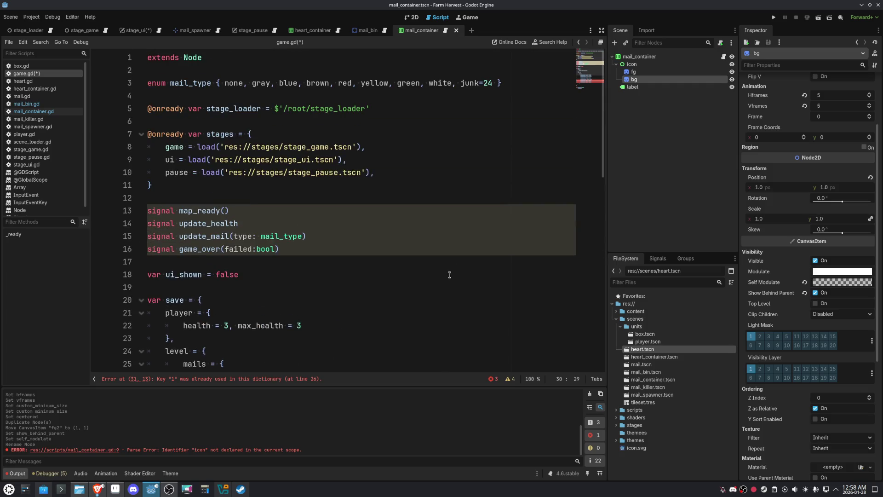
pyautogui.click(407, 83)
pyautogui.doubleClick(407, 83)
pyautogui.hotkey('ctrl', 'c')
pyautogui.scroll(-5, 407, 184)
pyautogui.doubleClick(259, 249)
pyautogui.hotkey('ctrl', 'v')
pyautogui.scroll(5, 508, 274)
pyautogui.doubleClick(437, 83)
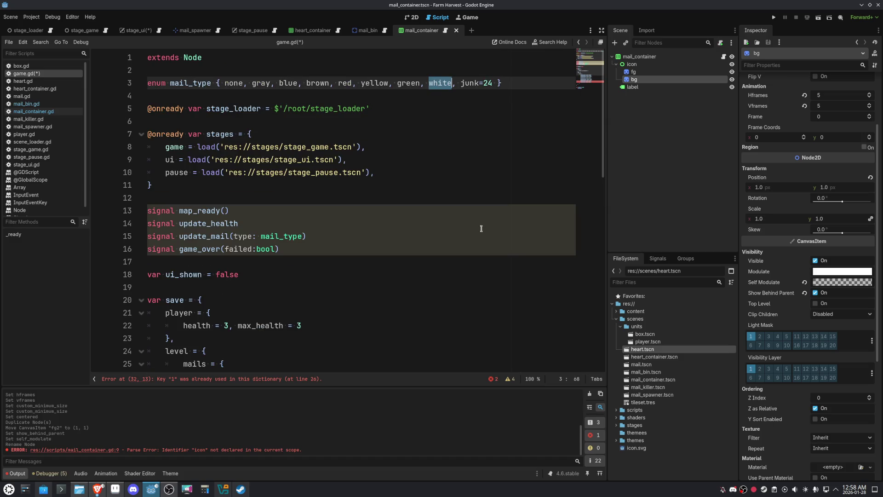
pyautogui.hotkey('ctrl', 'c')
pyautogui.scroll(-5, 479, 225)
pyautogui.doubleClick(258, 262)
pyautogui.hotkey('ctrl', 'v')
# - Replace gray with junk on line 33 and save game.gd
pyautogui.scroll(5, 481, 242)
pyautogui.doubleClick(478, 84)
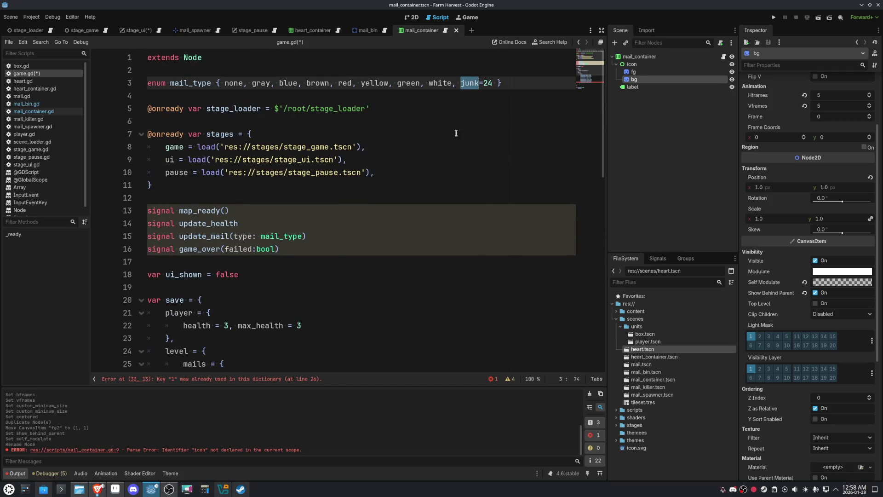
pyautogui.scroll(-5, 478, 87)
pyautogui.doubleClick(258, 237)
pyautogui.hotkey('ctrl', 'v')
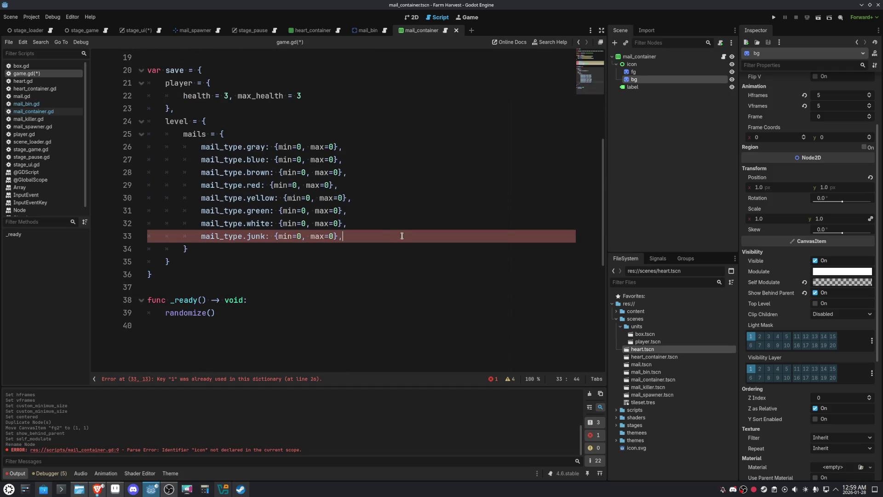
pyautogui.click(401, 235)
pyautogui.hotkey('ctrl', 's')
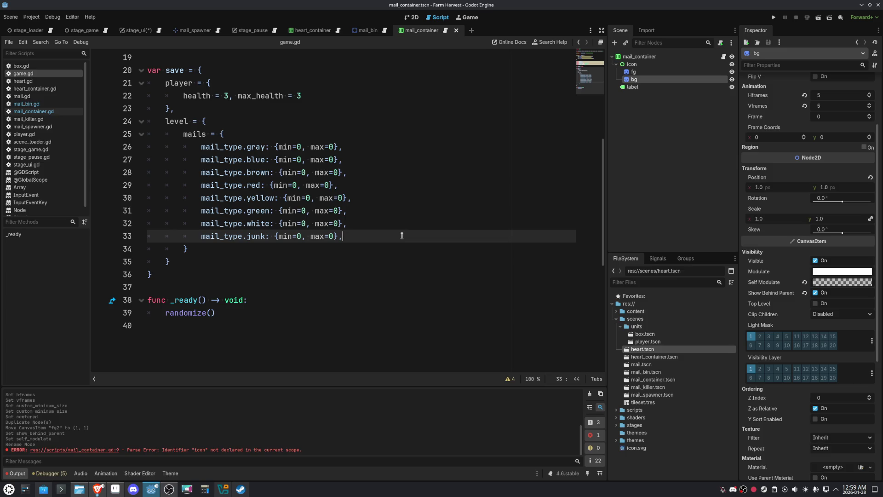
# - Add a 'time = 300.0,' entry as the first line of the level dictionary
pyautogui.click(262, 121)
pyautogui.press('Return')
pyautogui.write('time ')
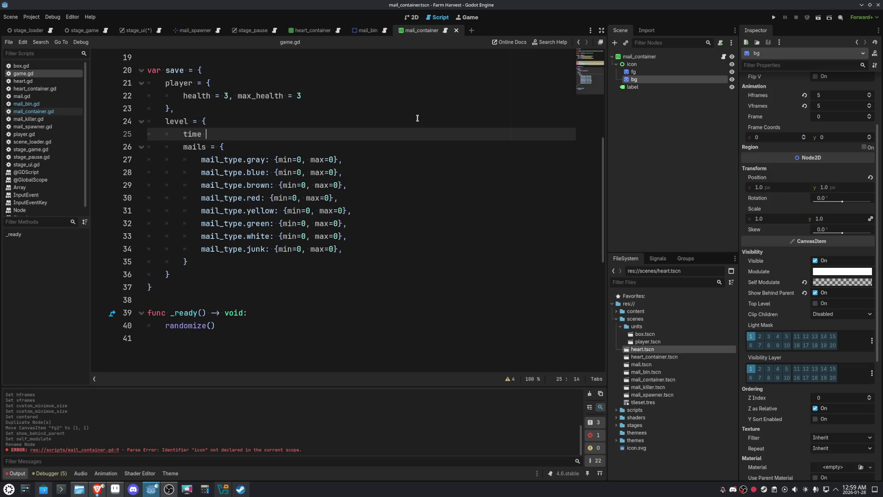
pyautogui.write(' = ')
pyautogui.write('300.0')
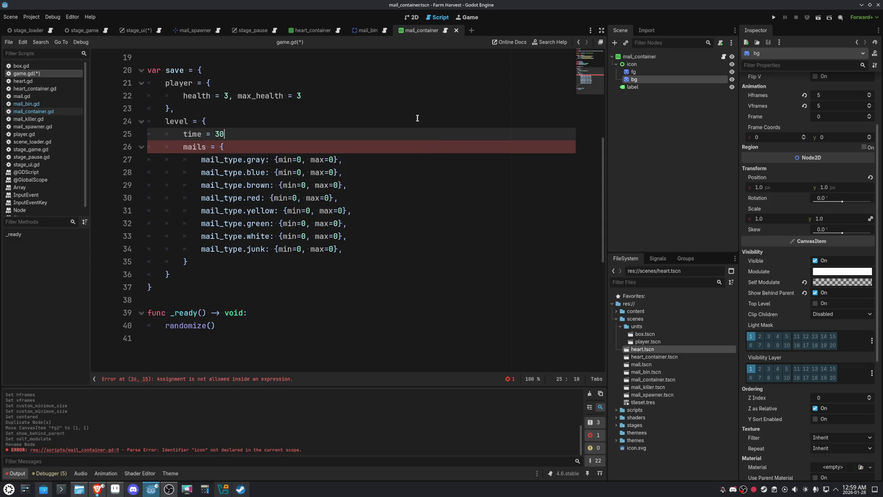
pyautogui.write(',')
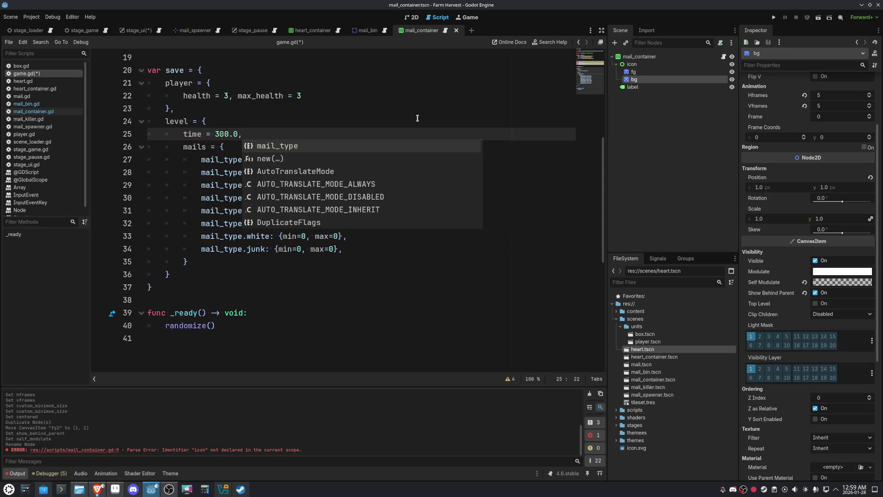
pyautogui.click(356, 115)
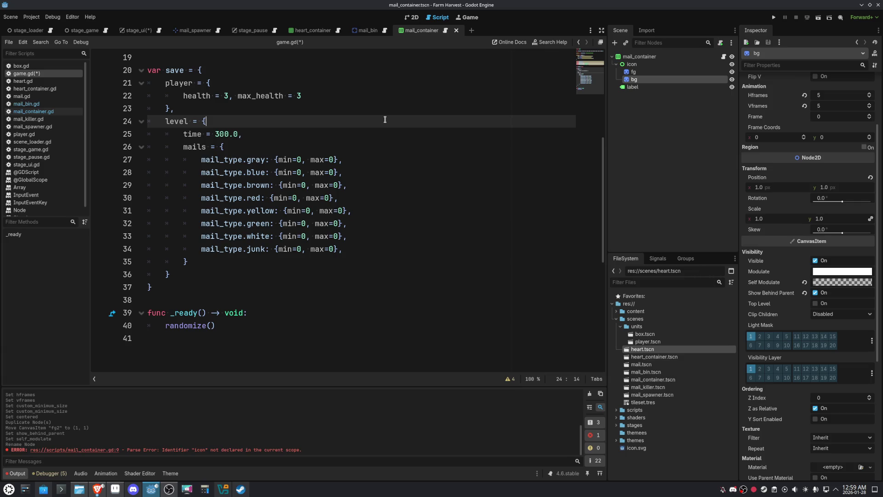
# - Add a speed = 30.0 entry after max_health in the player dictionary and save
pyautogui.click(335, 97)
pyautogui.write(',')
pyautogui.press('Return')
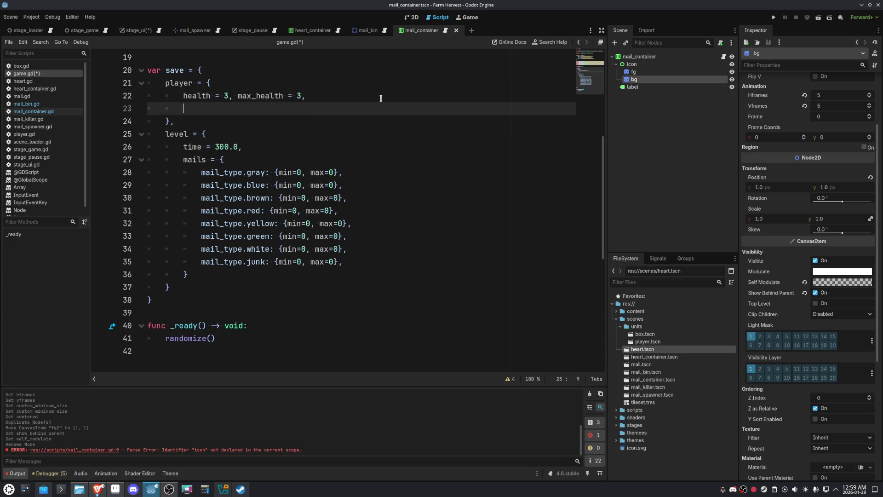
pyautogui.write('speed = 30.0')
pyautogui.press('Down')
pyautogui.press('Down')
pyautogui.hotkey('ctrl', 's')
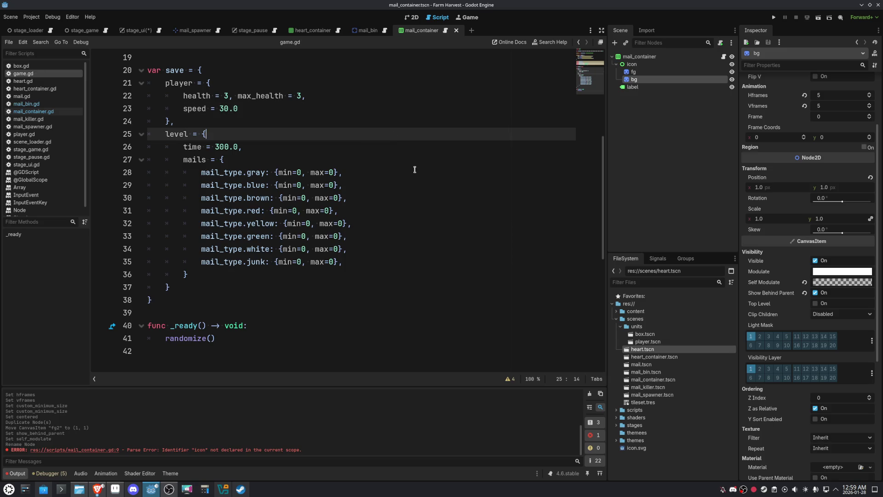
# - Insert a storage = 1 entry on a new line below the health entry
pyautogui.click(330, 97)
pyautogui.press('Return')
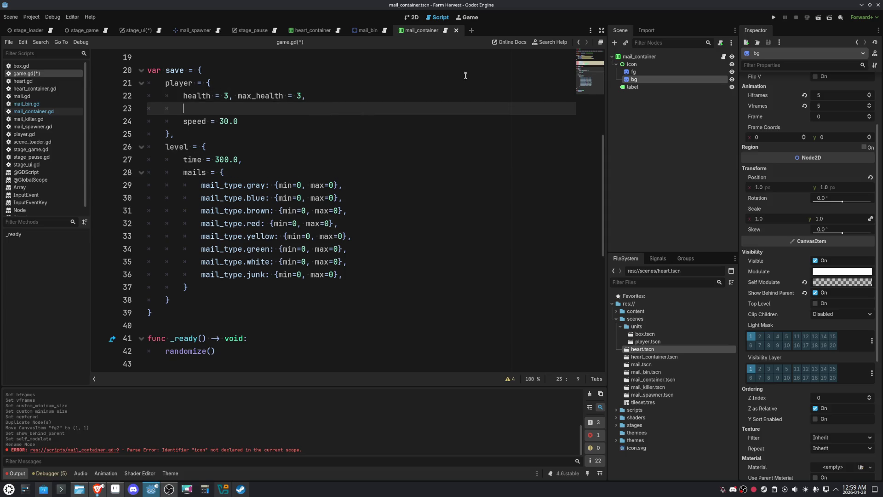
pyautogui.write('storage = 1,')
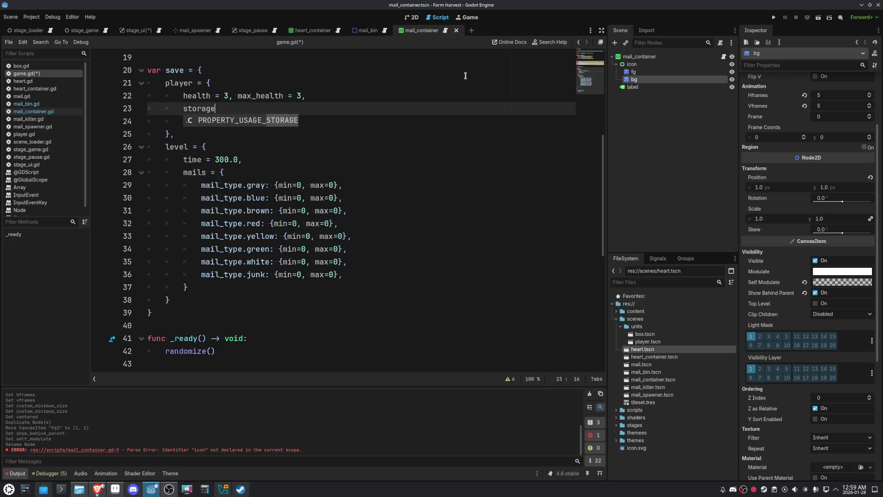
pyautogui.click(380, 266)
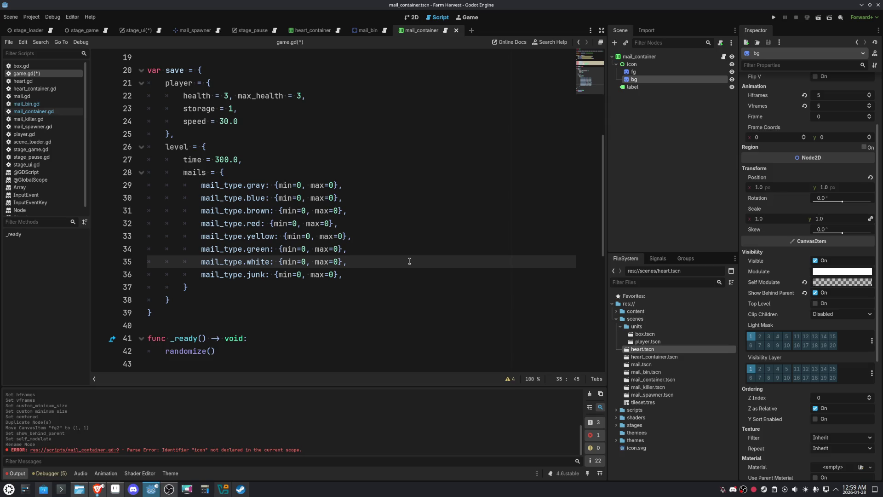
# - Change min=0 to min = 0 in the junk, white and green entries
pyautogui.click(296, 275)
pyautogui.press('Right')
pyautogui.press('Left')
pyautogui.press('Up')
pyautogui.press('Escape')
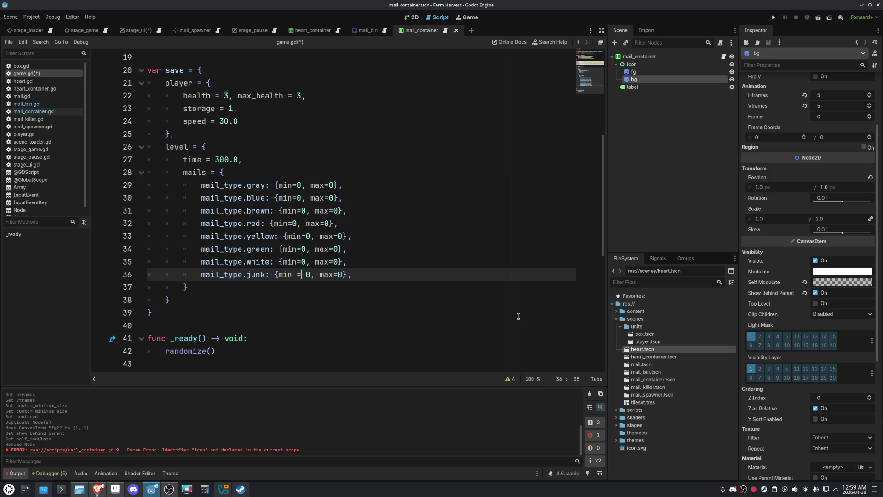
pyautogui.press('Up')
pyautogui.press('Right')
pyautogui.press('Left')
pyautogui.press('Up')
pyautogui.press('Up')
pyautogui.press('Escape')
pyautogui.press('Up')
pyautogui.press('Left')
pyautogui.press('Left')
pyautogui.press('Left')
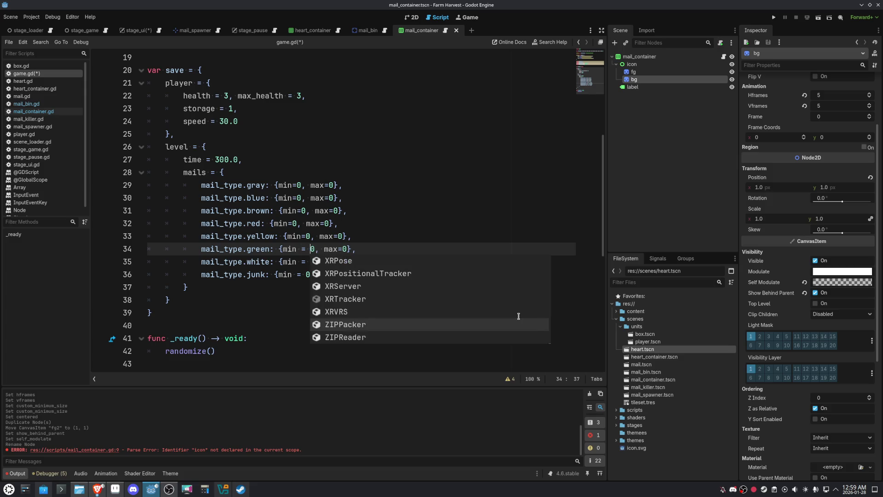
pyautogui.press('Escape')
# - Change min=0 to min = 0 in the yellow, red, brown, blue and gray entries
pyautogui.press('Up')
pyautogui.press('Right')
pyautogui.press('Escape')
pyautogui.press('Up')
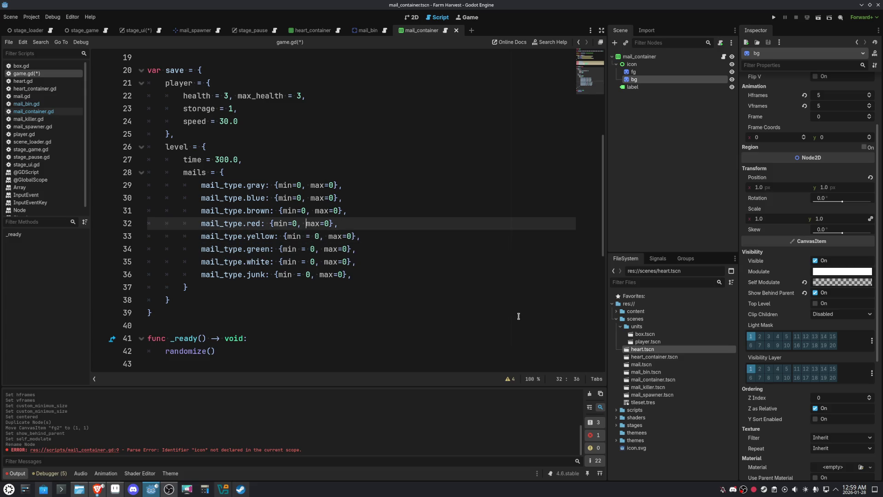
pyautogui.press('Left')
pyautogui.press('Right')
pyautogui.press('Escape')
pyautogui.press('Up')
pyautogui.press('Left')
pyautogui.press('Right')
pyautogui.press('Up')
pyautogui.press('Left')
pyautogui.press('Right')
pyautogui.press('Escape')
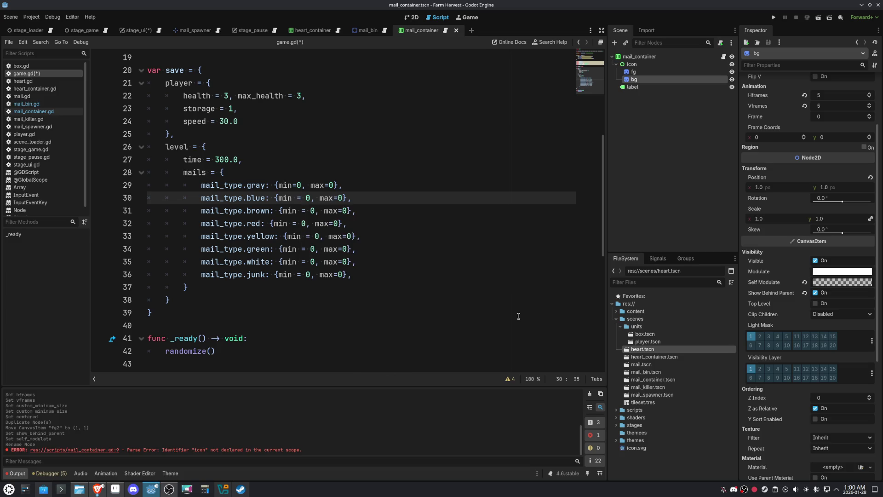
pyautogui.press('Up')
pyautogui.press('Left')
pyautogui.press('Right')
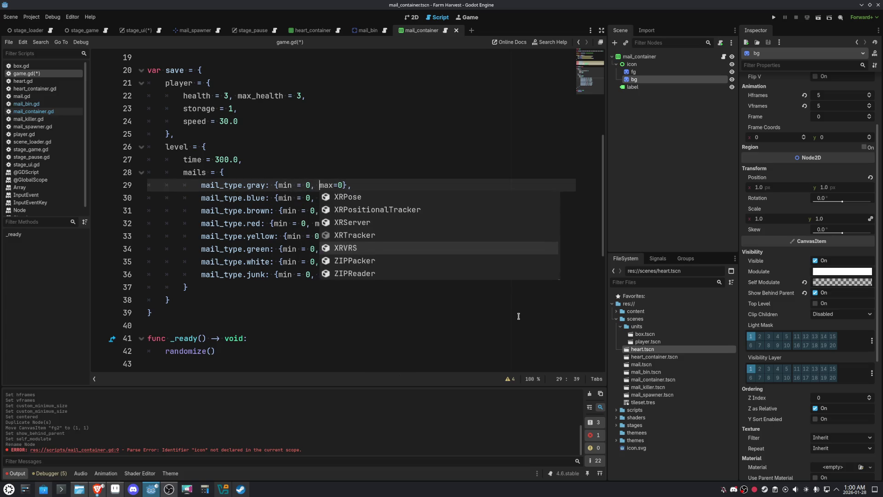
# - Change max=0 to max = 0 in the gray, blue, brown and red entries
pyautogui.press('Right')
pyautogui.press('Right')
pyautogui.press('Right')
pyautogui.press('Right')
pyautogui.press('Escape')
pyautogui.press('Down')
pyautogui.press('Left')
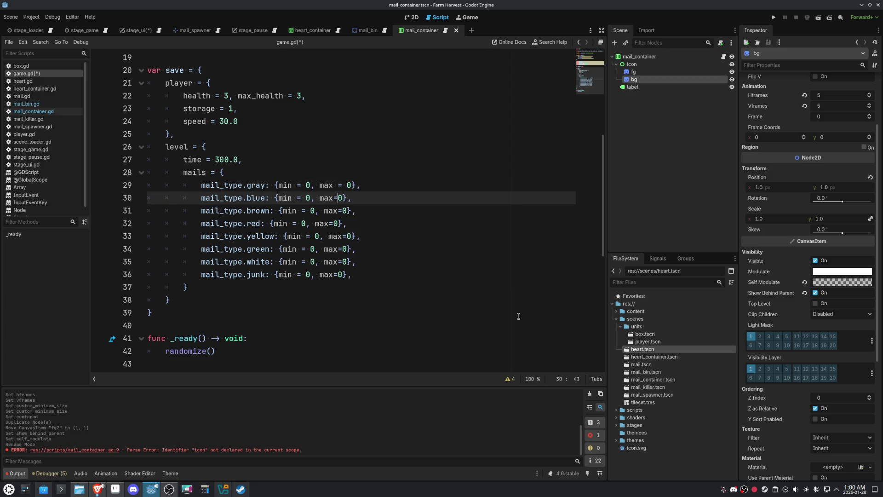
pyautogui.press('Right')
pyautogui.press('Escape')
pyautogui.press('Down')
pyautogui.press('Left')
pyautogui.press('Left')
pyautogui.press('Right')
pyautogui.press('Escape')
pyautogui.press('Down')
pyautogui.press('Left')
pyautogui.press('Right')
pyautogui.press('Escape')
# - Change max=0 to max = 0 in the yellow, green, white and junk entries, then save
pyautogui.press('Down')
pyautogui.press('Right')
pyautogui.press('Escape')
pyautogui.press('Down')
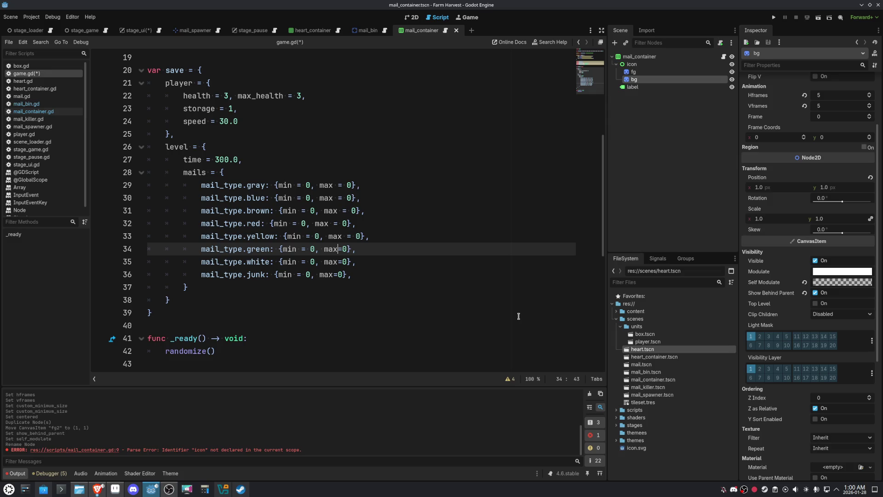
pyautogui.press('Right')
pyautogui.press('Escape')
pyautogui.press('Down')
pyautogui.press('Right')
pyautogui.press('Escape')
pyautogui.press('Down')
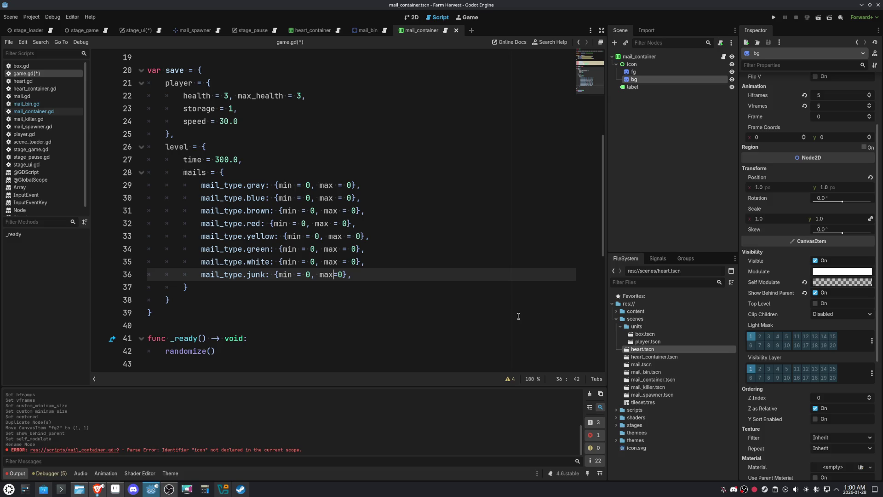
pyautogui.press('Right')
pyautogui.click(393, 155)
pyautogui.hotkey('ctrl', 's')
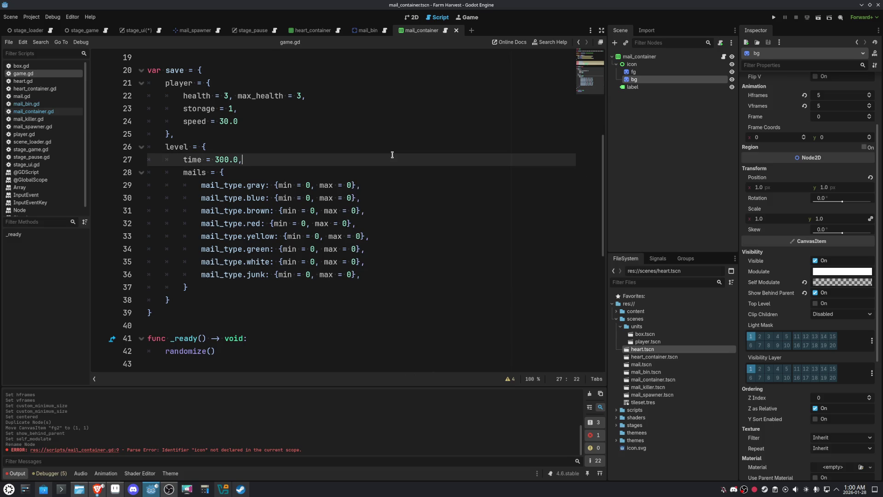